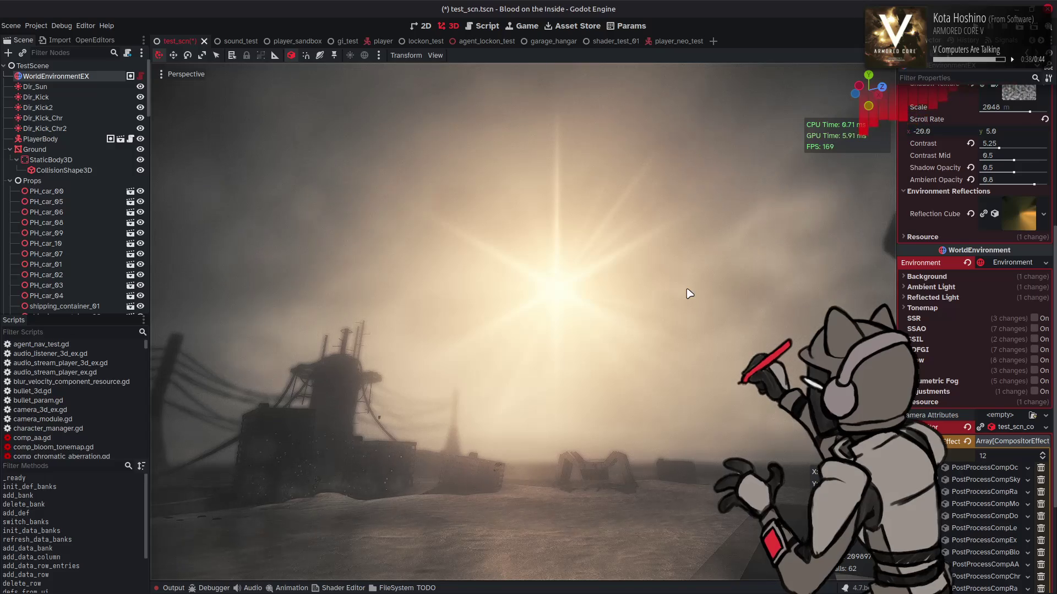
Expand Compositor Effect 11 (PostProcessCompCol) and set its Sharpness to 0.5.
{"action": "scroll", "coordinate": [949, 450], "scroll_direction": "down", "scroll_amount": 3}
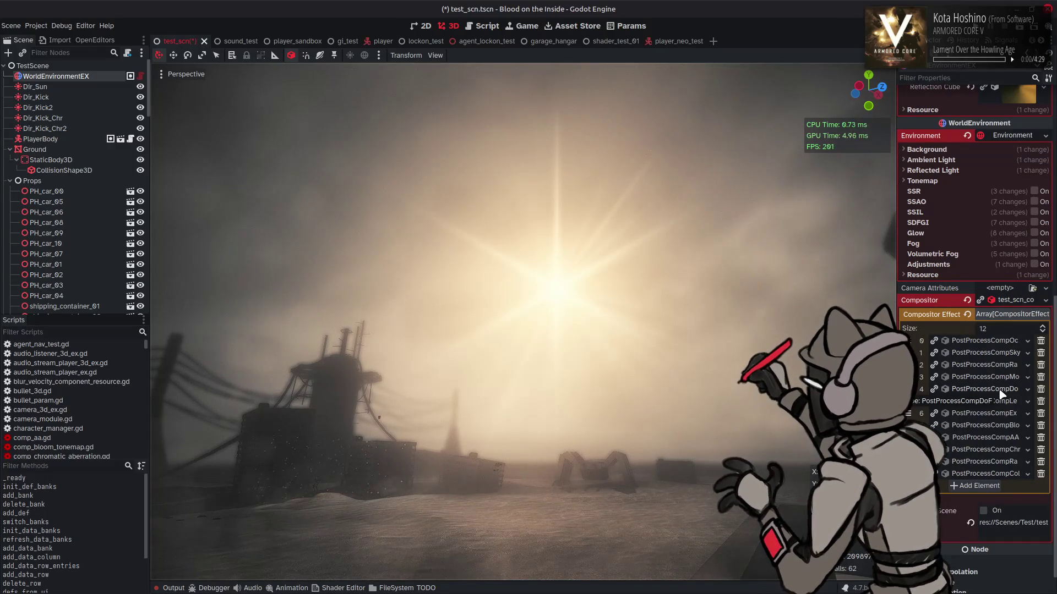
{"action": "left_click", "coordinate": [968, 473]}
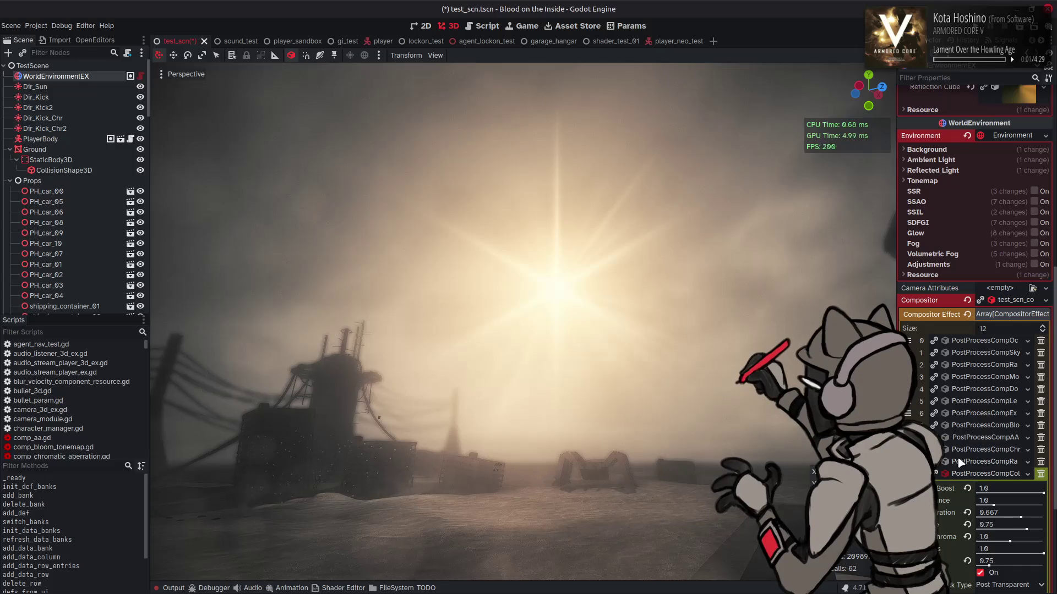
{"action": "scroll", "coordinate": [961, 462], "scroll_direction": "down", "scroll_amount": 5}
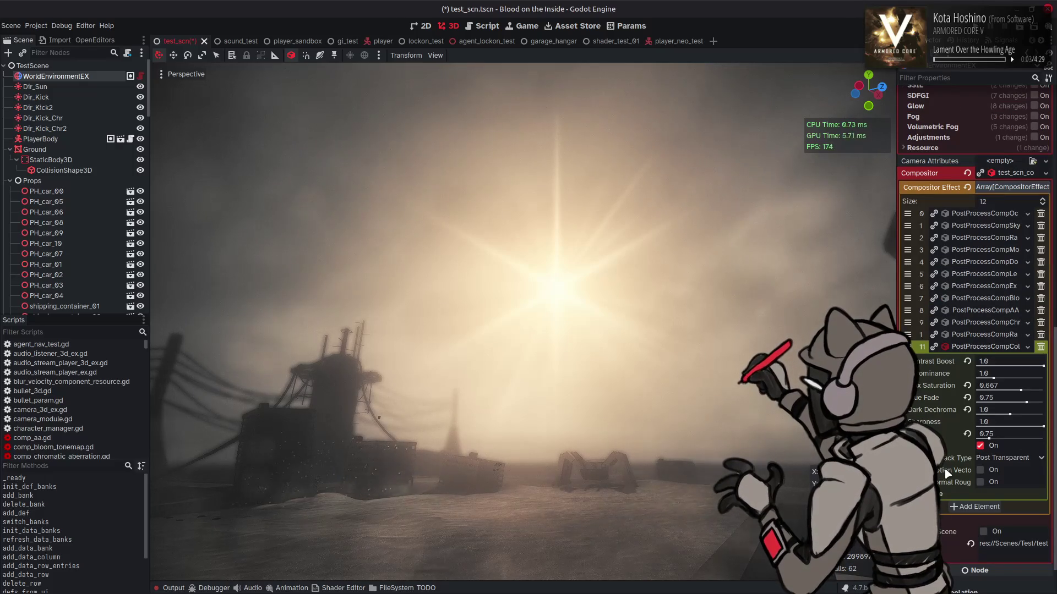
{"action": "left_click", "coordinate": [1001, 422]}
{"action": "type", "text": "0"}
{"action": "key", "text": "Return"}
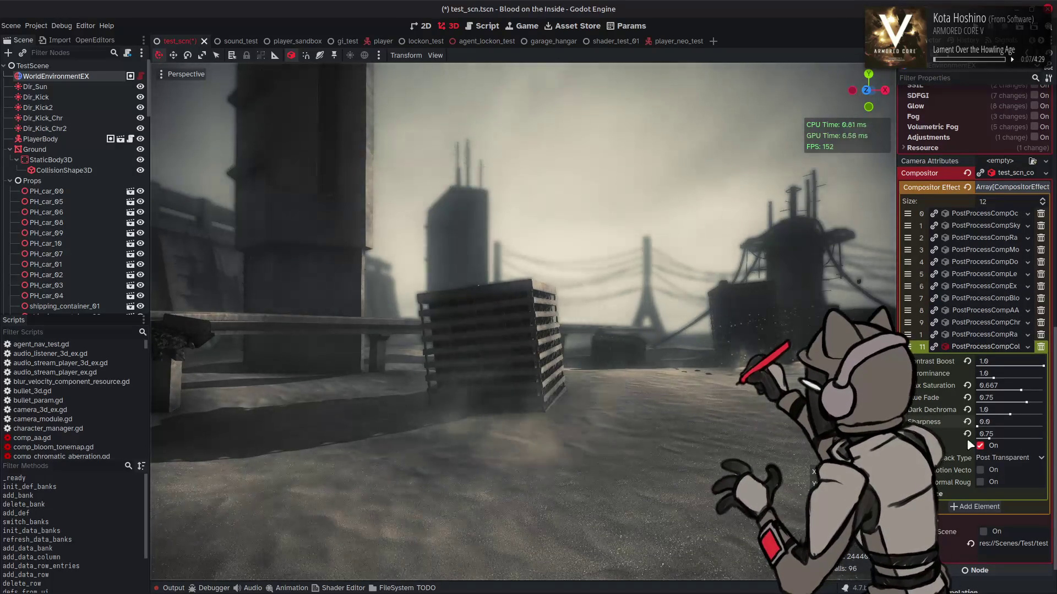
{"action": "mouse_move", "coordinate": [977, 427]}
{"action": "left_mouse_down"}
{"action": "mouse_move", "coordinate": [1043, 426]}
{"action": "mouse_move", "coordinate": [977, 427]}
{"action": "left_mouse_up"}
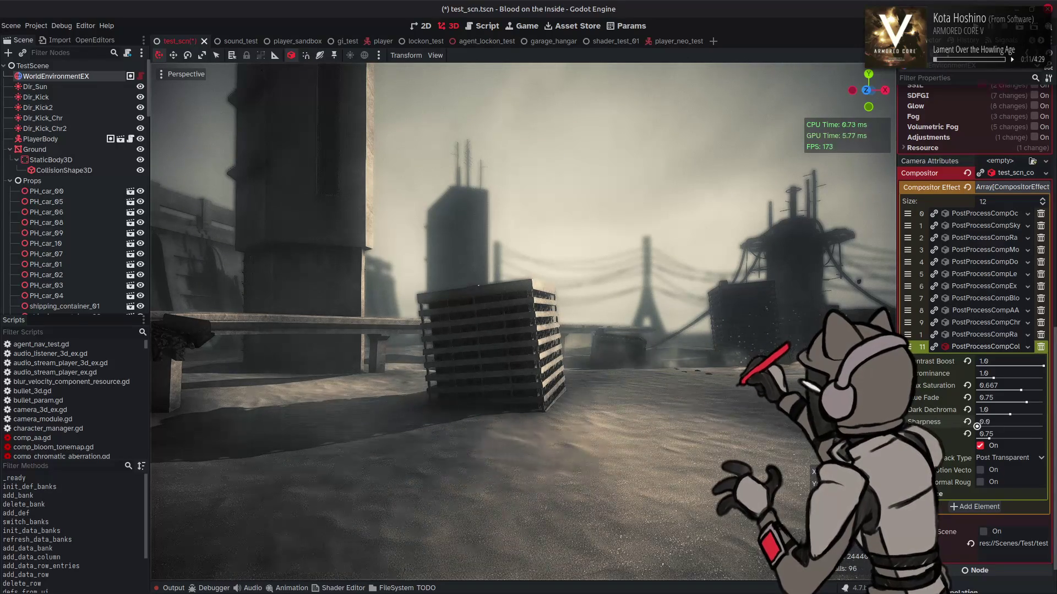
{"action": "left_click_drag", "start_coordinate": [977, 426], "coordinate": [1043, 426]}
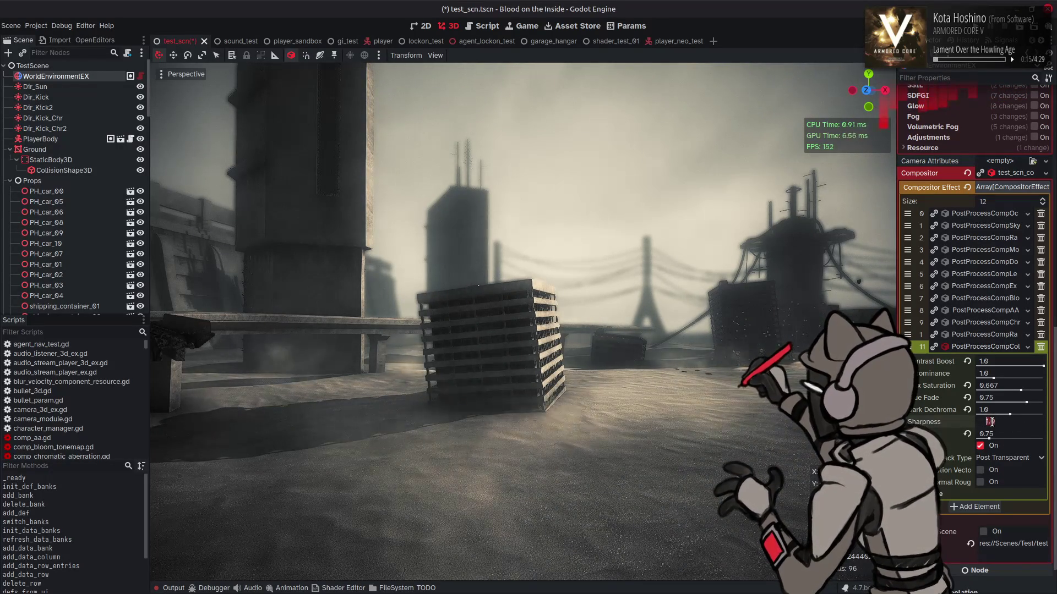
{"action": "type", "text": "0.5"}
{"action": "key", "text": "Return"}
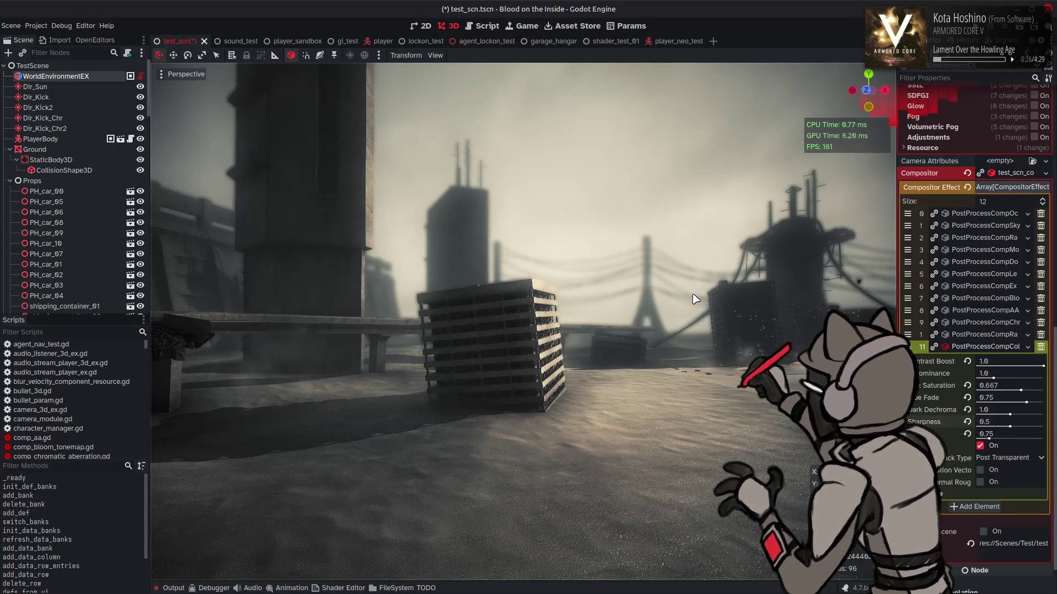
Set effect 11's Contrast Boost to 0.5 and save test_scn.tscn.
{"action": "left_click", "coordinate": [967, 361]}
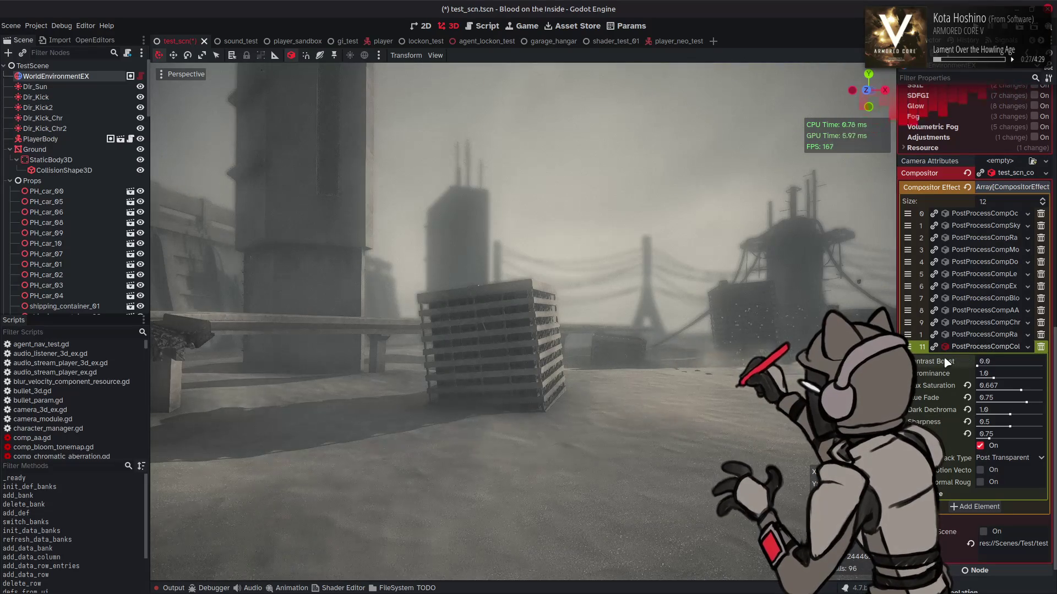
{"action": "key", "text": "ctrl+z"}
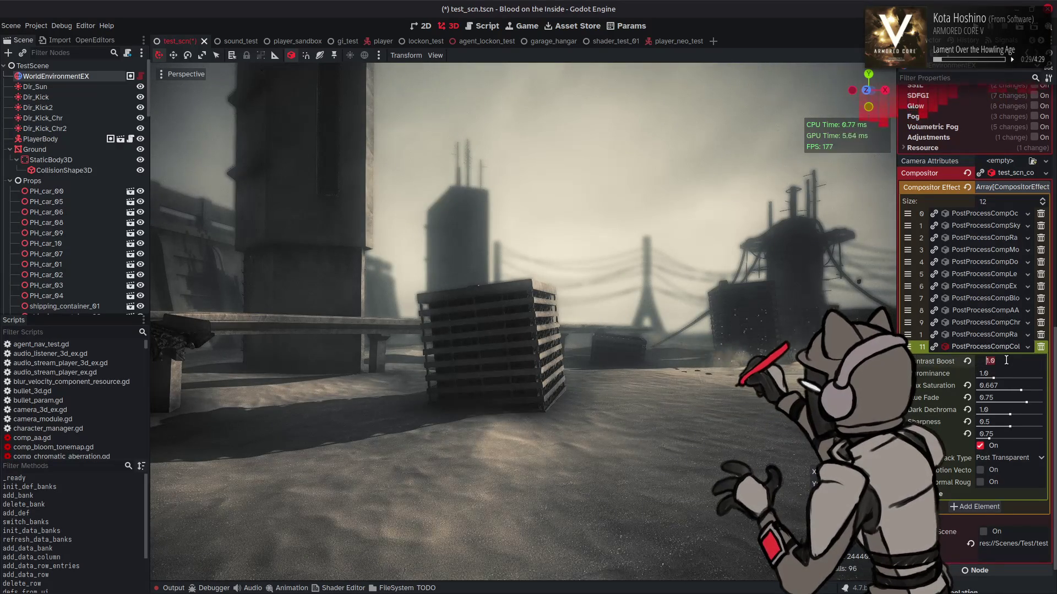
{"action": "left_click", "coordinate": [1006, 361]}
{"action": "type", "text": "0.5"}
{"action": "key", "text": "Return"}
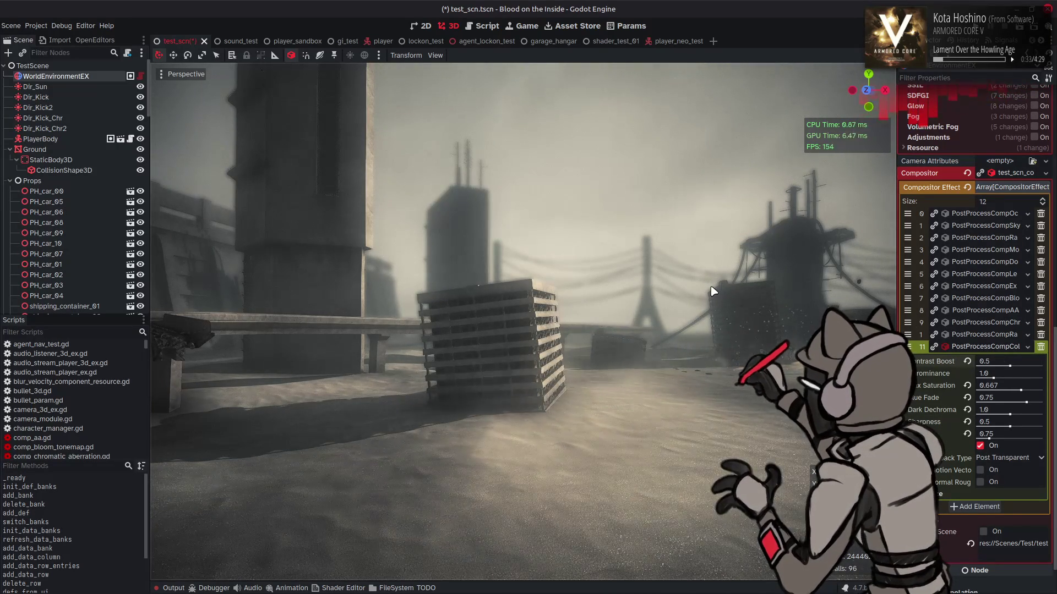
{"action": "mouse_move", "coordinate": [732, 288]}
{"action": "left_mouse_down"}
{"action": "mouse_move", "coordinate": [709, 293]}
{"action": "mouse_move", "coordinate": [706, 307]}
{"action": "left_mouse_up"}
{"action": "key", "text": "ctrl+s"}
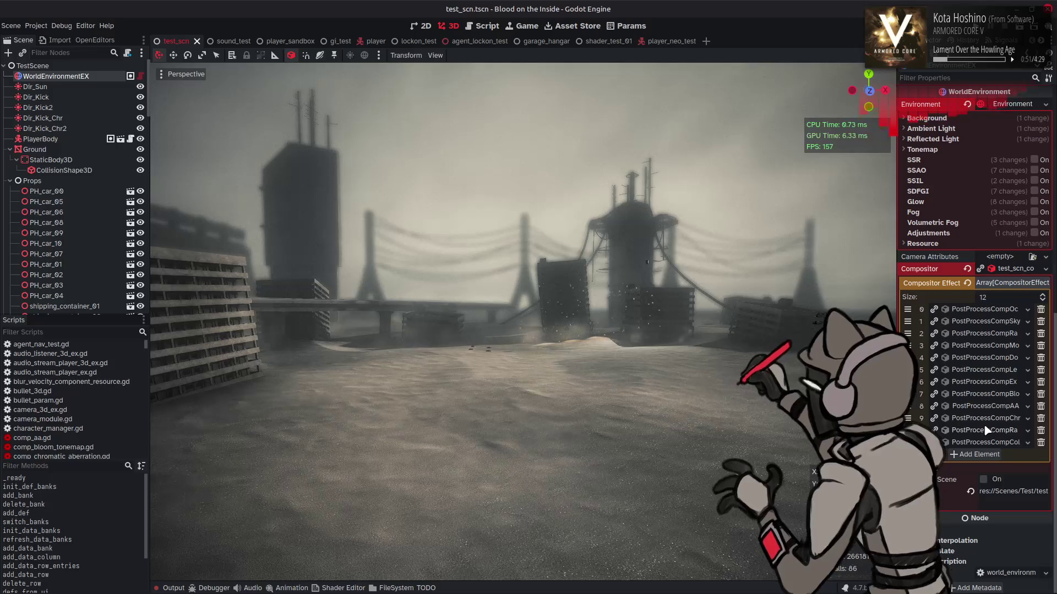
Expand compositor effect 7's bloom and Tonemap settings.
{"action": "left_click", "coordinate": [989, 442]}
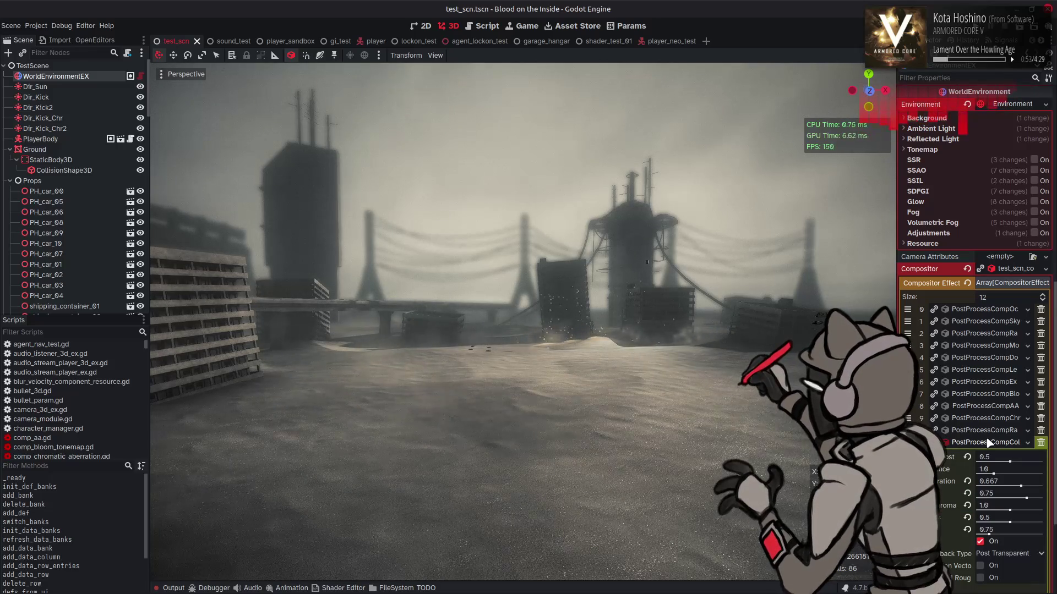
{"action": "left_click", "coordinate": [989, 442]}
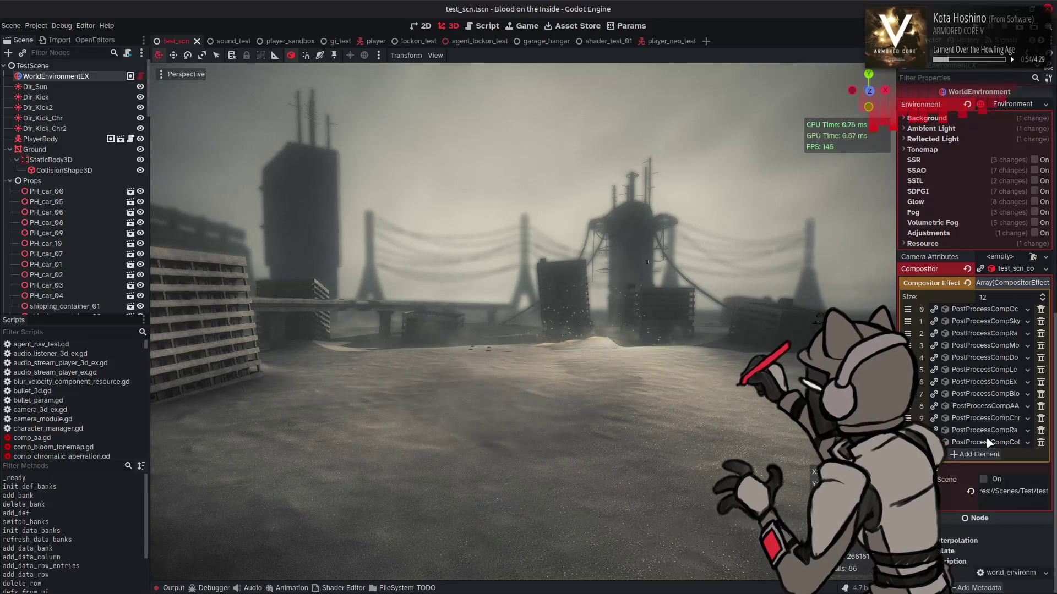
{"action": "left_click", "coordinate": [987, 395]}
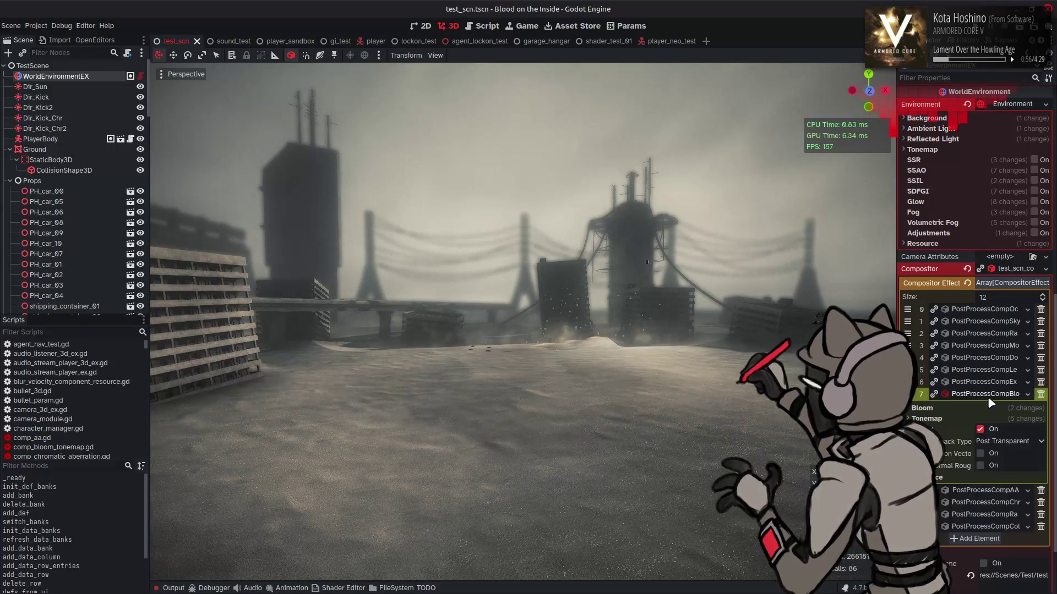
{"action": "left_click", "coordinate": [956, 416]}
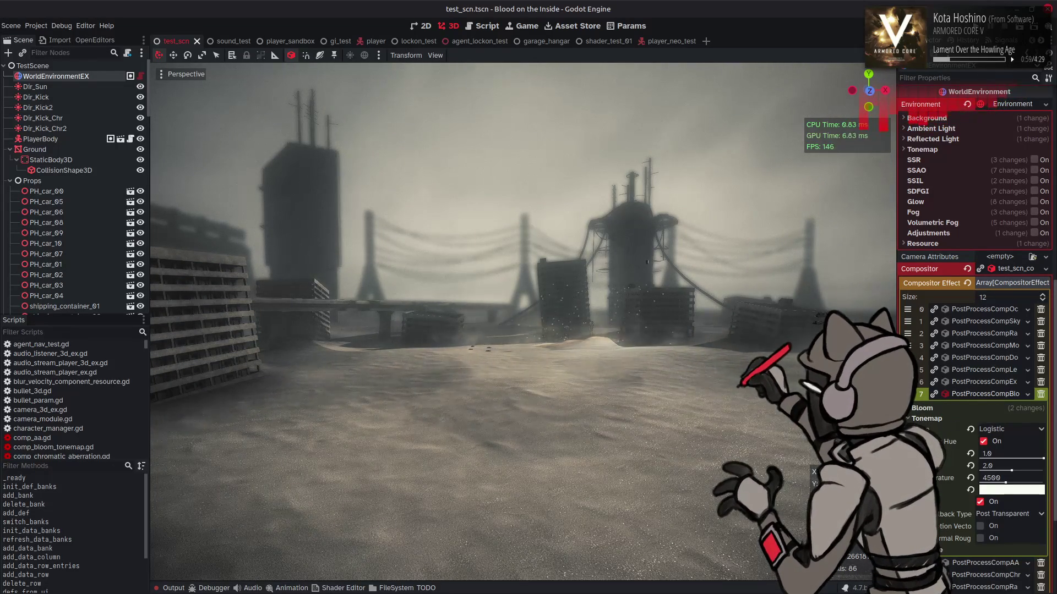
Try the Exponential, Lr 2, Logistic and Reinhard tonemap types.
{"action": "left_click", "coordinate": [995, 433]}
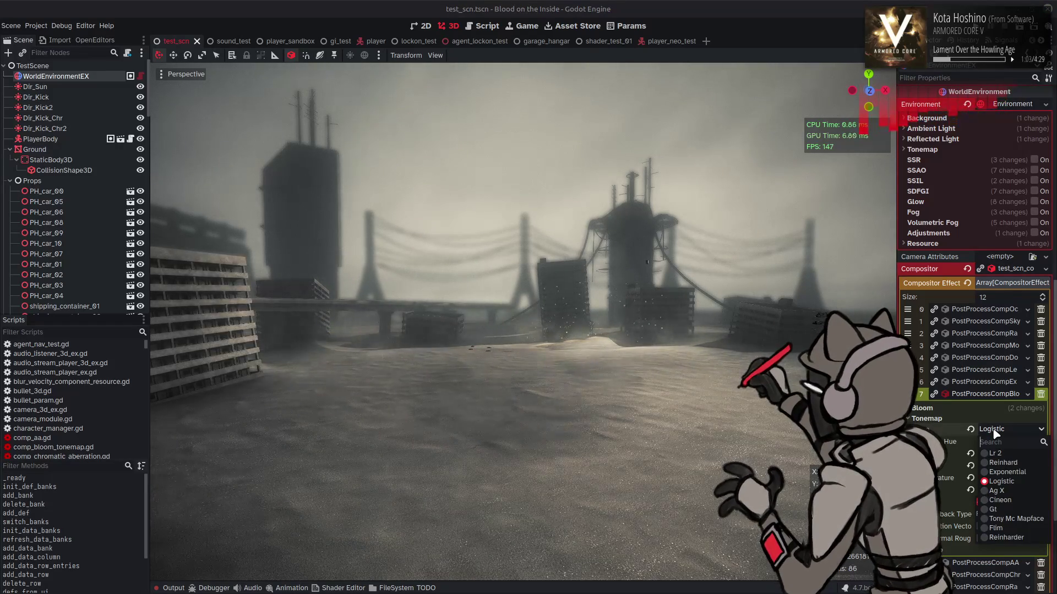
{"action": "left_click", "coordinate": [1002, 472]}
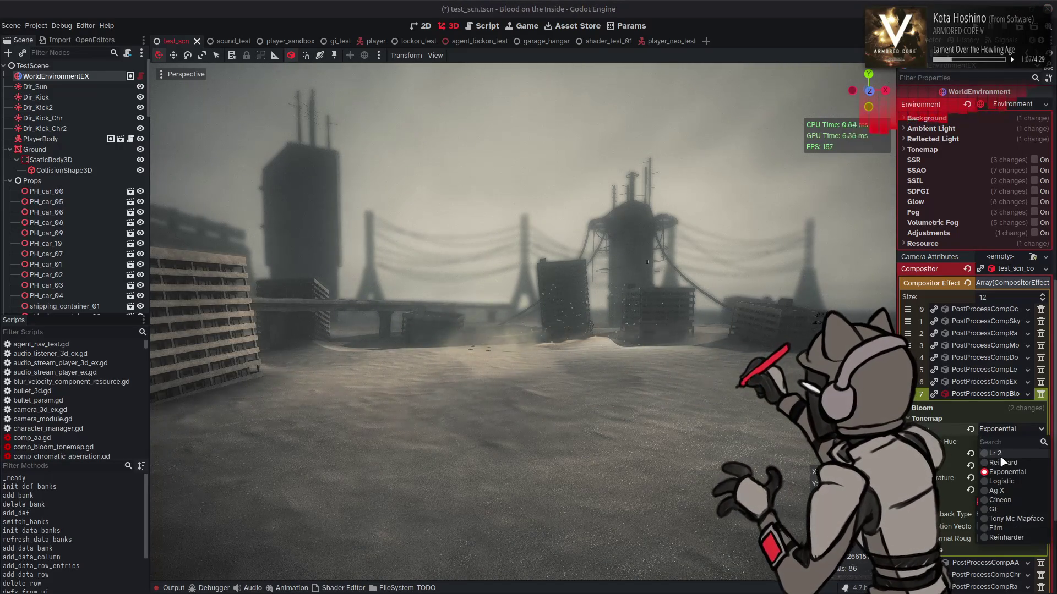
{"action": "left_click", "coordinate": [993, 453]}
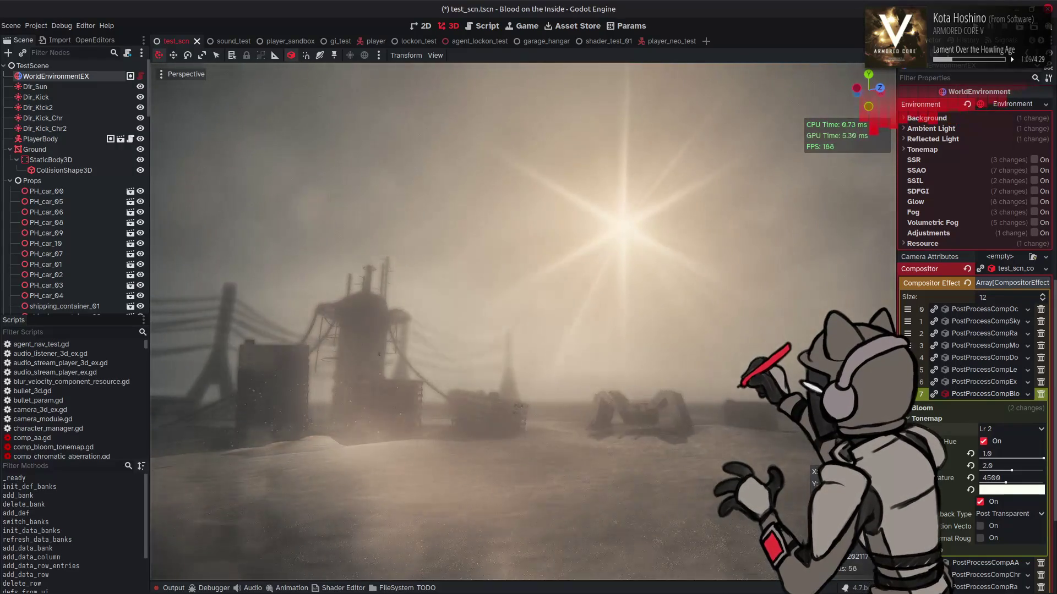
{"action": "left_click", "coordinate": [1002, 429]}
{"action": "left_click", "coordinate": [1007, 481]}
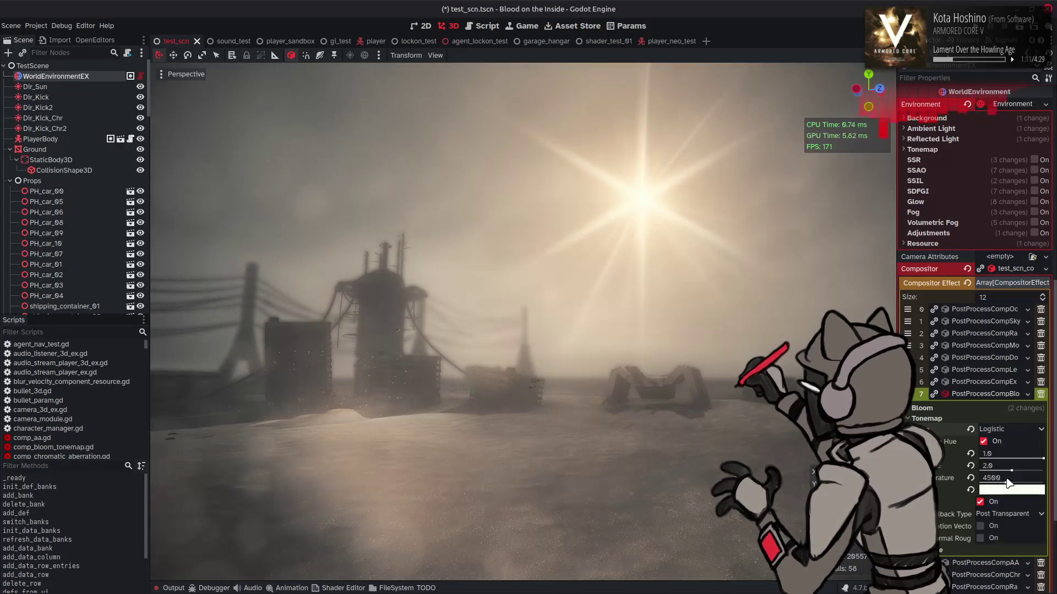
{"action": "left_click", "coordinate": [1007, 429]}
{"action": "left_click", "coordinate": [1006, 471]}
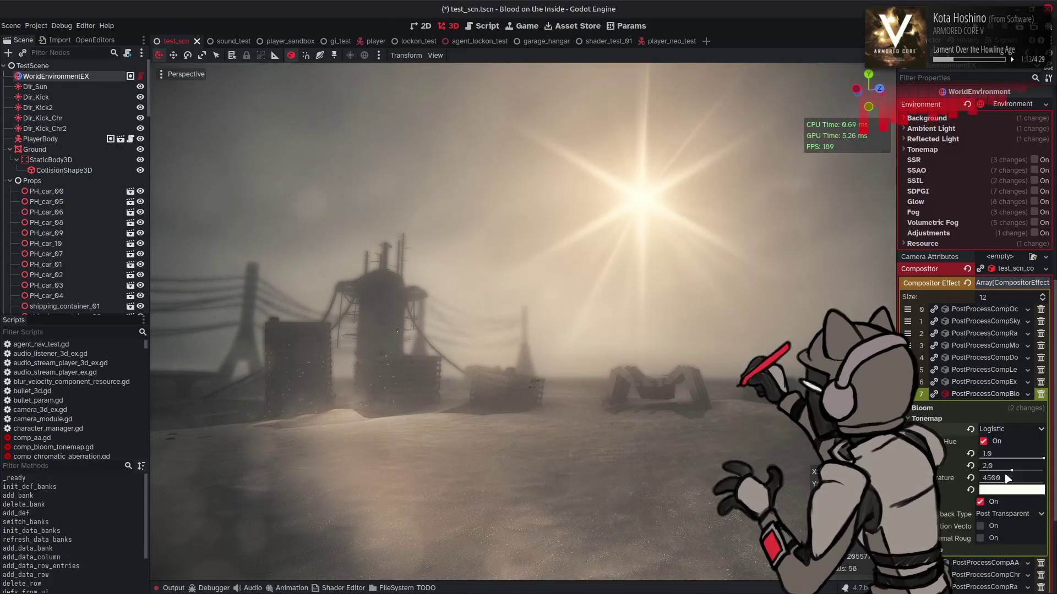
{"action": "left_click", "coordinate": [1007, 429]}
{"action": "left_click", "coordinate": [1003, 464]}
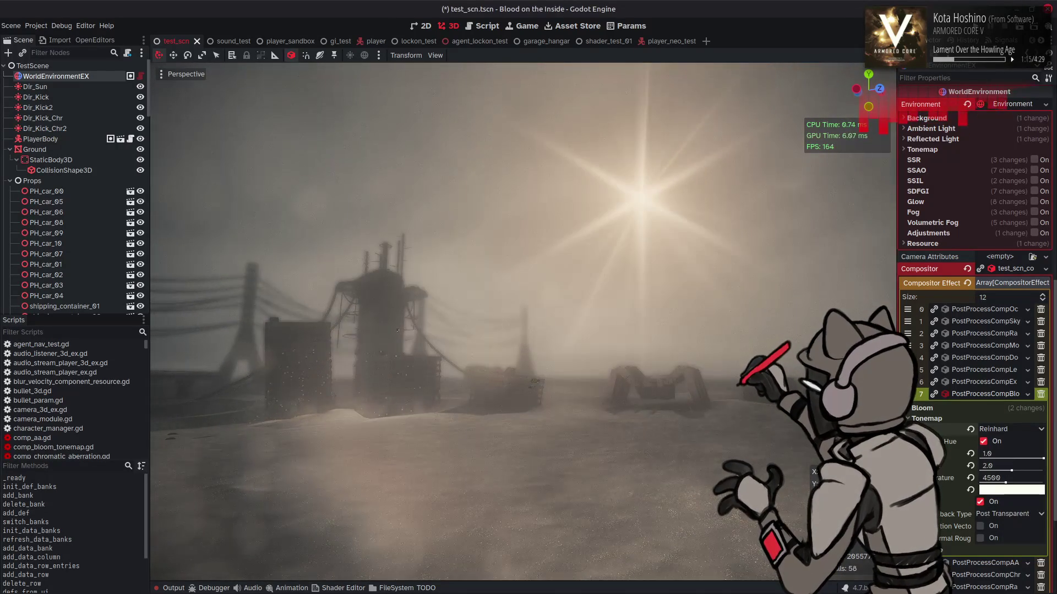
Preview Ag X, Cineon, Gt and Reinharder tonemaps, then settle on Tony Mc Mapface.
{"action": "left_click", "coordinate": [1008, 429]}
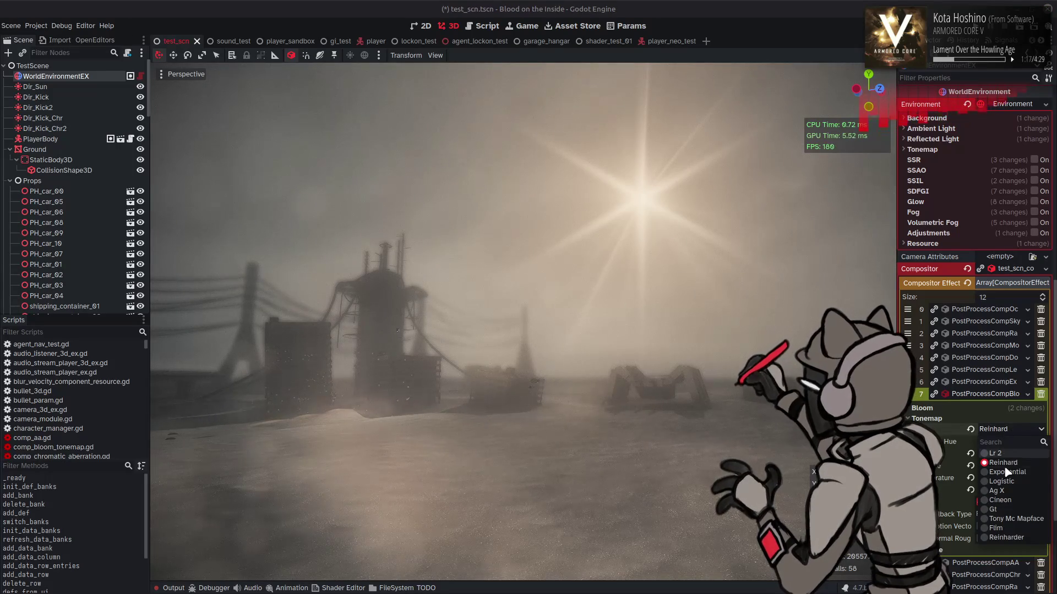
{"action": "left_click", "coordinate": [1011, 466]}
{"action": "left_click", "coordinate": [1004, 427]}
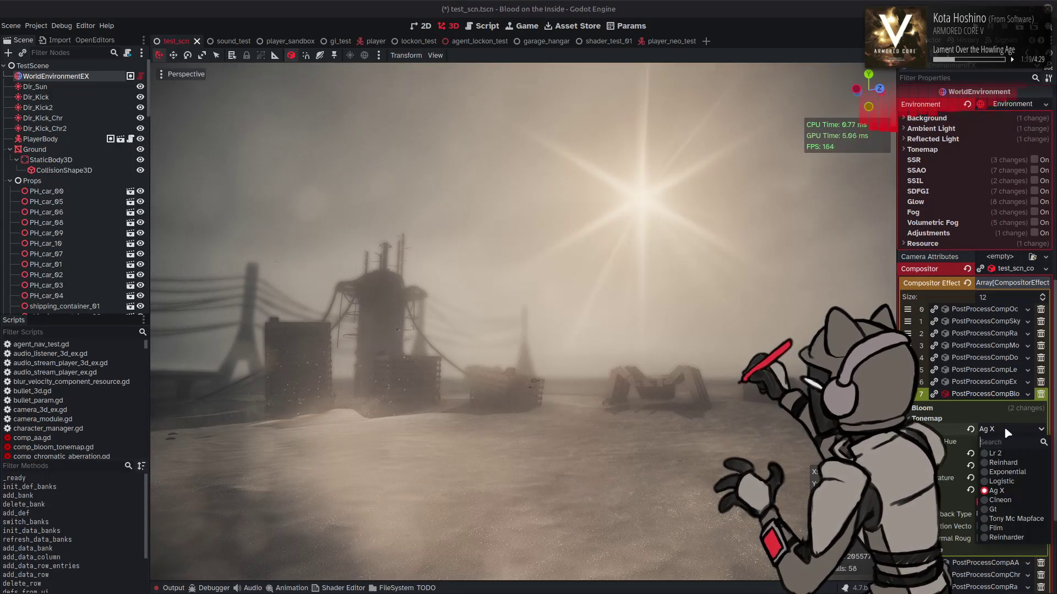
{"action": "left_click", "coordinate": [1007, 505]}
{"action": "left_click_drag", "start_coordinate": [398, 330], "coordinate": [674, 271]}
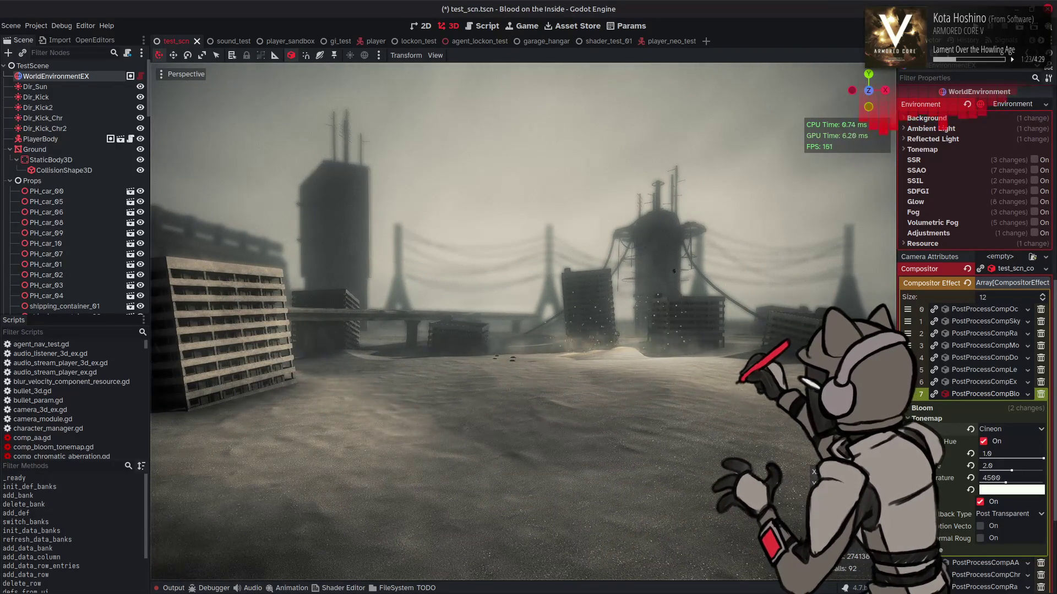
{"action": "left_click", "coordinate": [985, 429]}
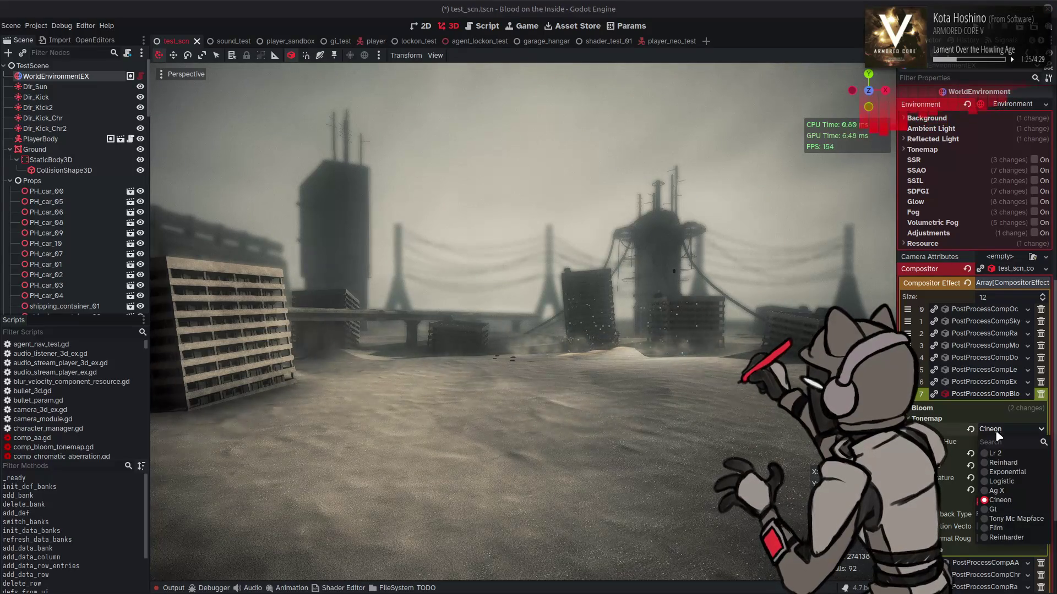
{"action": "left_click", "coordinate": [1006, 505]}
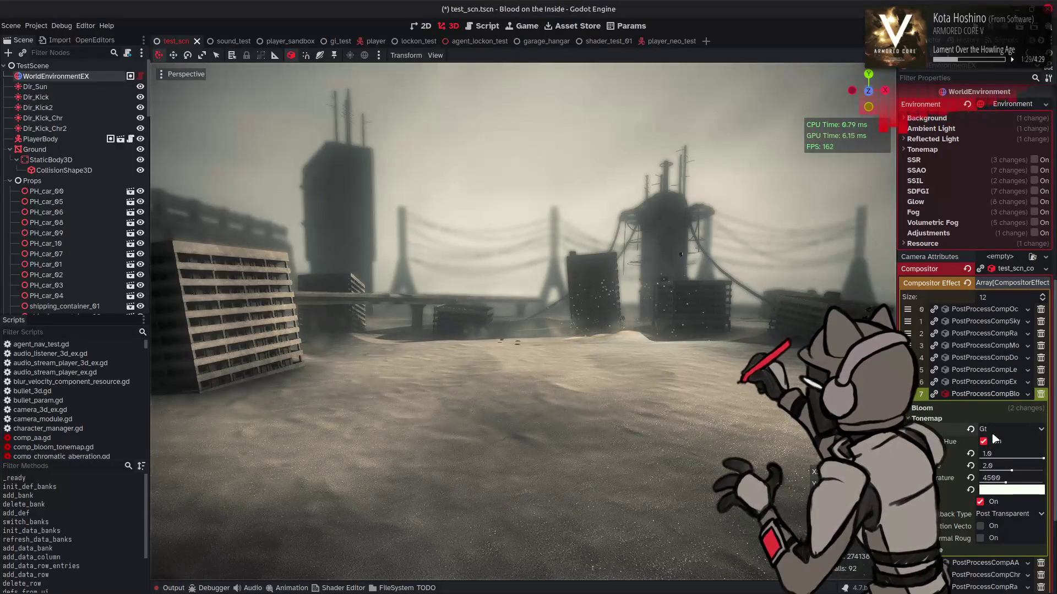
{"action": "left_click", "coordinate": [1002, 429]}
{"action": "left_click", "coordinate": [1006, 537]}
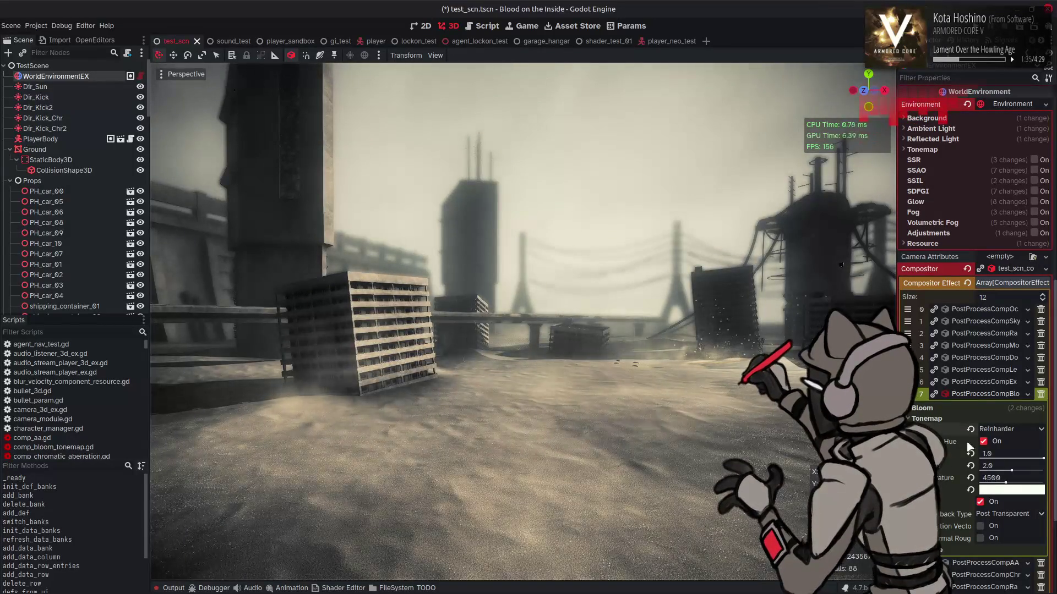
{"action": "left_click", "coordinate": [1003, 429]}
{"action": "left_click", "coordinate": [1013, 520]}
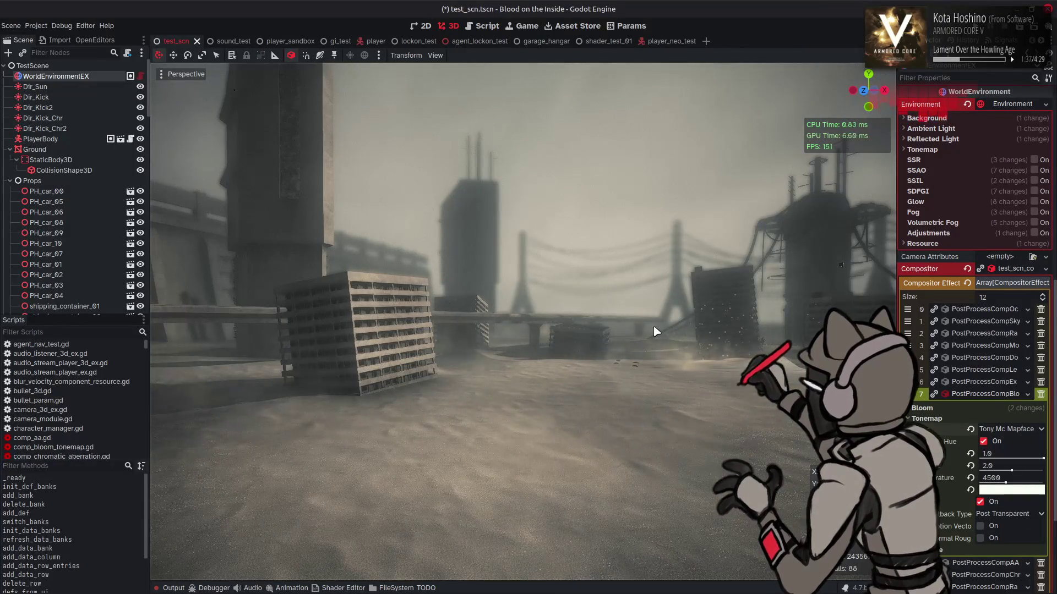
{"action": "scroll", "coordinate": [937, 479], "scroll_direction": "down", "scroll_amount": 3}
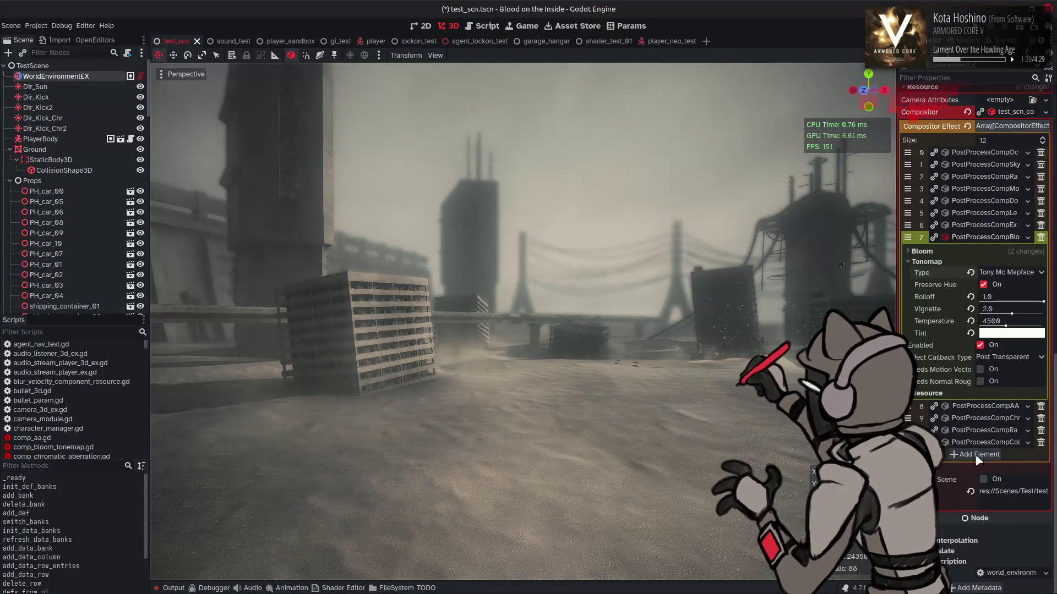
Expand PostProcessCompCol, raise its first value, and switch the tonemap type to Lr 2.
{"action": "left_click", "coordinate": [985, 442]}
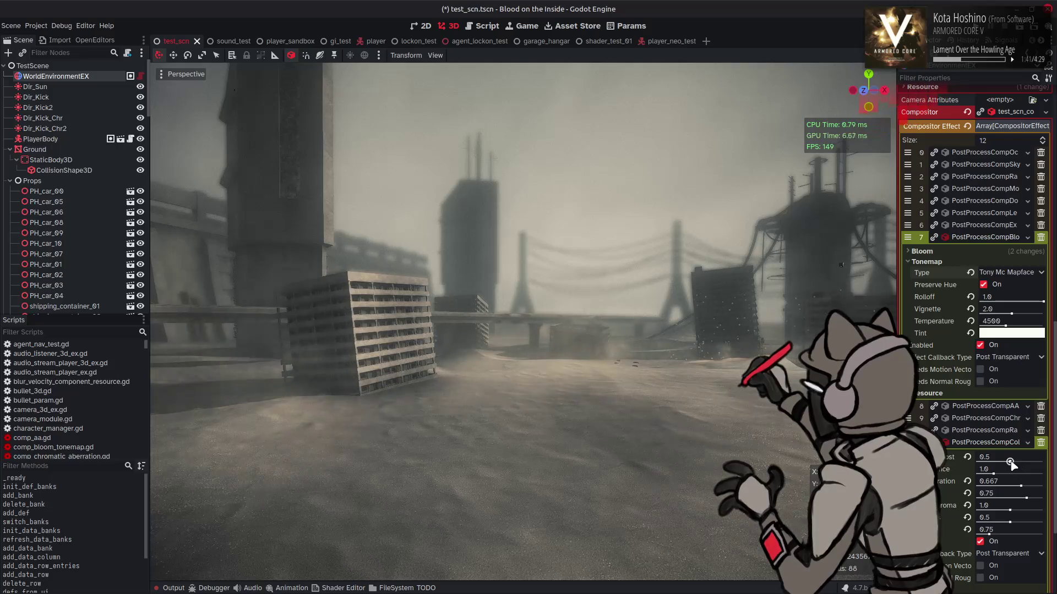
{"action": "left_click_drag", "start_coordinate": [1010, 462], "coordinate": [1043, 462]}
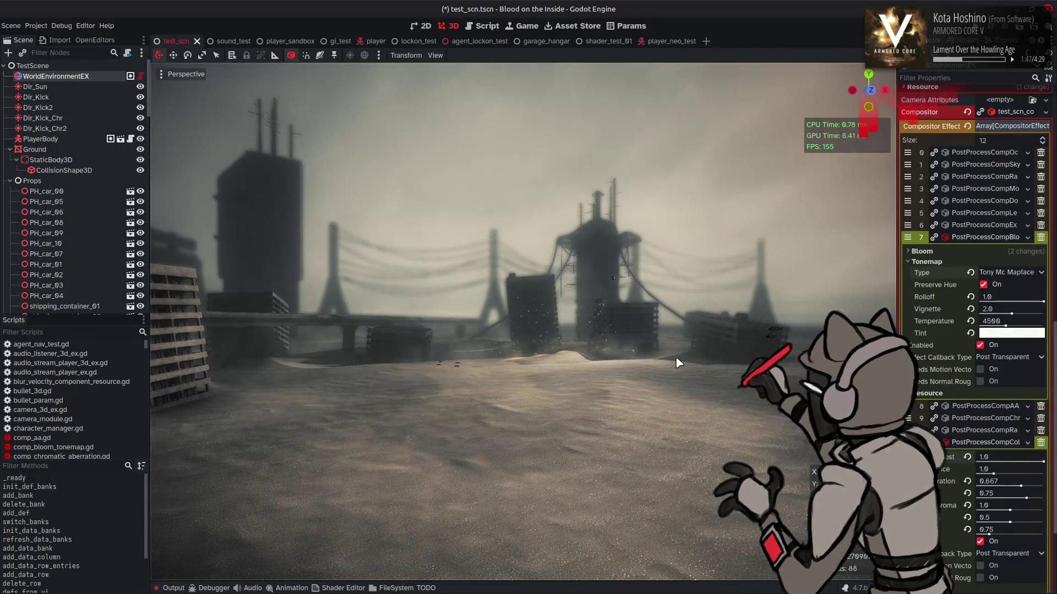
{"action": "left_click", "coordinate": [999, 279]}
{"action": "left_click", "coordinate": [1012, 313]}
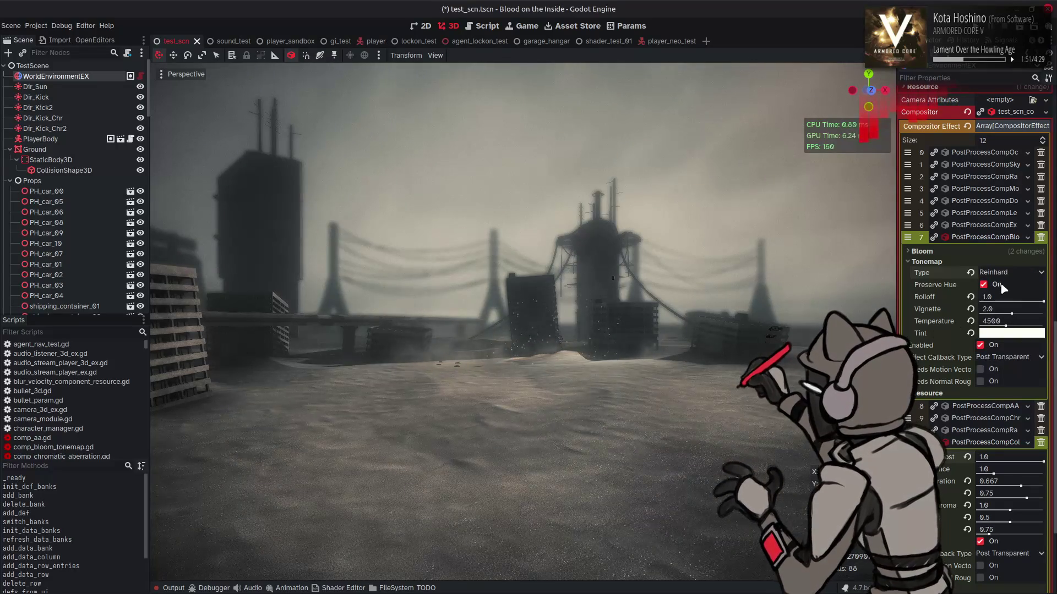
{"action": "left_click", "coordinate": [1000, 273]}
{"action": "left_click", "coordinate": [996, 297]}
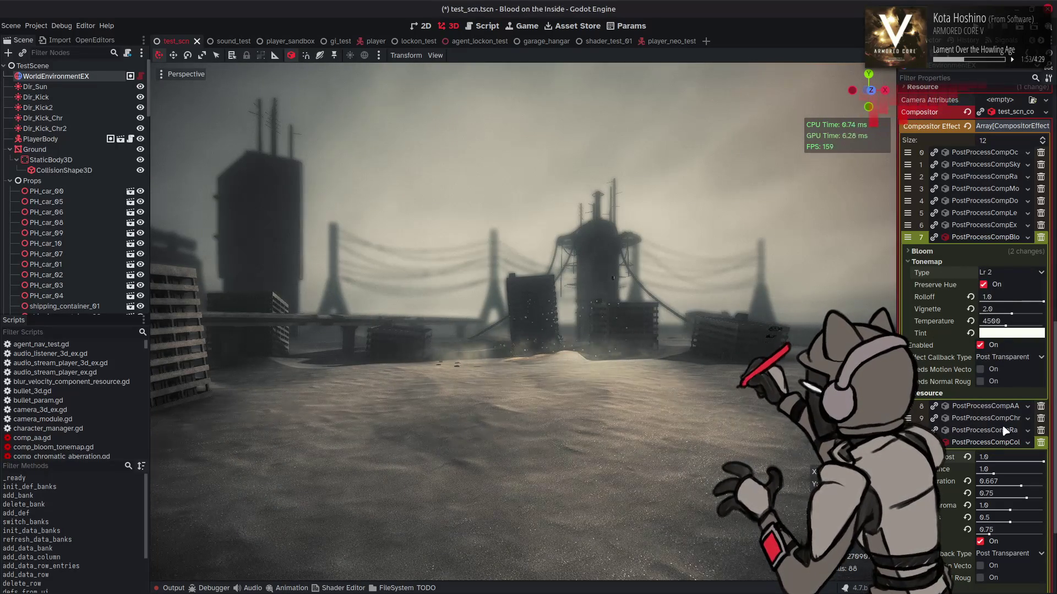
Set the colour effect's first value to 0.5.
{"action": "left_click", "coordinate": [968, 458]}
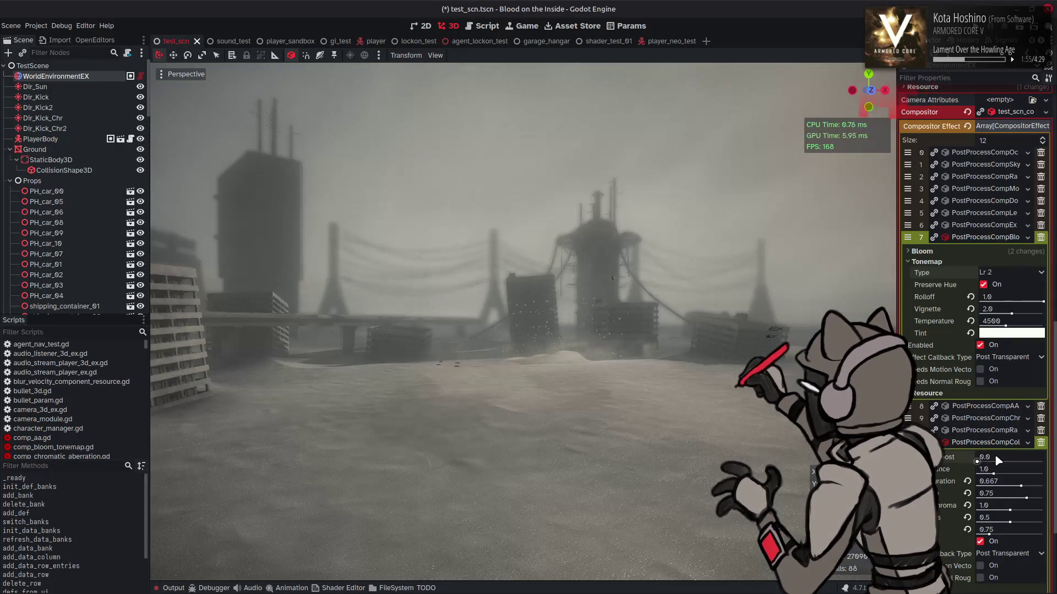
{"action": "type", "text": "0.5"}
{"action": "key", "text": "Return"}
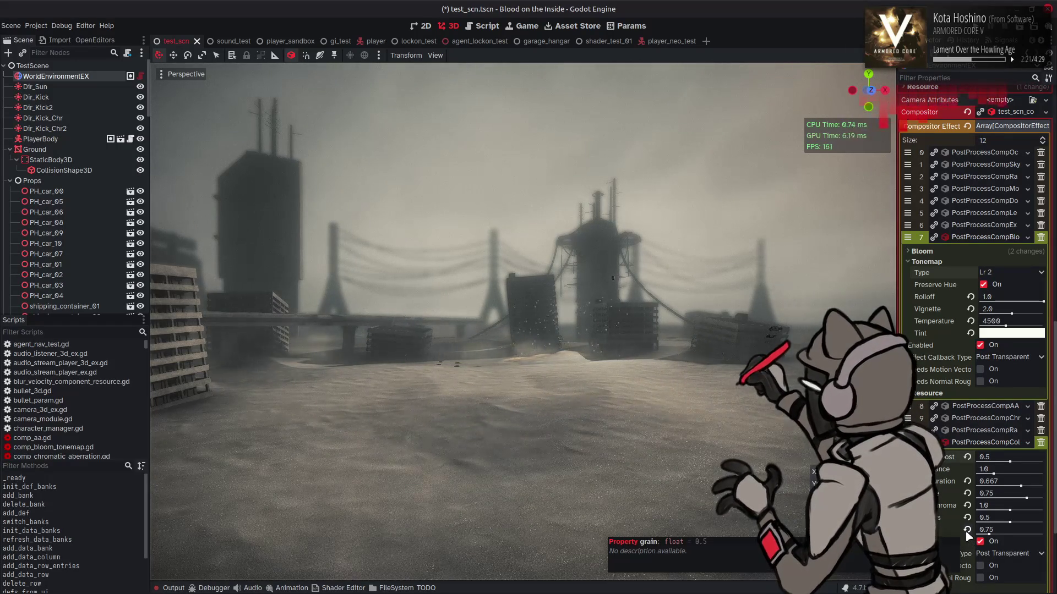
Drag the PostProcessCompCol film grain slider to its maximum for heavy noise.
{"action": "left_click_drag", "start_coordinate": [988, 533], "coordinate": [1043, 534]}
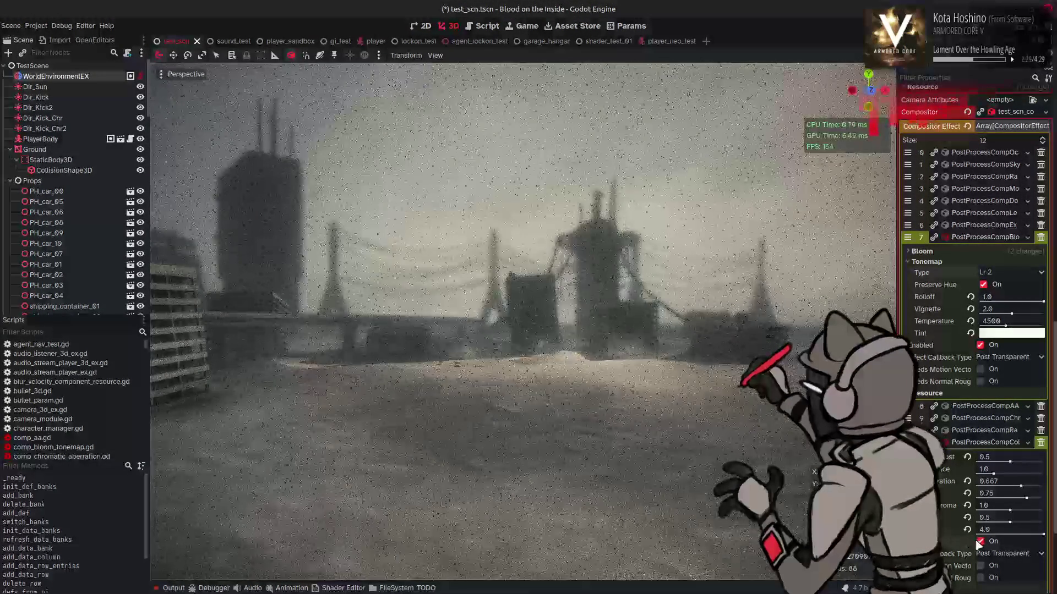
Toggle film grain off and back on, then select the grain amount field for editing.
{"action": "left_click", "coordinate": [980, 542]}
{"action": "left_click", "coordinate": [980, 542]}
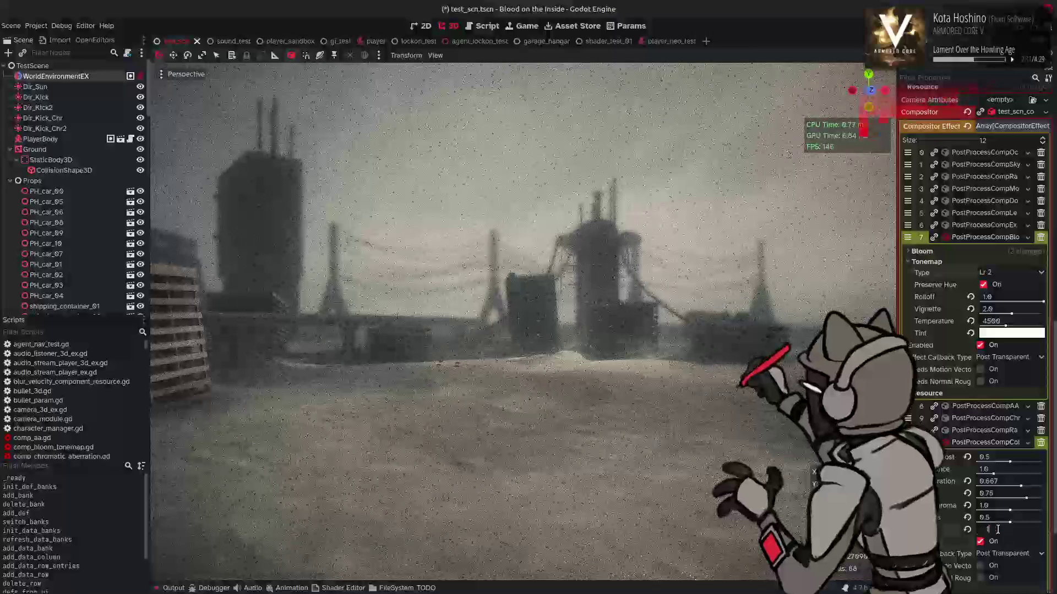
{"action": "left_click", "coordinate": [993, 532]}
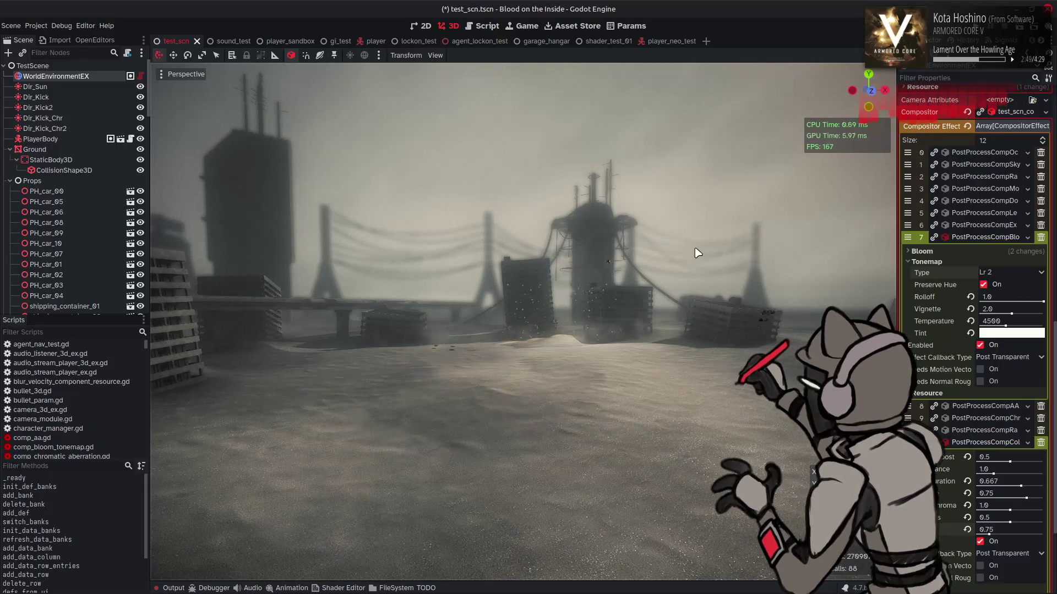
Try Temperature 5200 and 4500, revert it to 6500, and set the colour value to 0.0.
{"action": "left_click_drag", "start_coordinate": [1005, 326], "coordinate": [1009, 324]}
{"action": "left_click", "coordinate": [1009, 324]}
{"action": "type", "text": "4"}
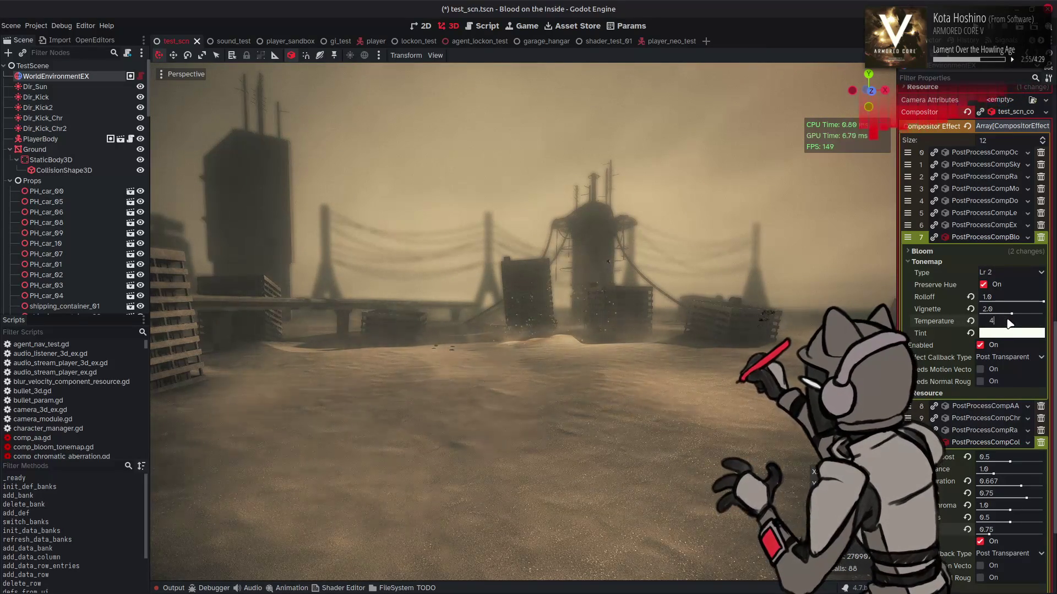
{"action": "type", "text": "500"}
{"action": "key", "text": "Return"}
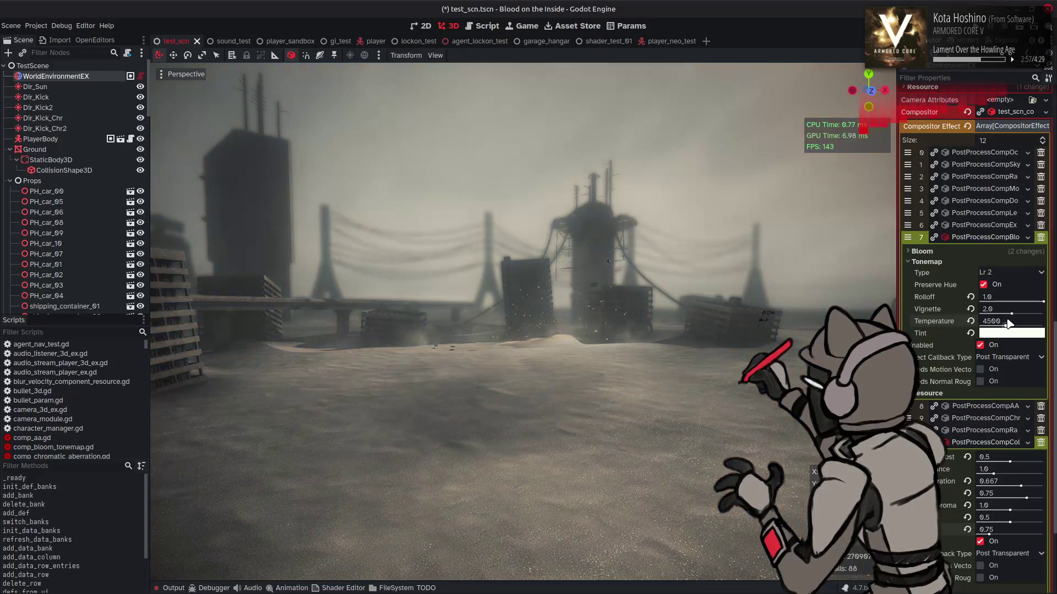
{"action": "left_click", "coordinate": [970, 320]}
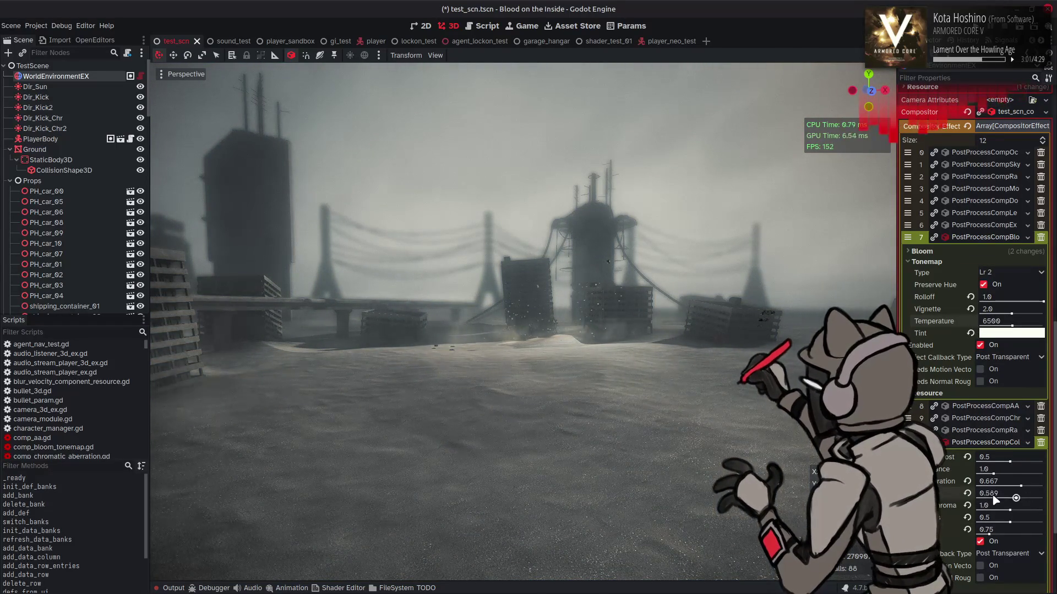
{"action": "left_click_drag", "start_coordinate": [995, 500], "coordinate": [969, 500]}
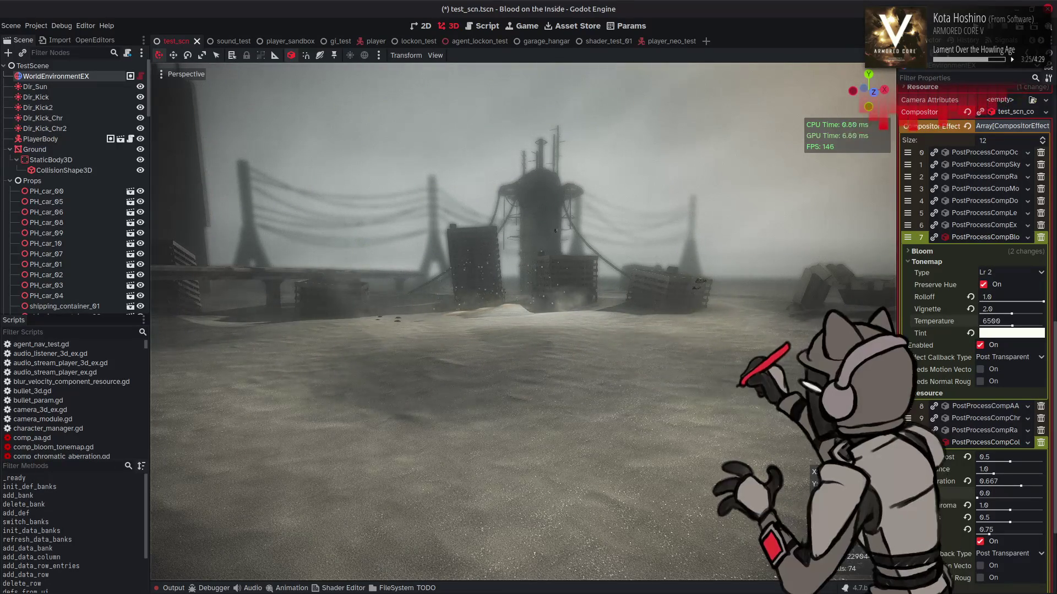
Set Temperature to 5500 and the colour value to 0.5, then save test_scn.tscn.
{"action": "left_click", "coordinate": [998, 320]}
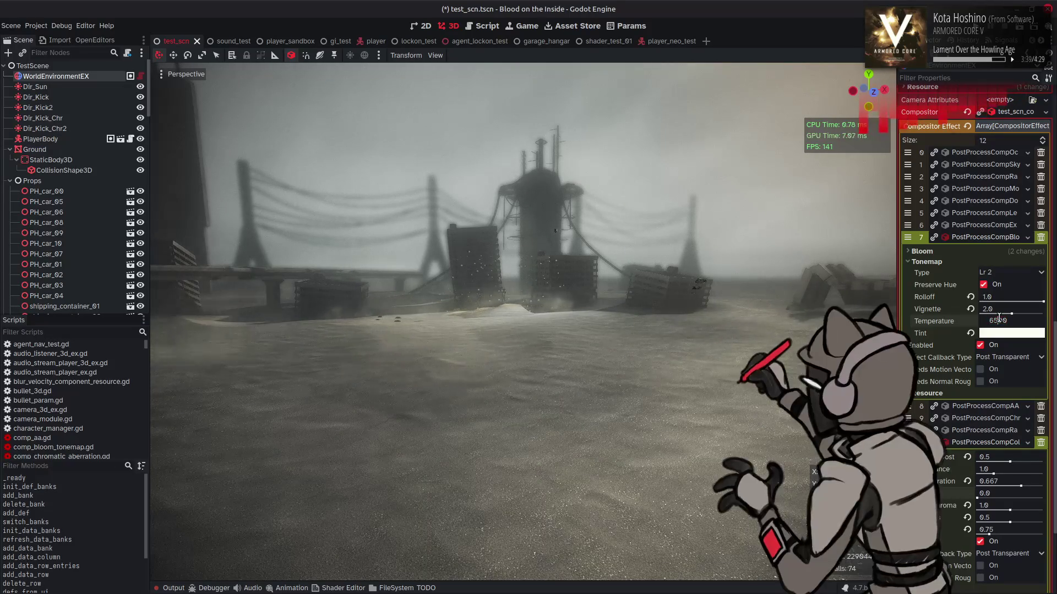
{"action": "type", "text": "5500"}
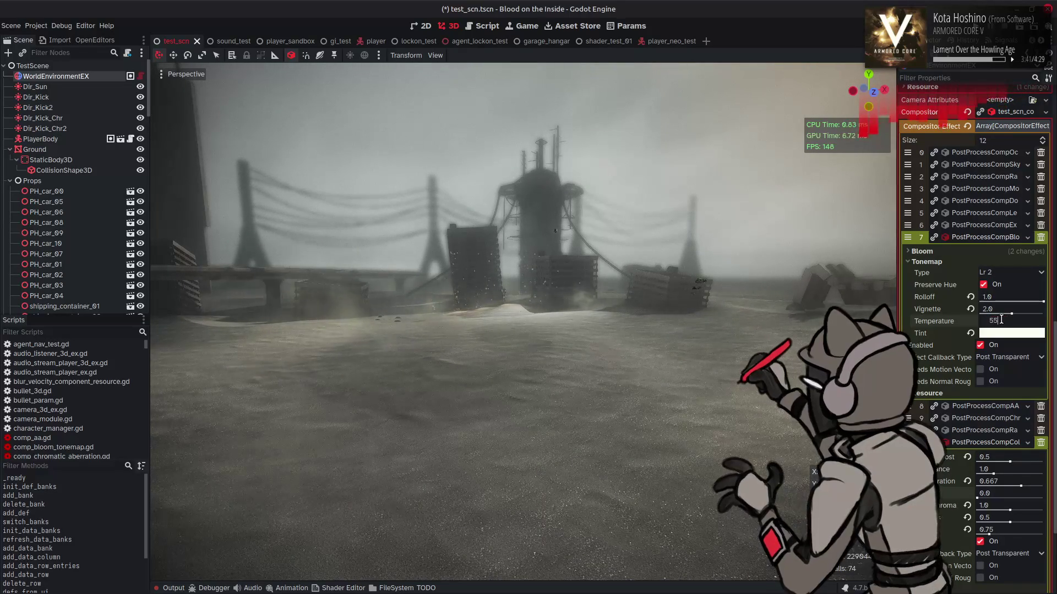
{"action": "key", "text": "Return"}
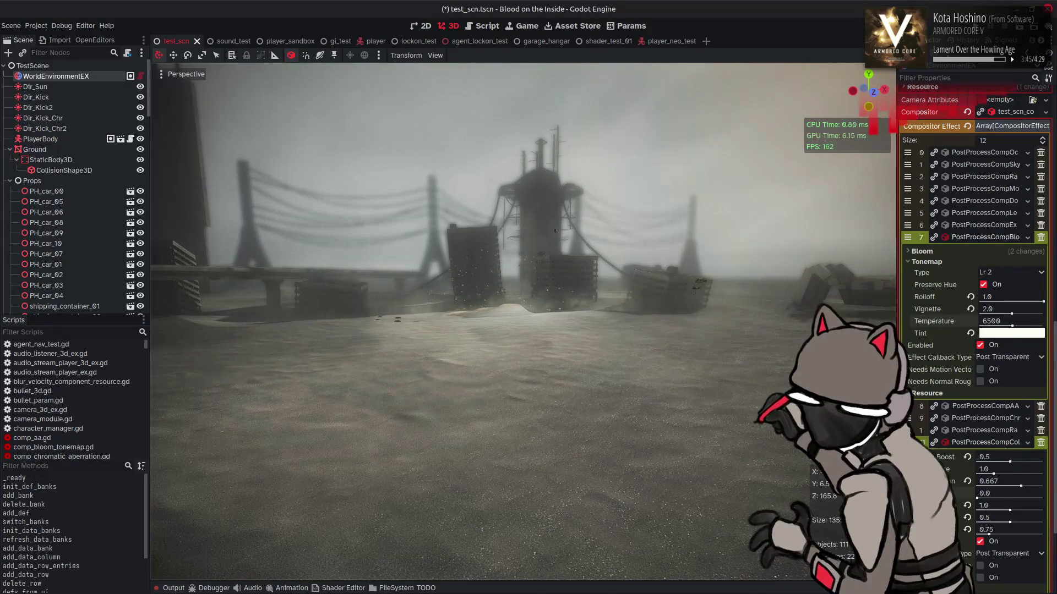
{"action": "left_click", "coordinate": [1002, 493]}
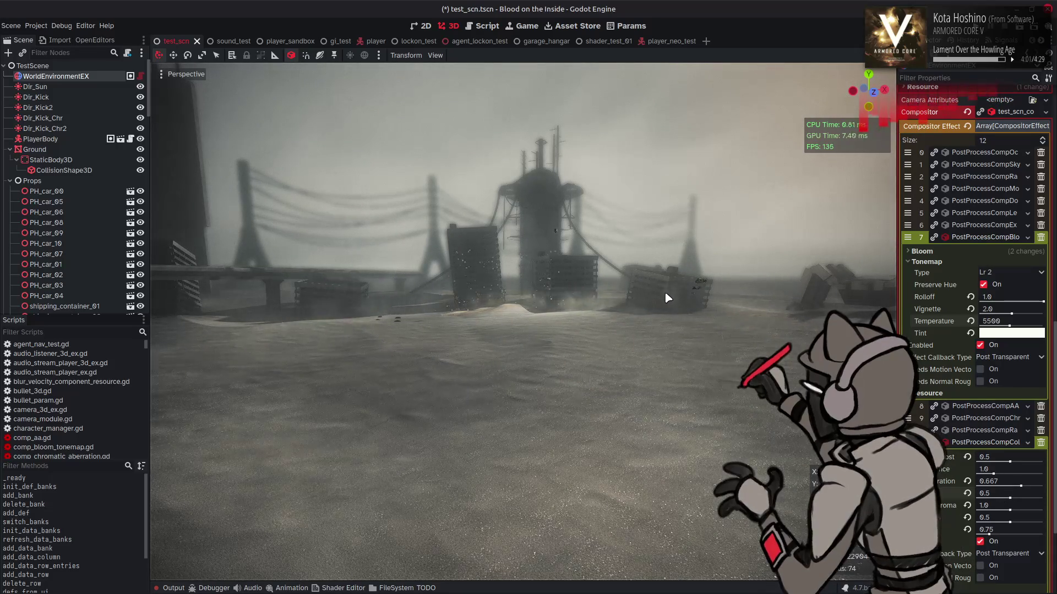
{"action": "left_click_drag", "start_coordinate": [666, 297], "coordinate": [666, 297]}
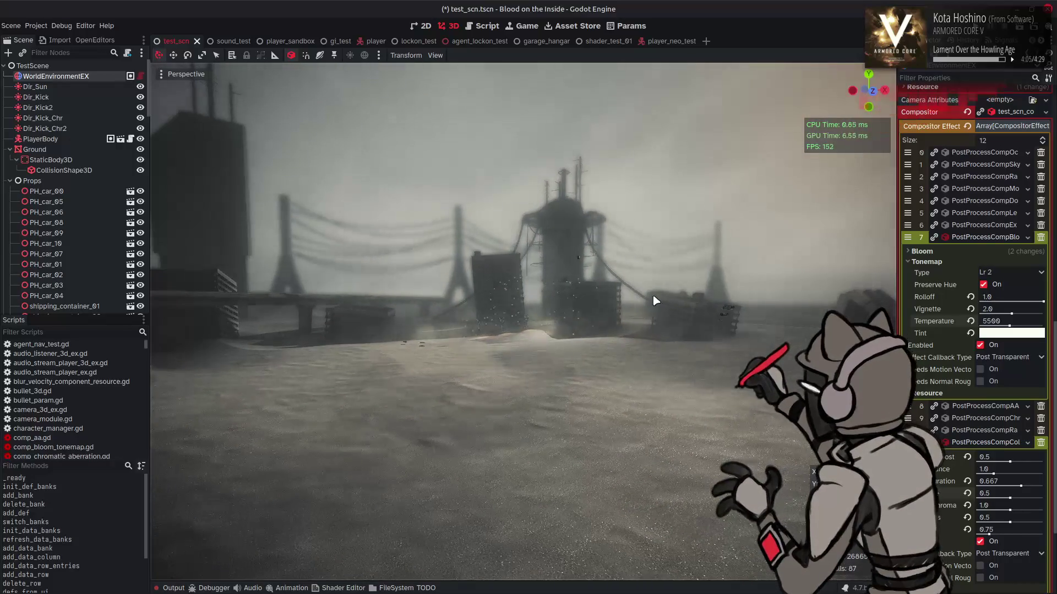
{"action": "key", "text": "ctrl+s"}
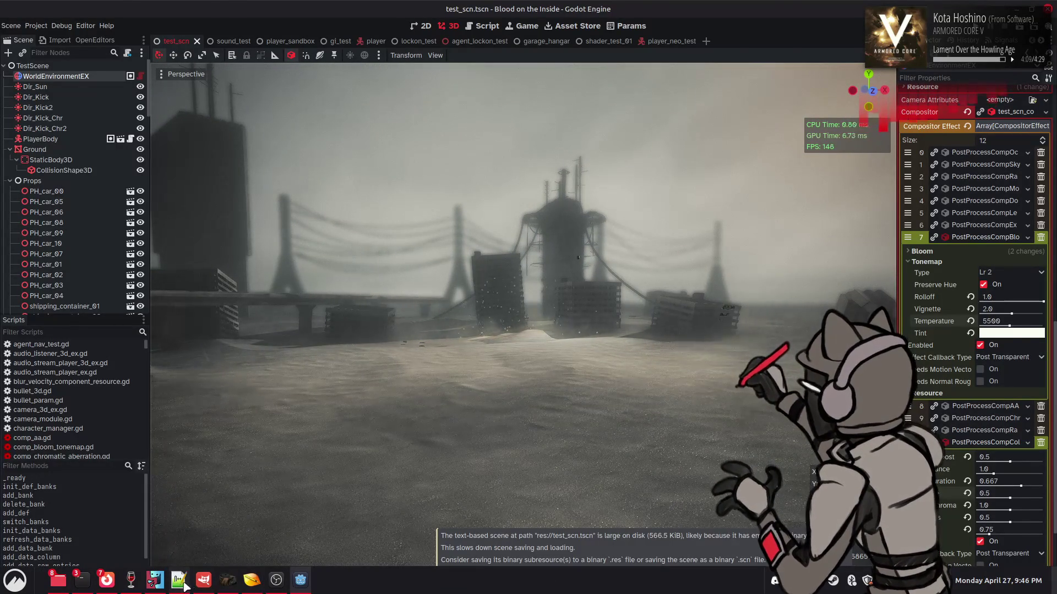
In Notepad++, view lens_mask.glsl, then open comp_include.h and bloom_tonemap.glsl from the Project Panel.
{"action": "left_click", "coordinate": [299, 579]}
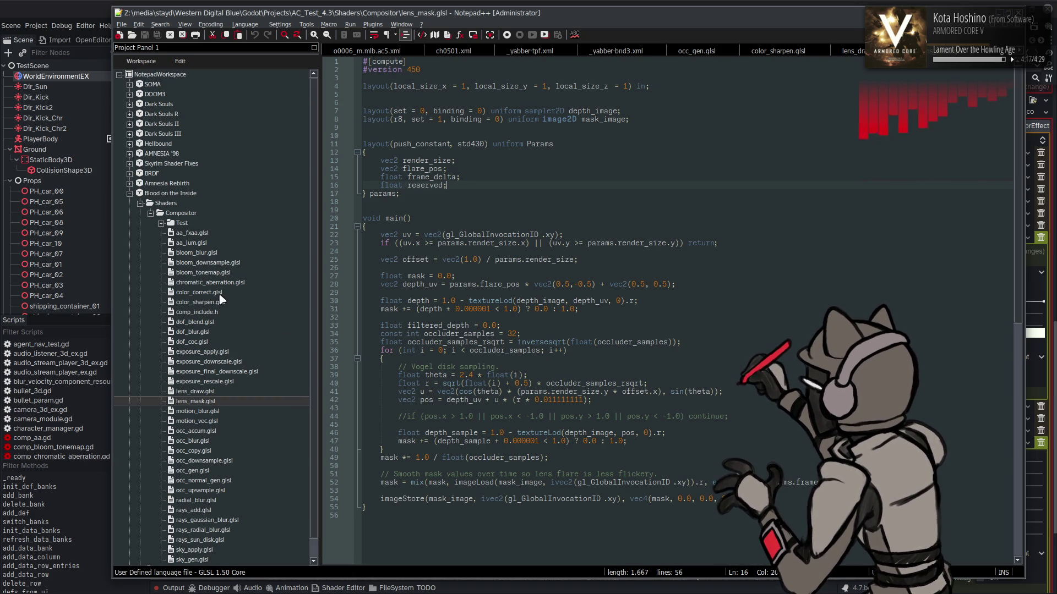
{"action": "scroll", "coordinate": [221, 299], "scroll_direction": "down", "scroll_amount": 1}
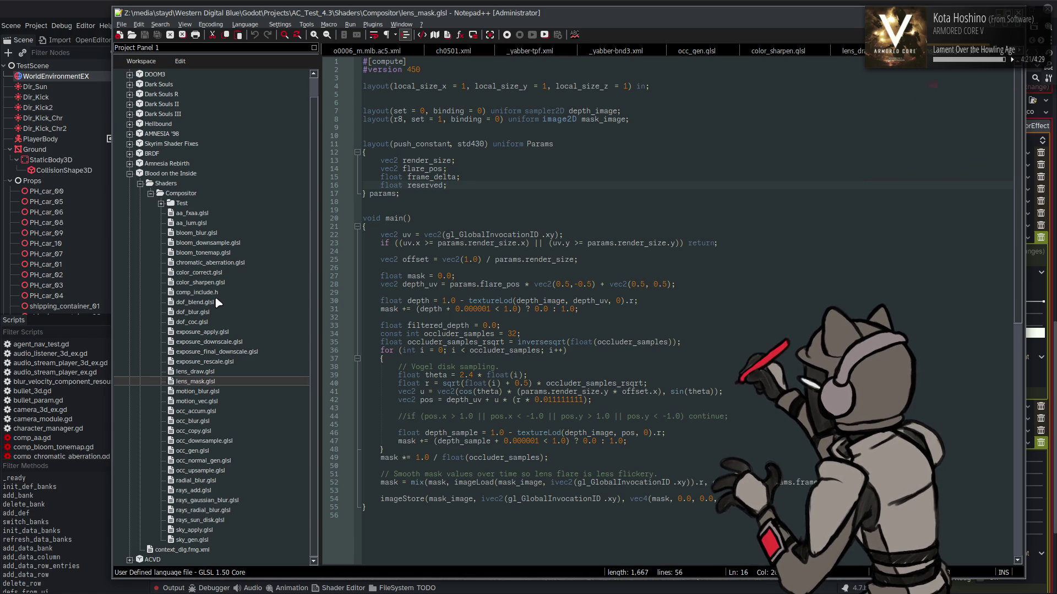
{"action": "double_click", "coordinate": [206, 293]}
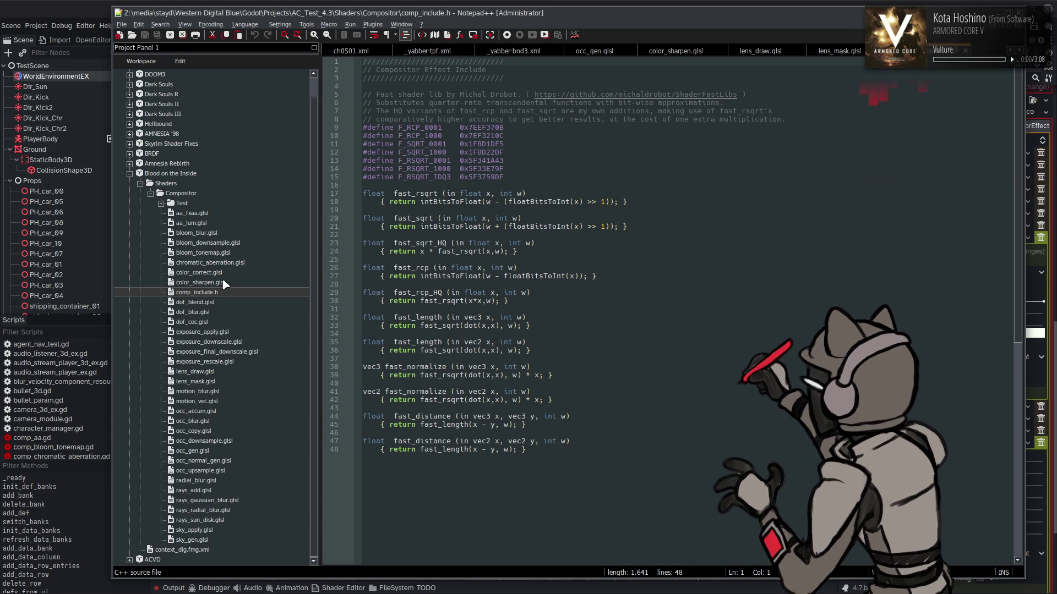
{"action": "double_click", "coordinate": [220, 254]}
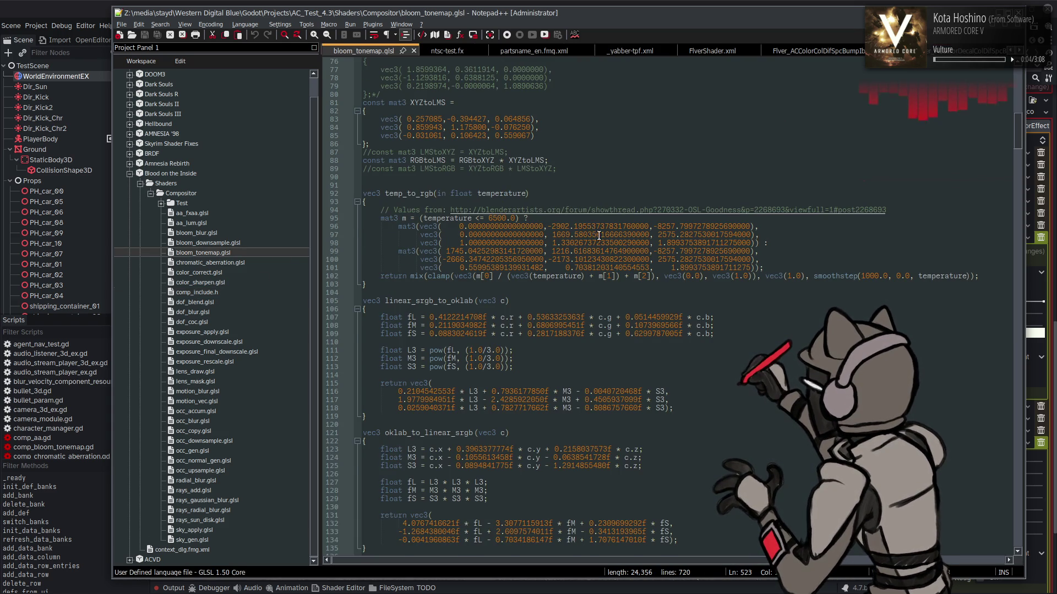
Search bloom_tonemap.glsl for REC709toREC2020 and step through its matches near line 521.
{"action": "scroll", "coordinate": [599, 237], "scroll_direction": "up", "scroll_amount": 1}
{"action": "scroll", "coordinate": [597, 248], "scroll_direction": "up", "scroll_amount": 20}
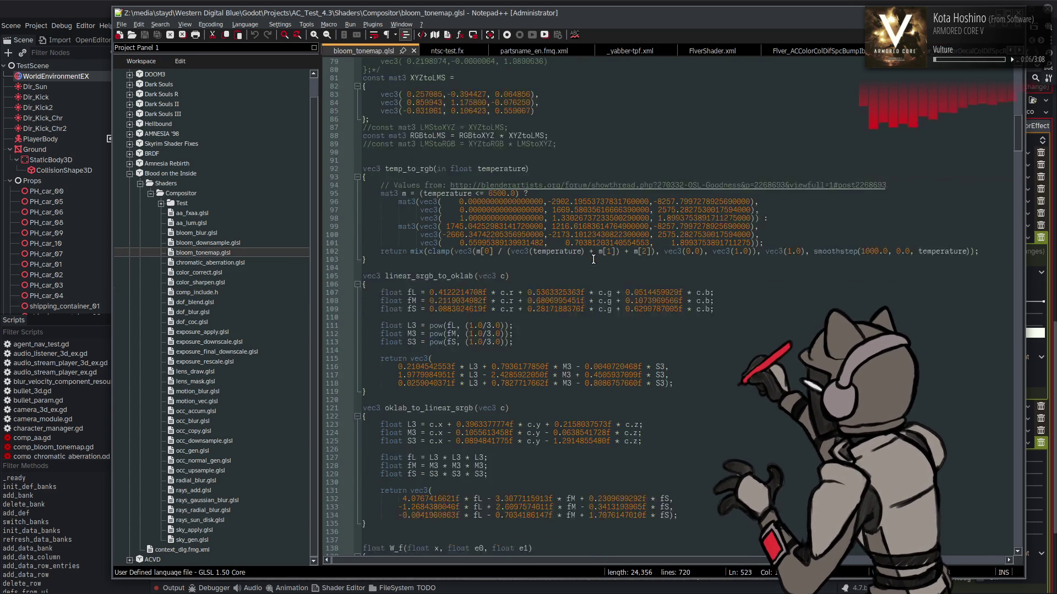
{"action": "scroll", "coordinate": [593, 259], "scroll_direction": "up", "scroll_amount": 1}
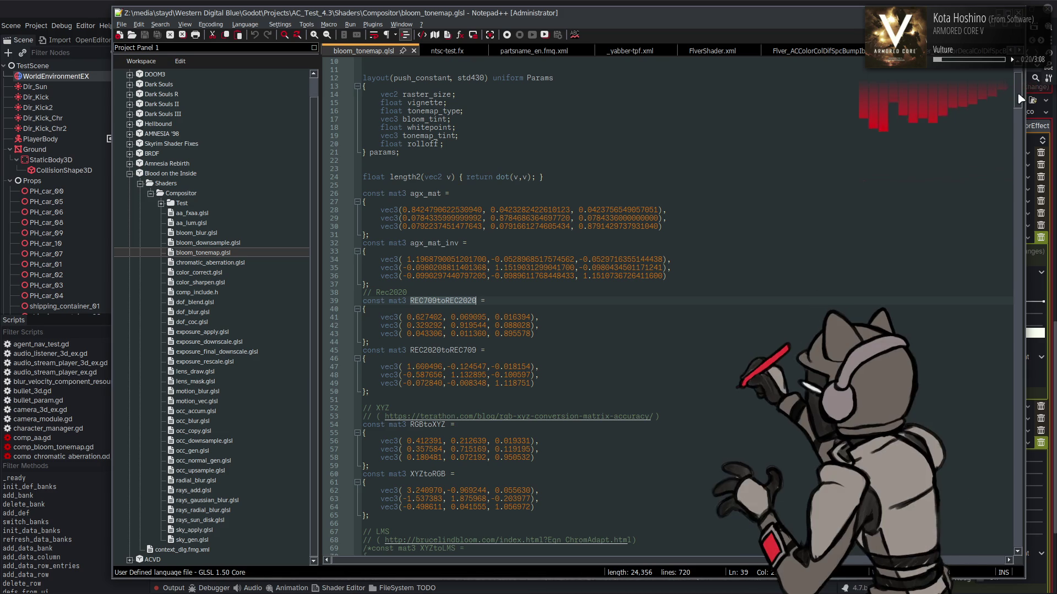
{"action": "left_click_drag", "start_coordinate": [1019, 99], "coordinate": [1015, 276]}
{"action": "key", "text": "ctrl+f"}
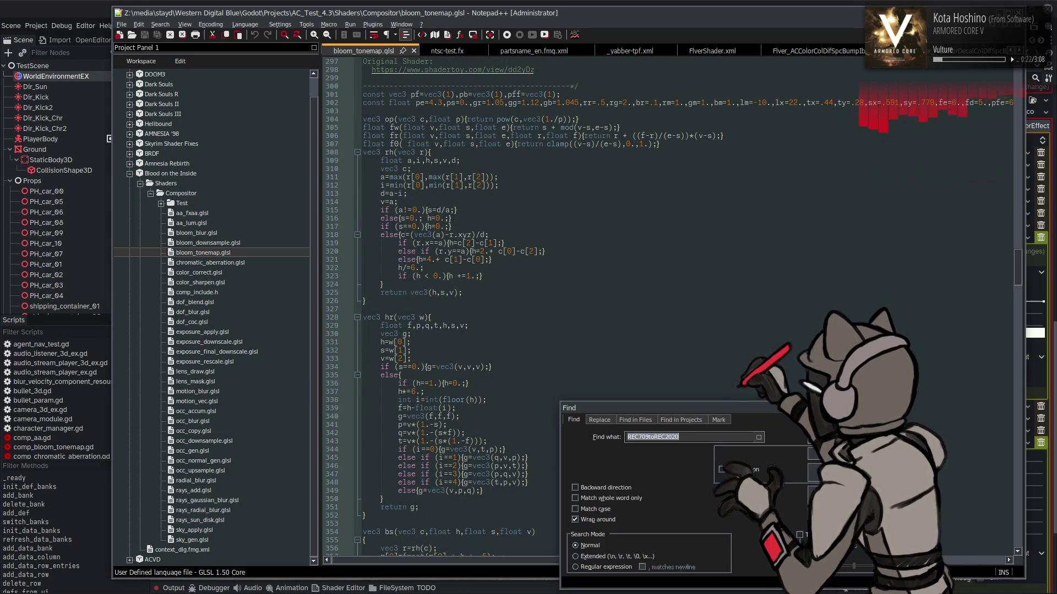
{"action": "key", "text": "Return"}
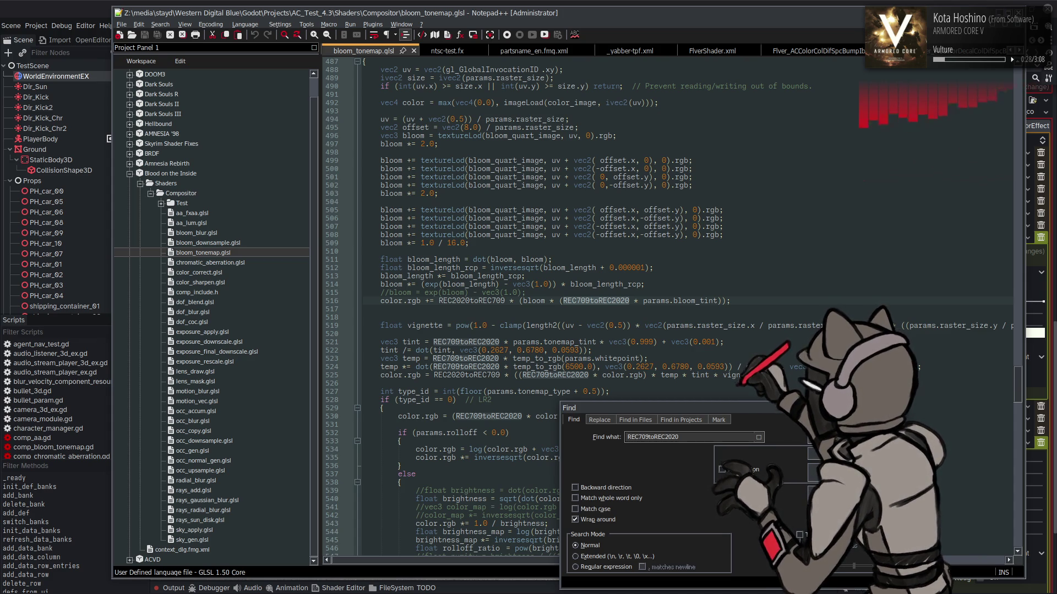
{"action": "key", "text": "Return"}
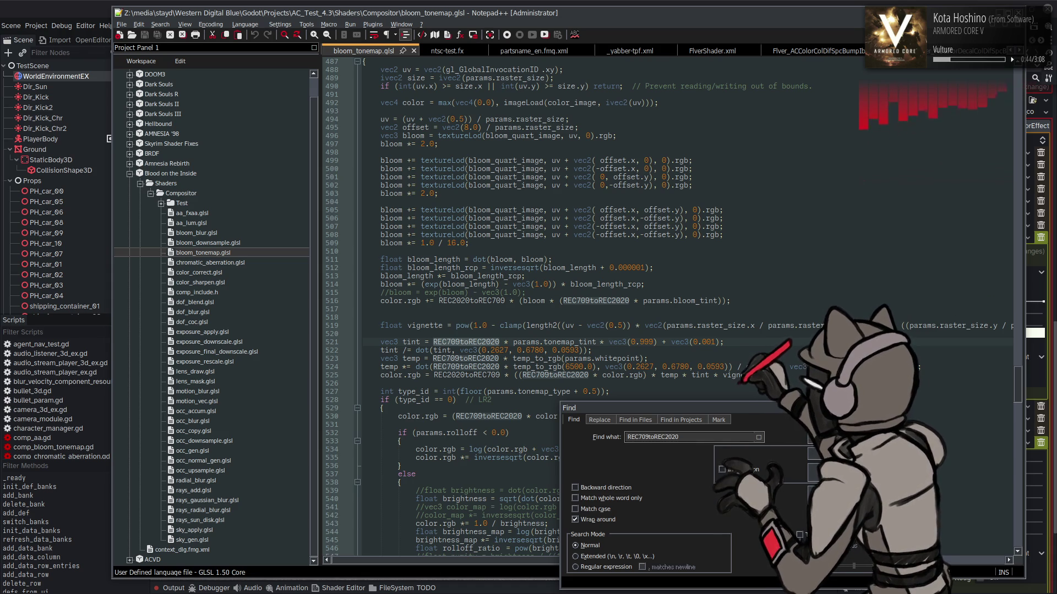
{"action": "key", "text": "Escape"}
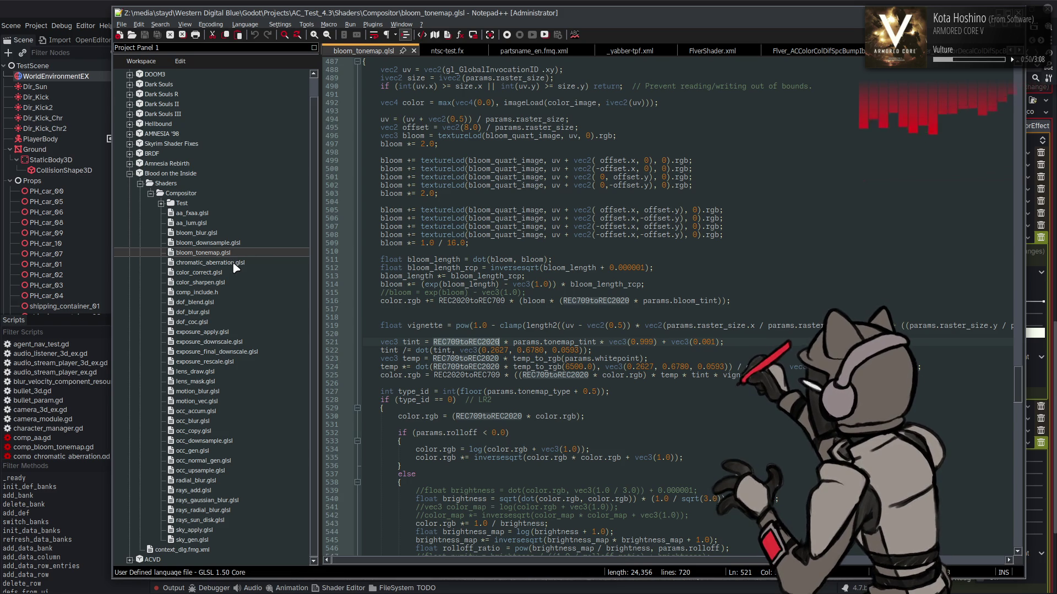
Open bloom_downsample.glsl in Notepad++, highlight REC709toREC2020 and color_image, then return to Godot's script editor.
{"action": "double_click", "coordinate": [203, 242]}
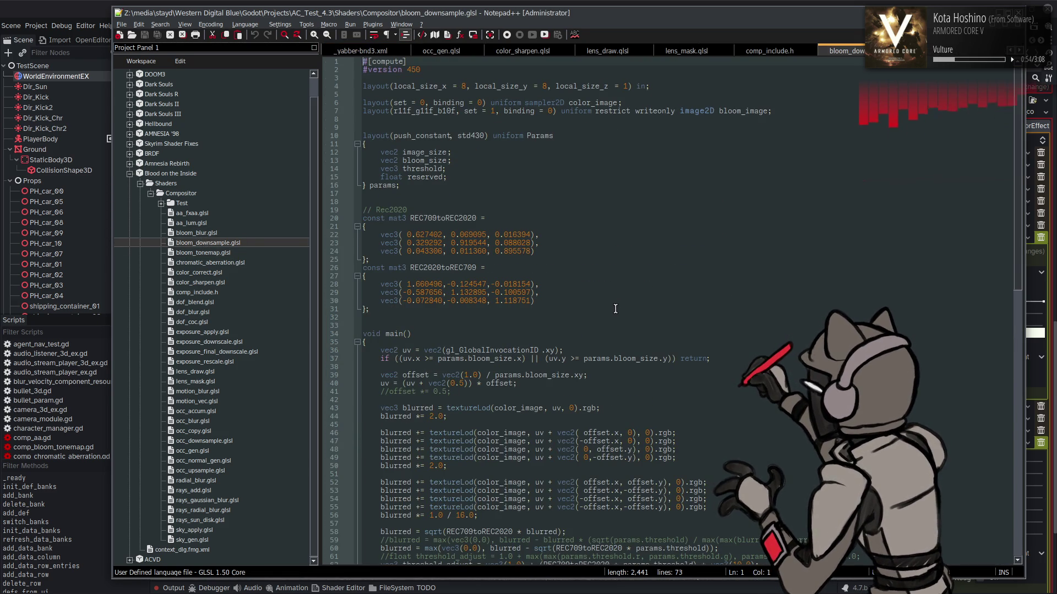
{"action": "scroll", "coordinate": [615, 308], "scroll_direction": "down", "scroll_amount": 4}
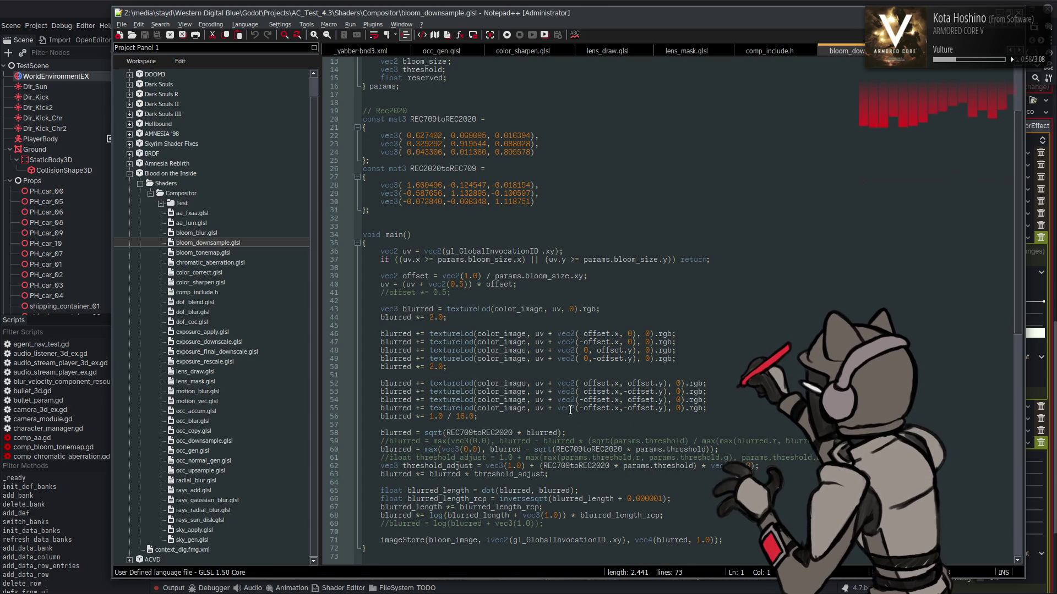
{"action": "double_click", "coordinate": [575, 465]}
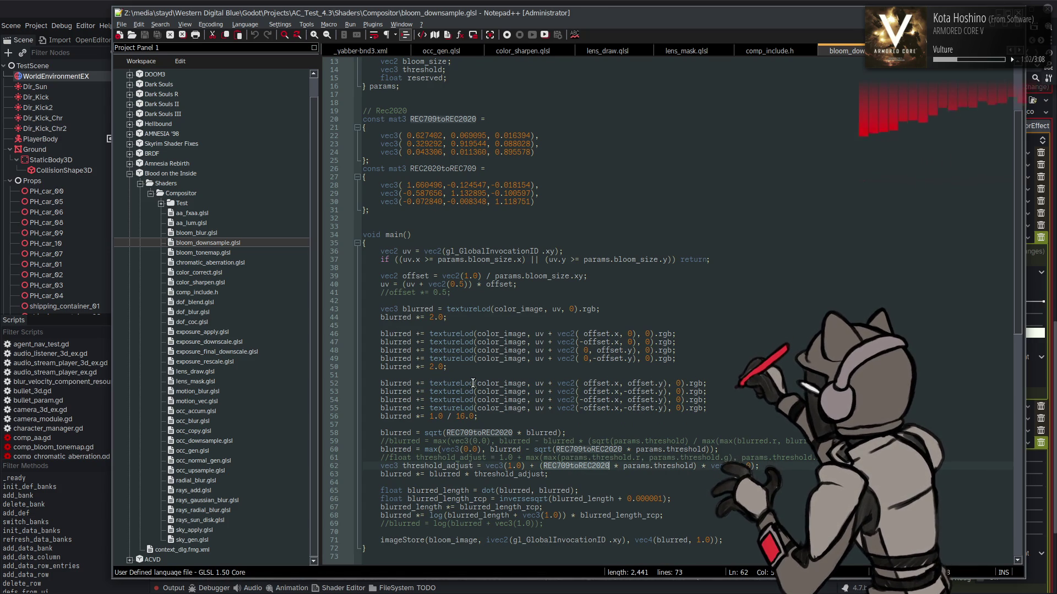
{"action": "double_click", "coordinate": [501, 384]}
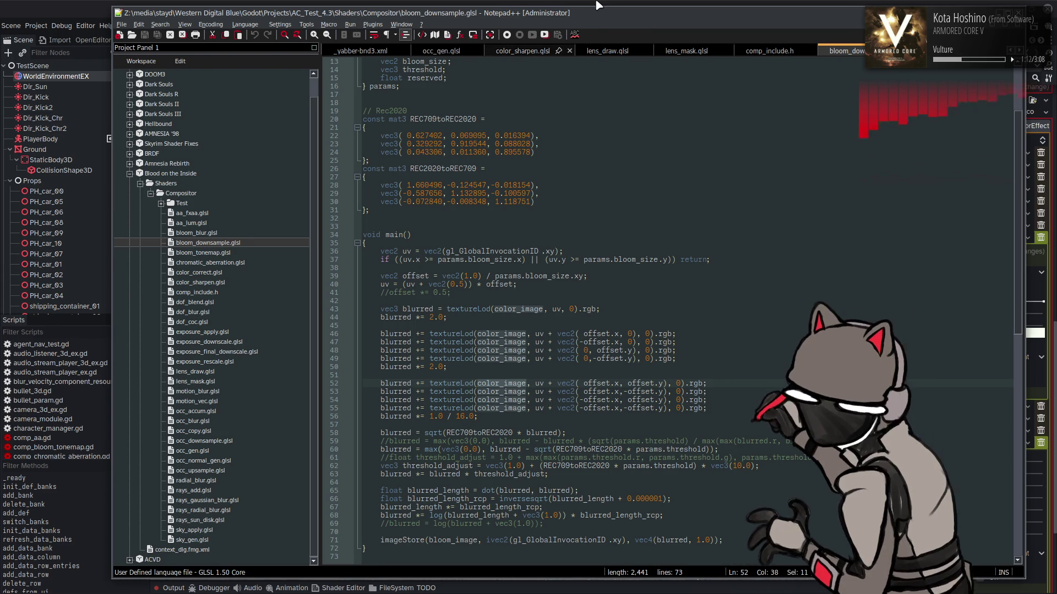
{"action": "key", "text": "alt+Tab"}
{"action": "left_click", "coordinate": [495, 27]}
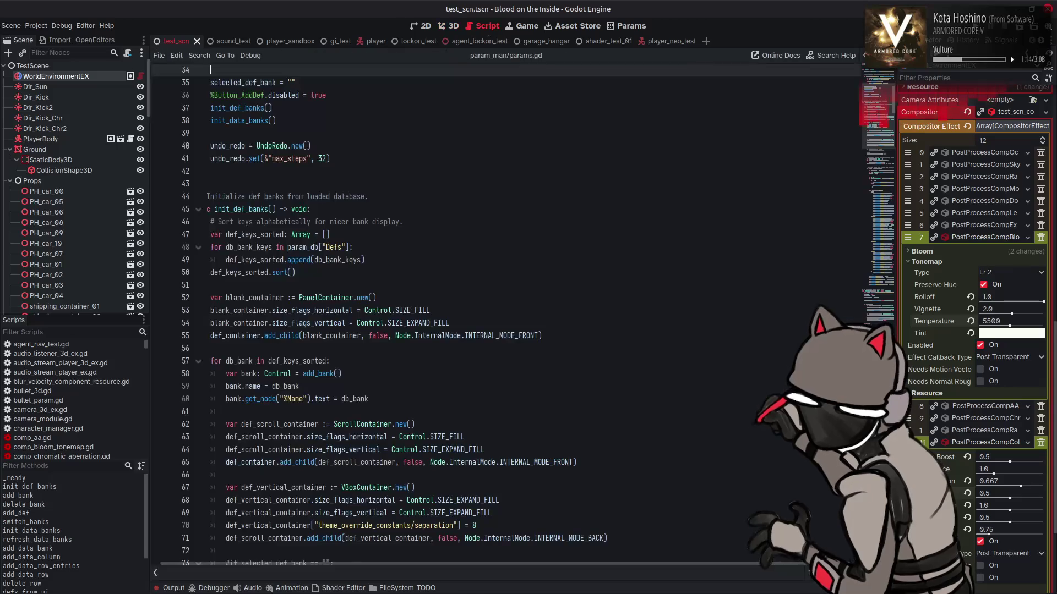
Run the project, see the missing EquipLegParam failure, and check the empty Params definitions.
{"action": "key", "text": "F5"}
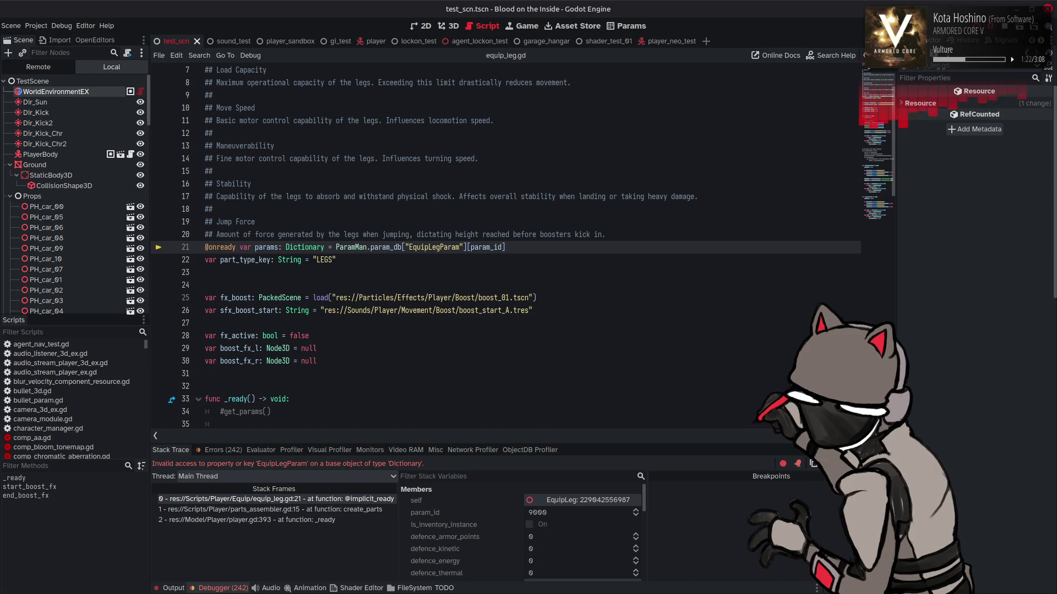
{"action": "left_click", "coordinate": [627, 26]}
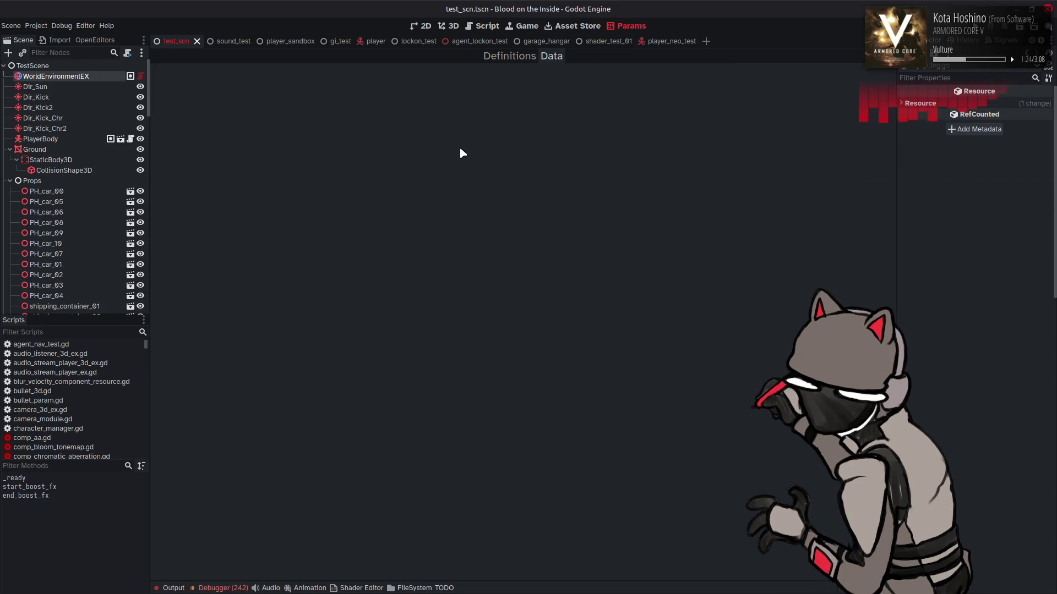
{"action": "left_click", "coordinate": [507, 60]}
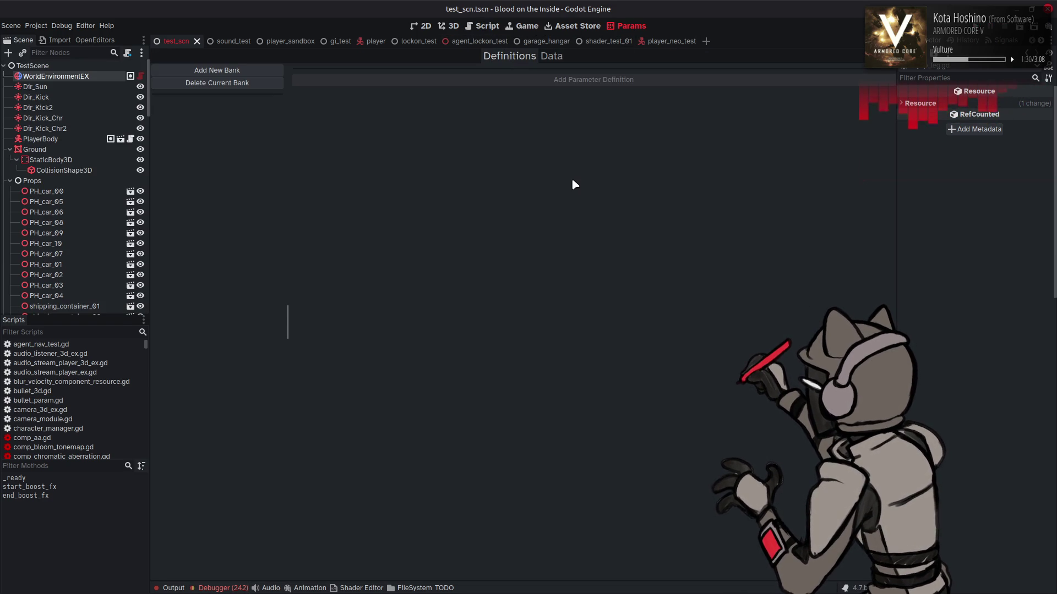
{"action": "key", "text": "ctrl+F3"}
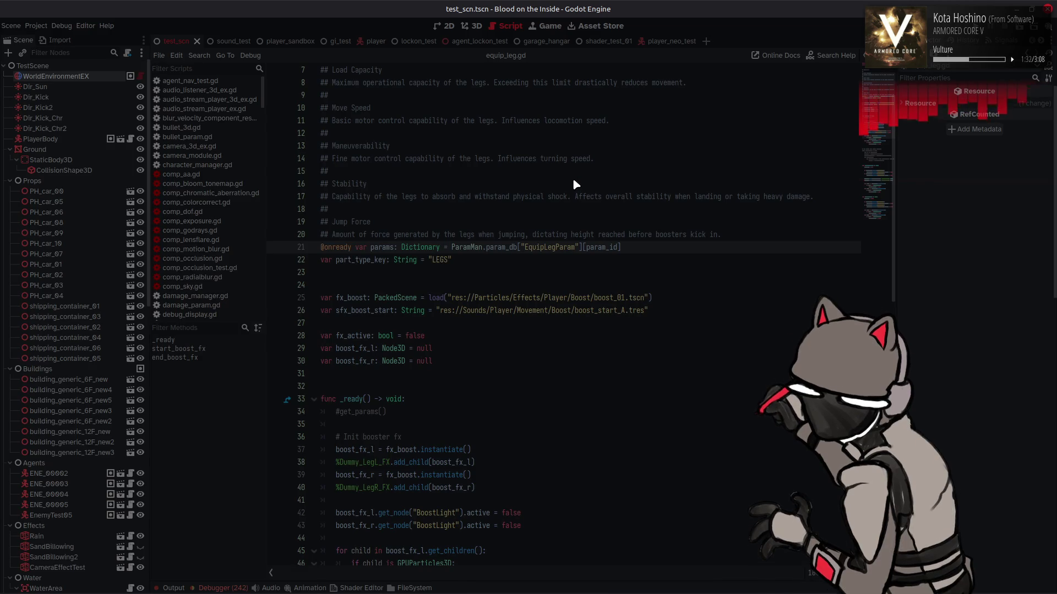
{"action": "key", "text": "alt+Tab"}
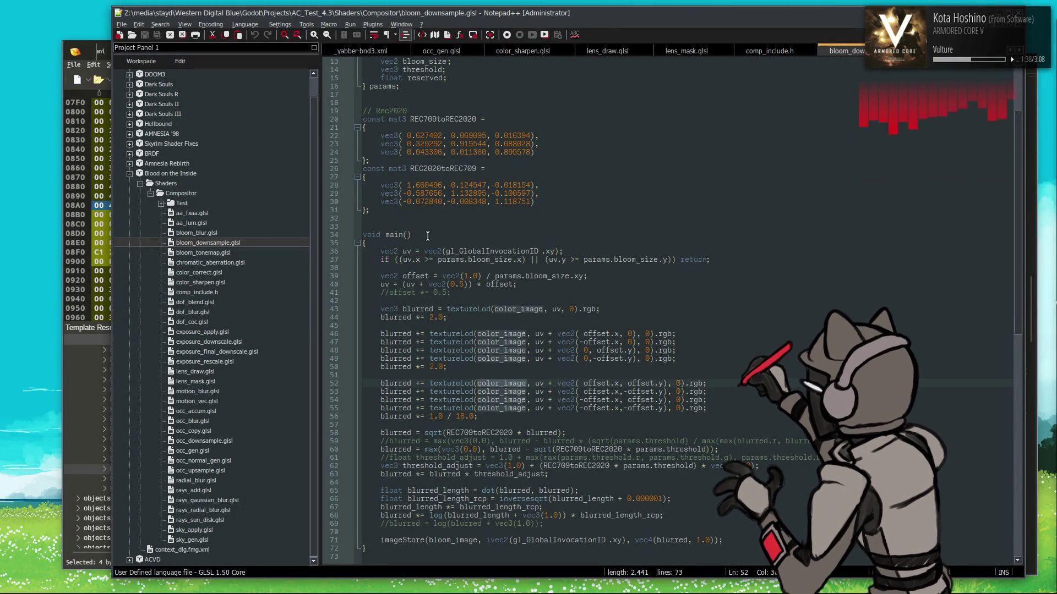
Delete the broken 60-byte param_db.tres from the Param folder.
{"action": "mouse_move", "coordinate": [58, 580]}
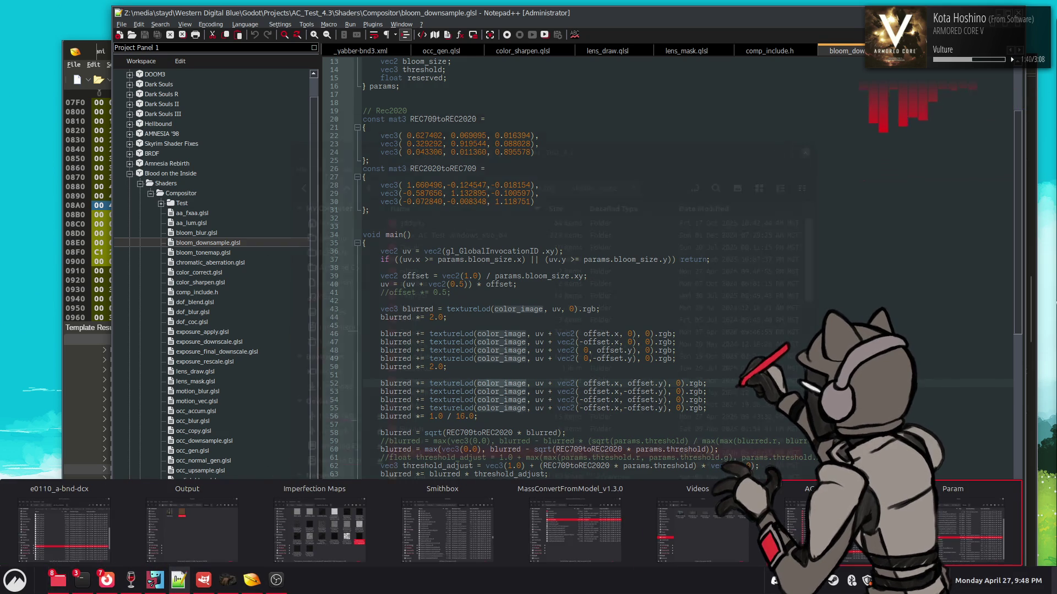
{"action": "left_click", "coordinate": [970, 526]}
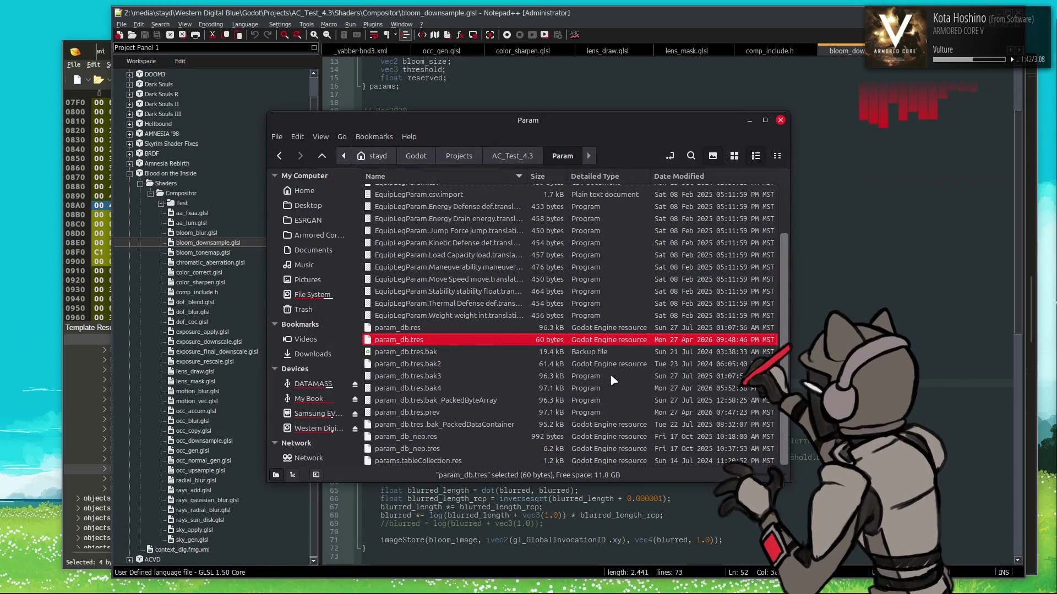
{"action": "left_click", "coordinate": [513, 352]}
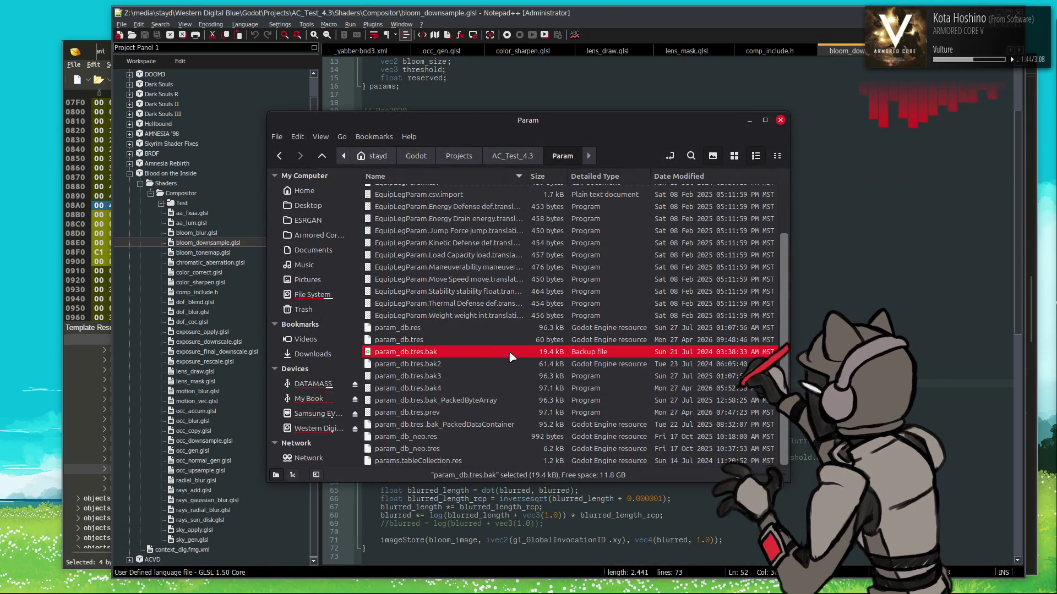
{"action": "left_click", "coordinate": [507, 342]}
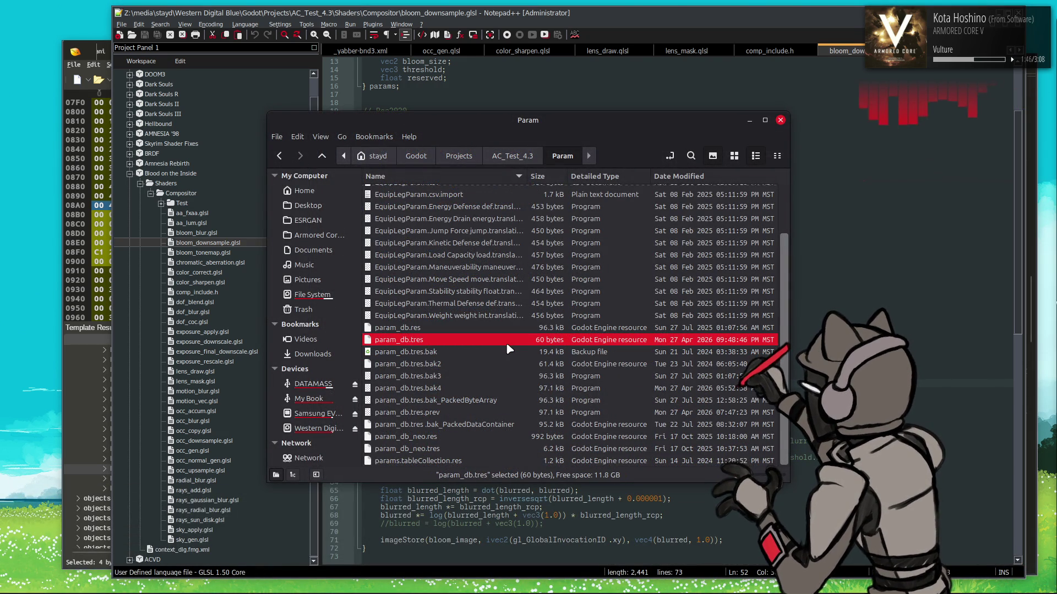
{"action": "key", "text": "Delete"}
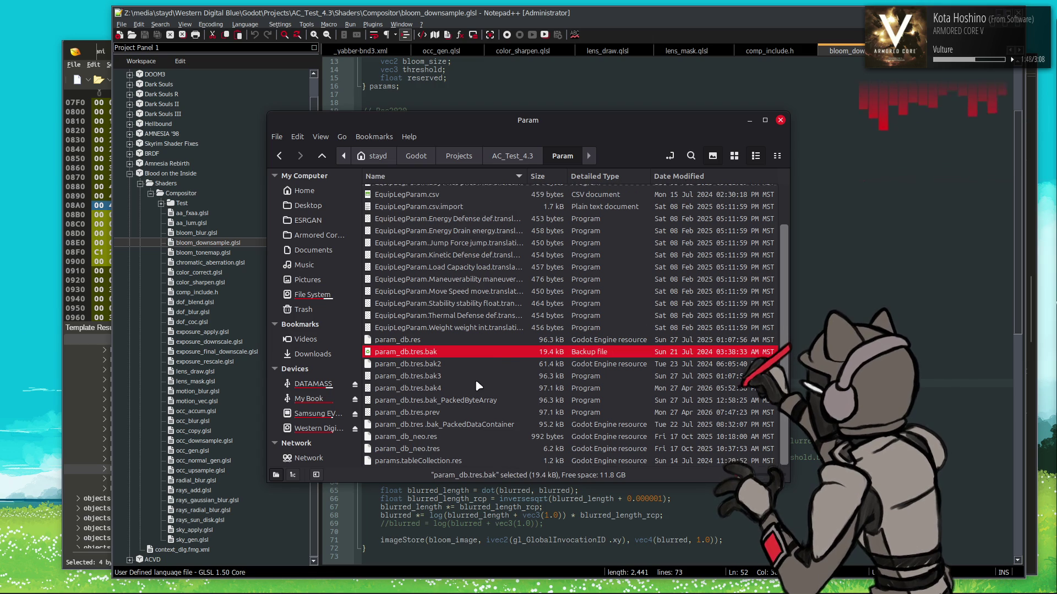
Duplicate param_db.tres.bak4 and rename the copy to param_db.tres.
{"action": "left_click", "coordinate": [476, 386]}
{"action": "key", "text": "ctrl+c"}
{"action": "key", "text": "ctrl+v"}
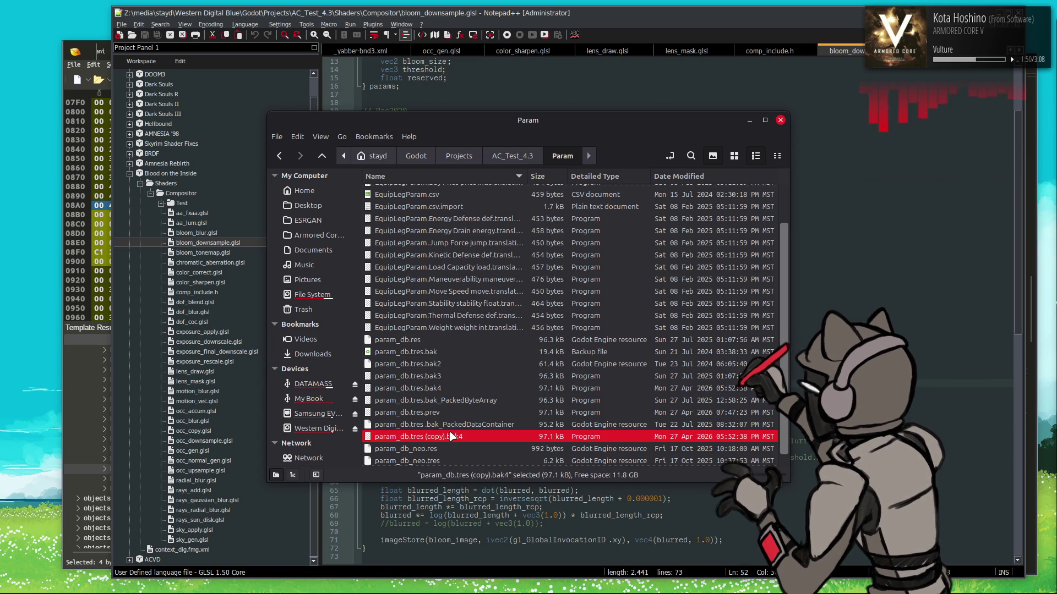
{"action": "right_click", "coordinate": [450, 436]}
{"action": "left_click", "coordinate": [481, 355]}
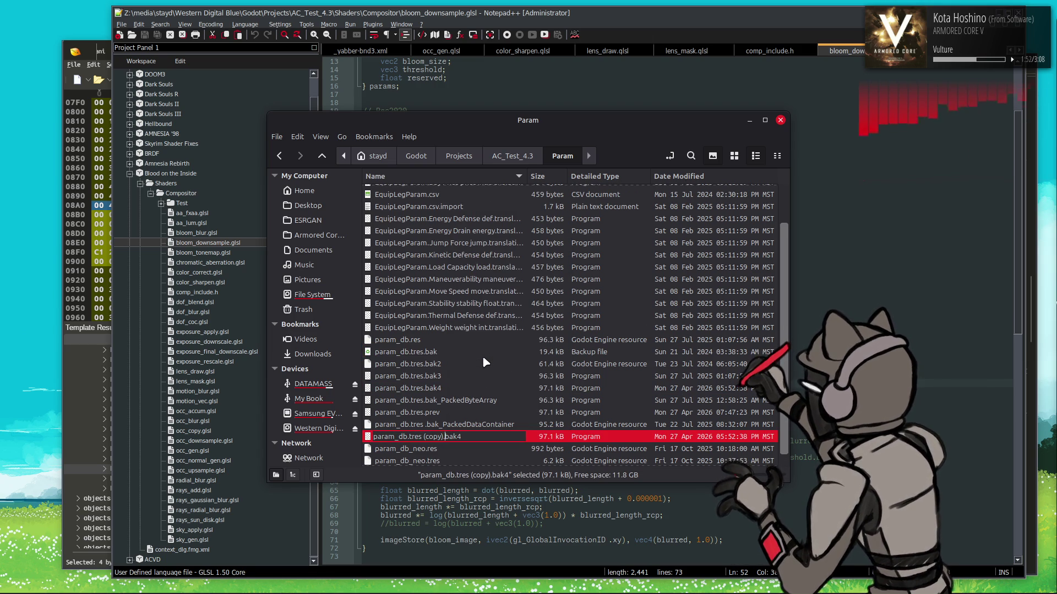
{"action": "key", "text": "End"}
{"action": "key", "text": "BackSpace"}
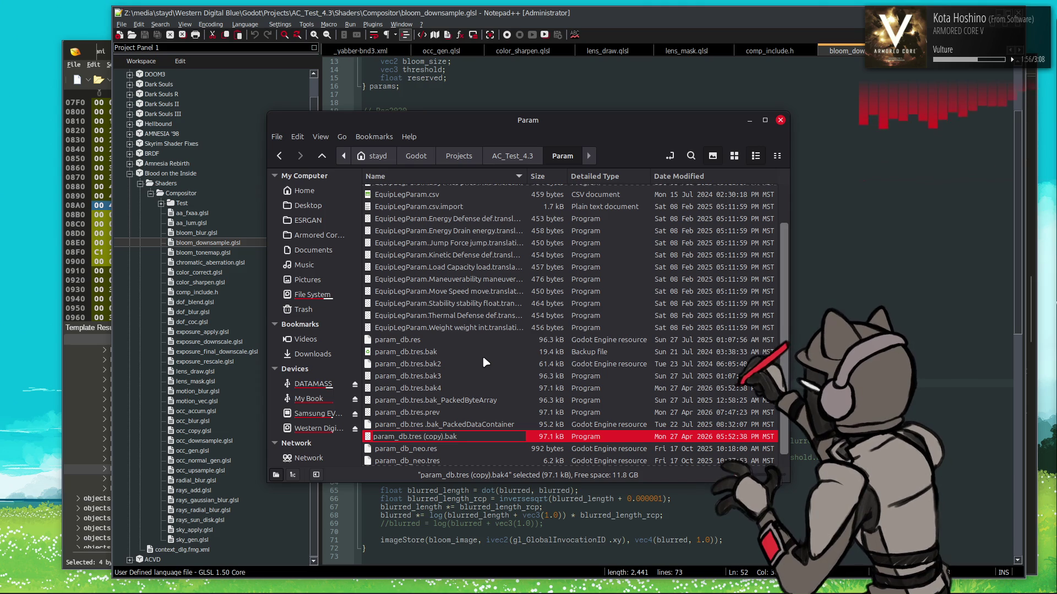
{"action": "key", "text": "BackSpace"}
{"action": "key", "text": "BackSpace"}
{"action": "key", "text": "BackSpace"}
{"action": "key", "text": "BackSpace"}
{"action": "key", "text": "Return"}
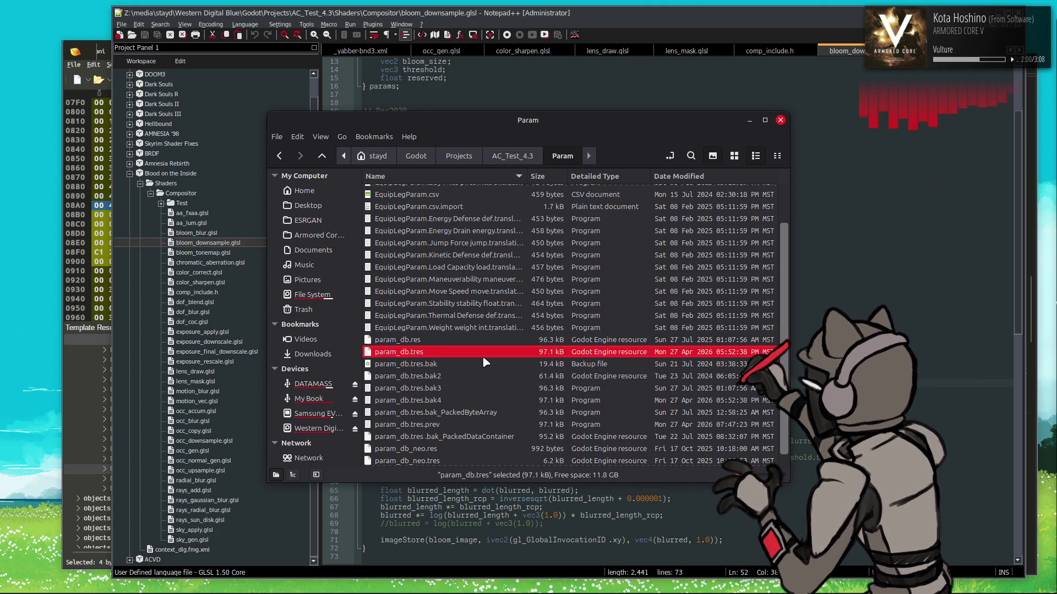
{"action": "key", "text": "super"}
Launch Godot and open the Blood on the Inside project from the Project Manager.
{"action": "type", "text": "gol"}
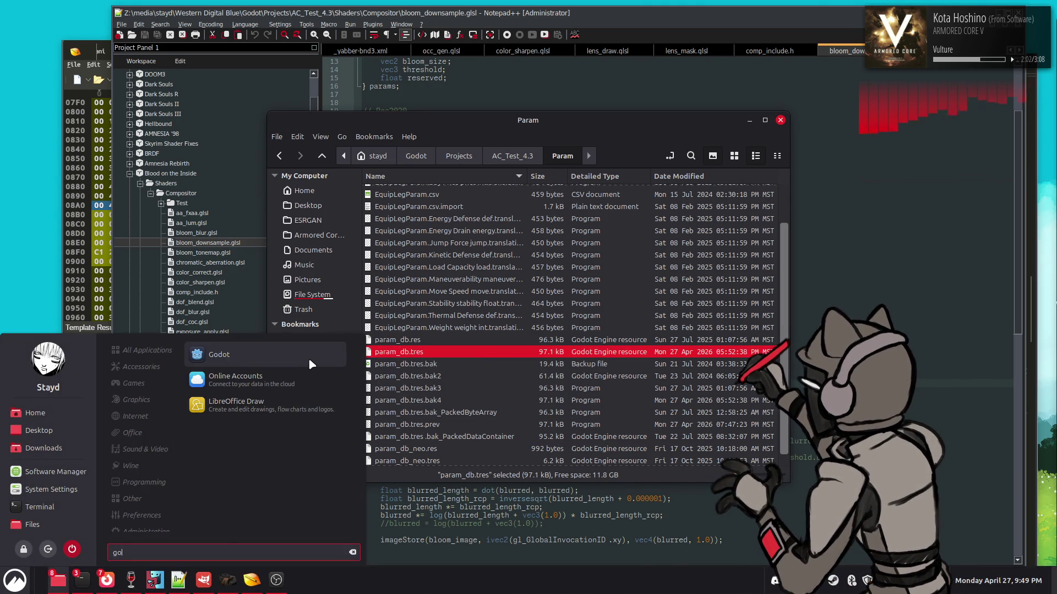
{"action": "left_click", "coordinate": [308, 357]}
{"action": "left_click", "coordinate": [625, 130]}
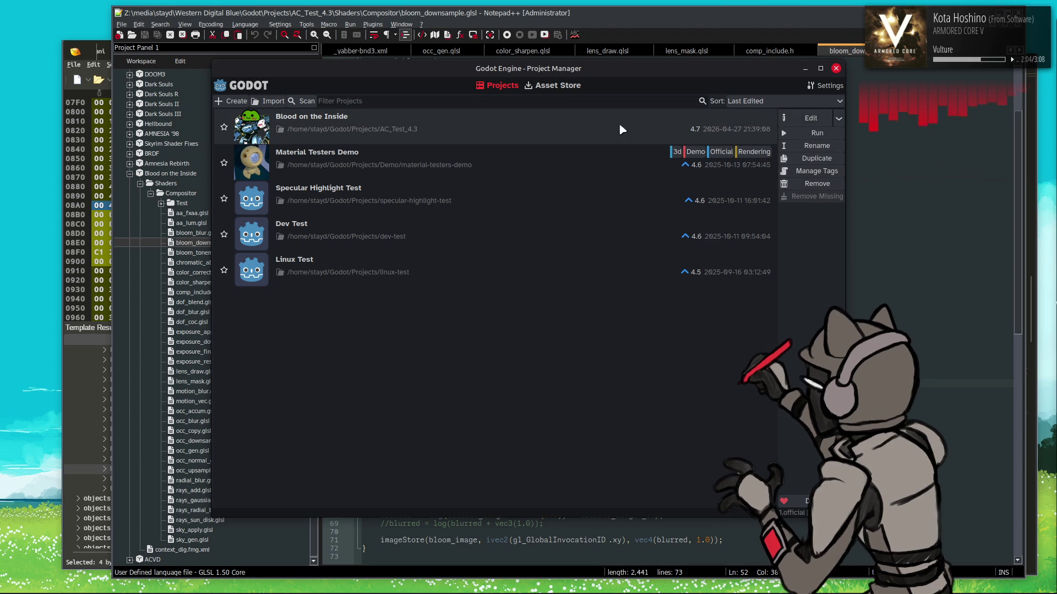
{"action": "left_click", "coordinate": [813, 123]}
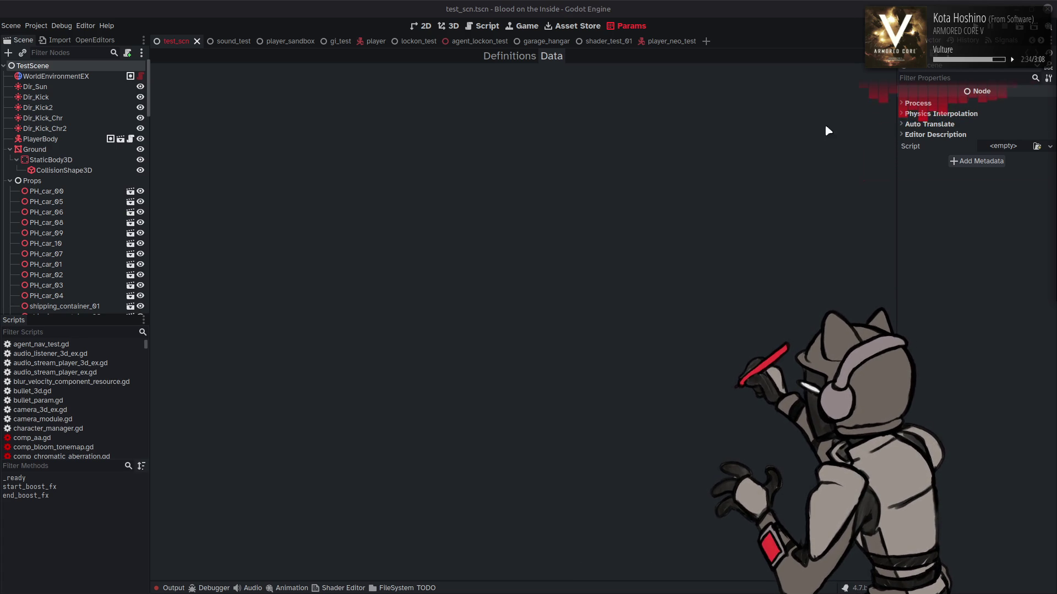
Glance at Params definitions and data, then read the param_db parse errors in the Output log.
{"action": "left_click", "coordinate": [512, 56]}
{"action": "left_click", "coordinate": [549, 55]}
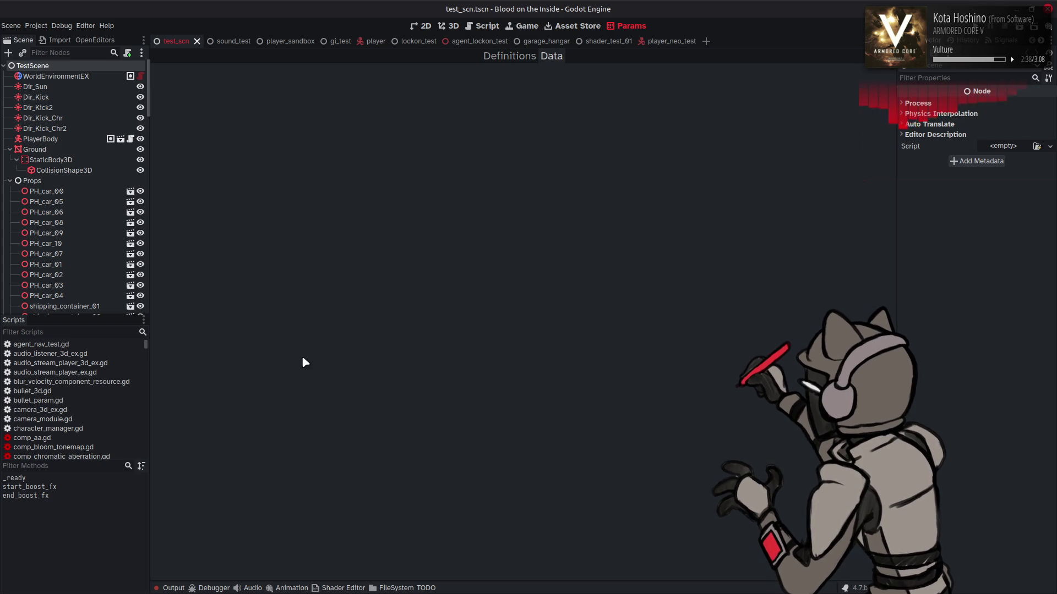
{"action": "left_click", "coordinate": [175, 589]}
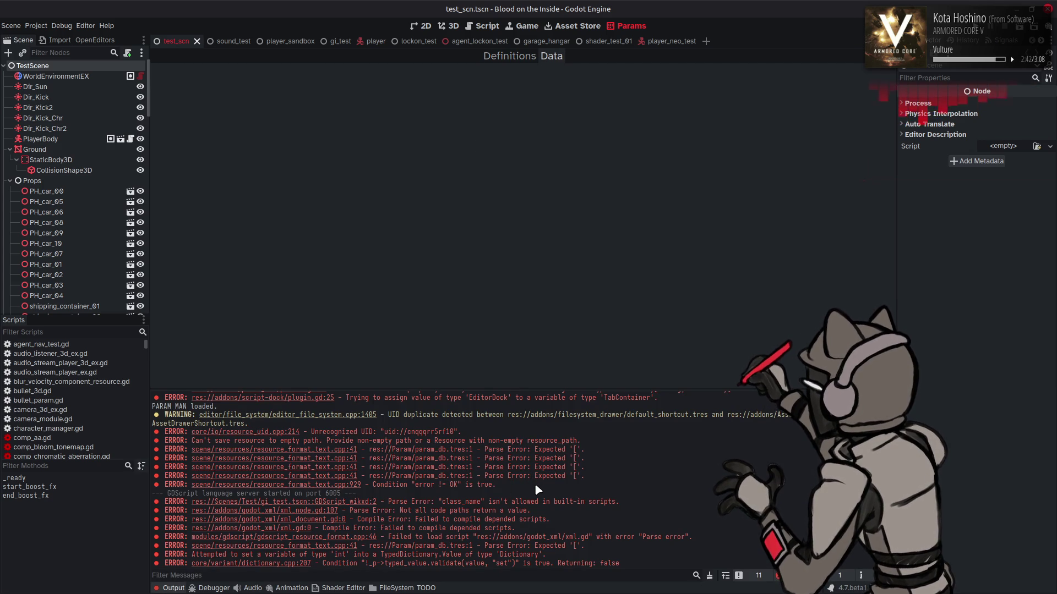
{"action": "scroll", "coordinate": [536, 482], "scroll_direction": "up", "scroll_amount": 3}
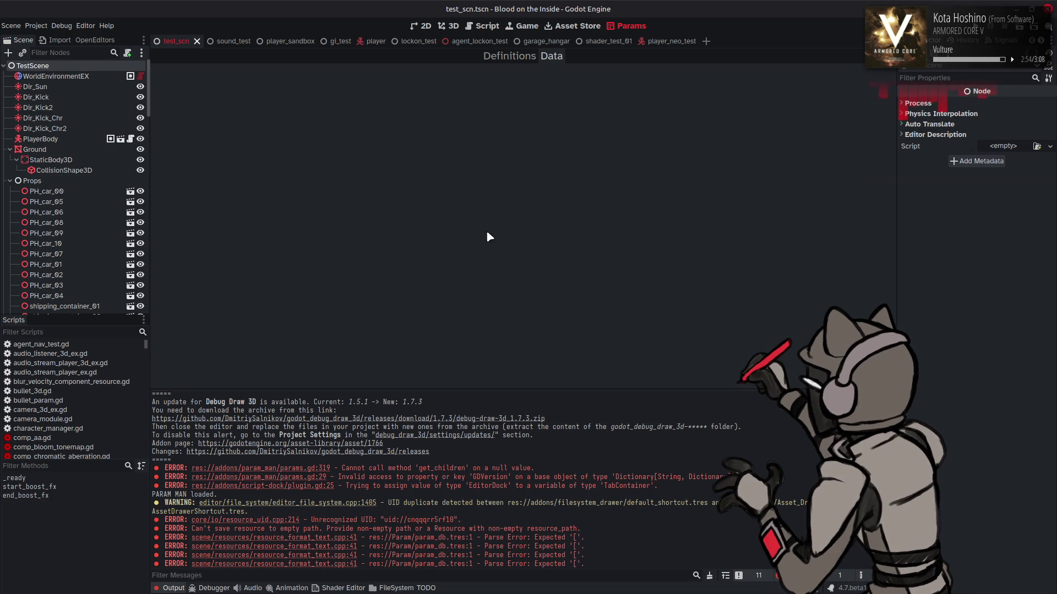
{"action": "left_click", "coordinate": [484, 26]}
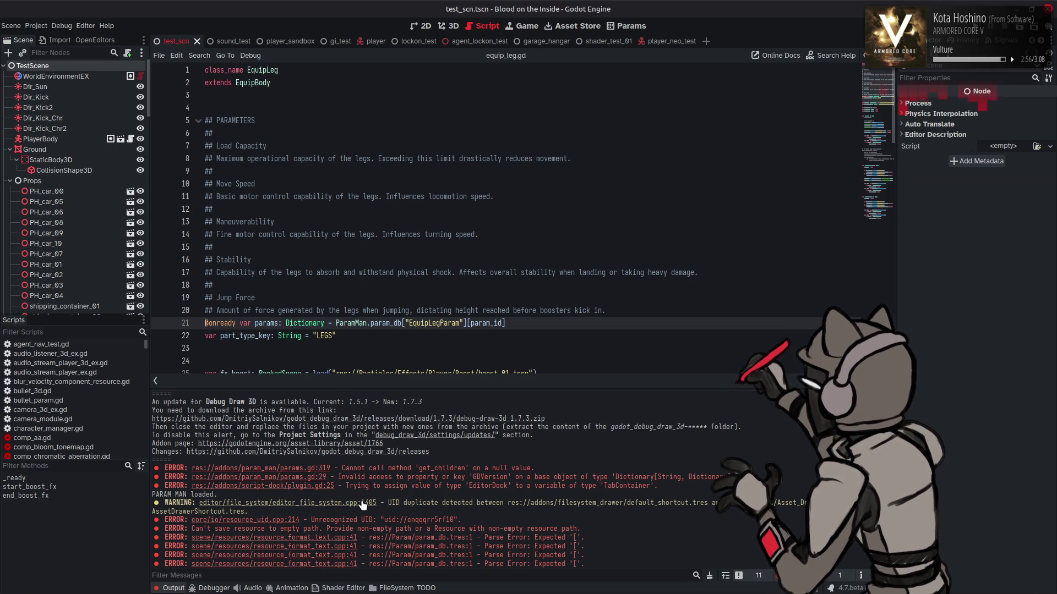
Collapse the Output panel and open param_man/params.gd from the Scripts list.
{"action": "left_click", "coordinate": [175, 588]}
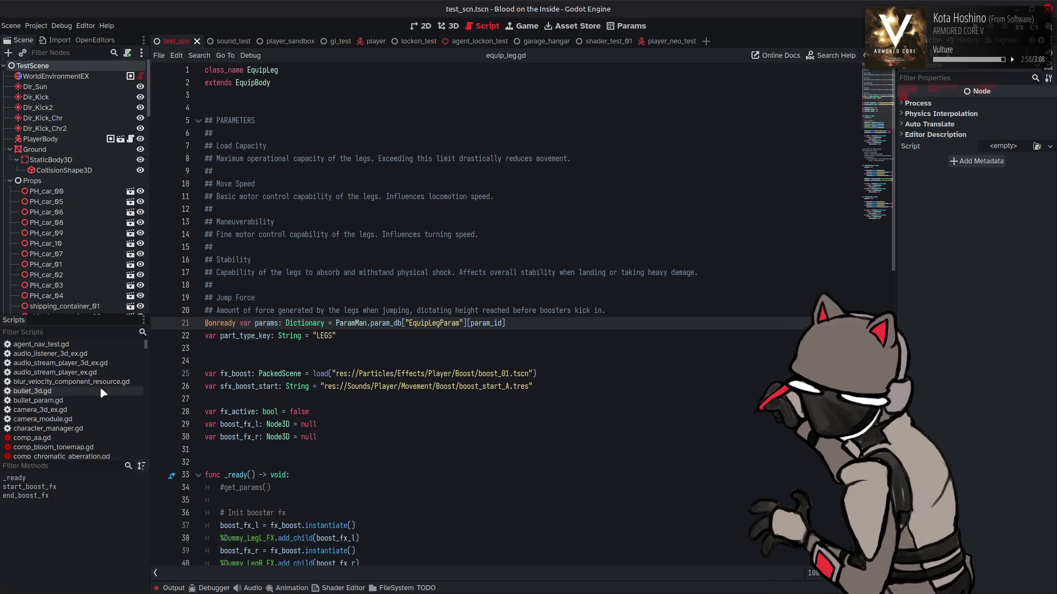
{"action": "scroll", "coordinate": [101, 389], "scroll_direction": "down", "scroll_amount": 3}
{"action": "scroll", "coordinate": [98, 383], "scroll_direction": "down", "scroll_amount": 10}
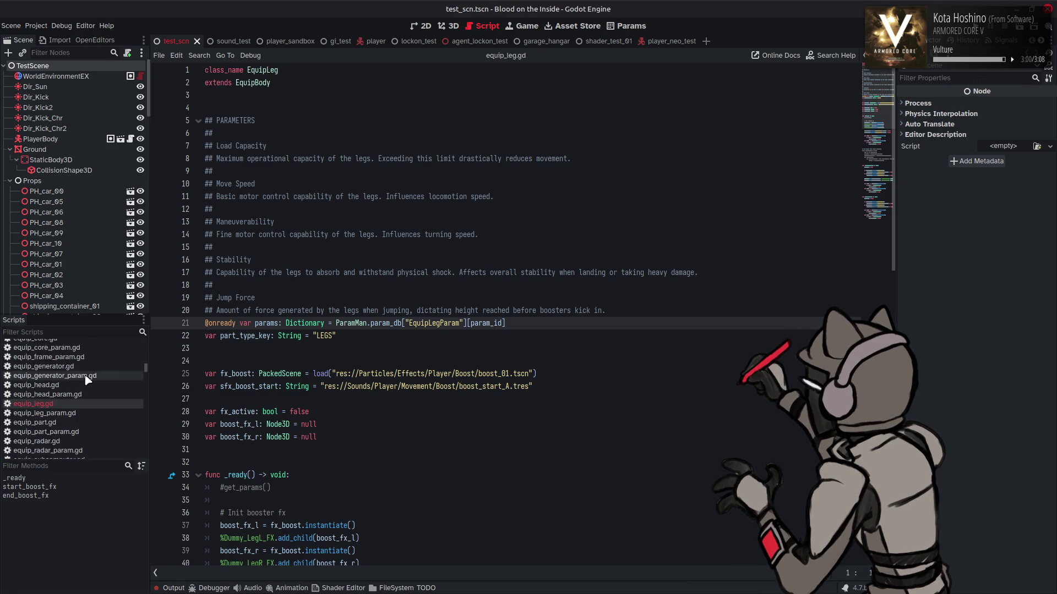
{"action": "scroll", "coordinate": [87, 380], "scroll_direction": "down", "scroll_amount": 10}
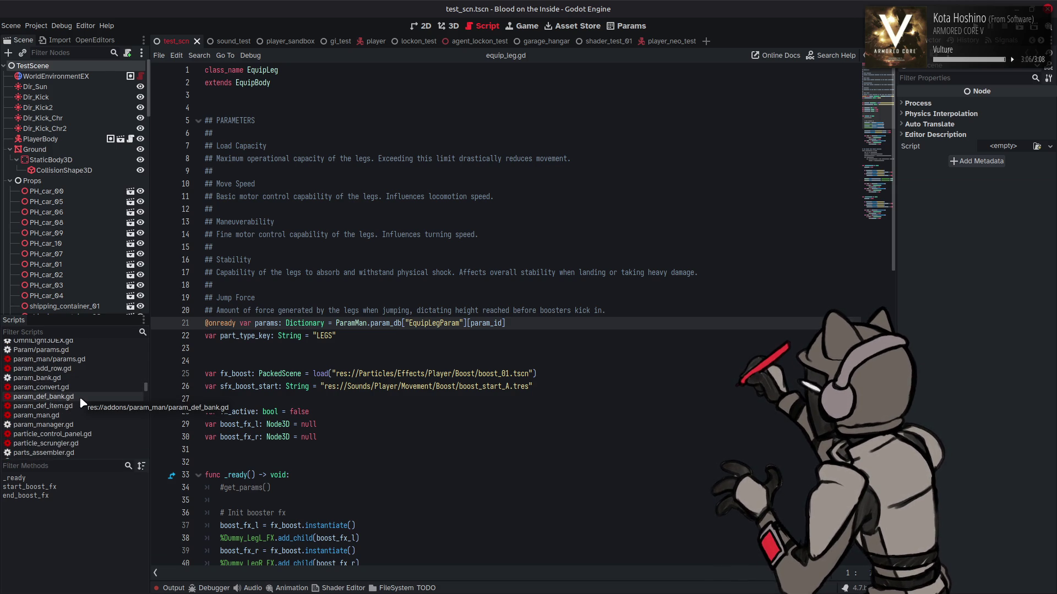
{"action": "scroll", "coordinate": [79, 397], "scroll_direction": "up", "scroll_amount": 1}
{"action": "left_click", "coordinate": [70, 375]}
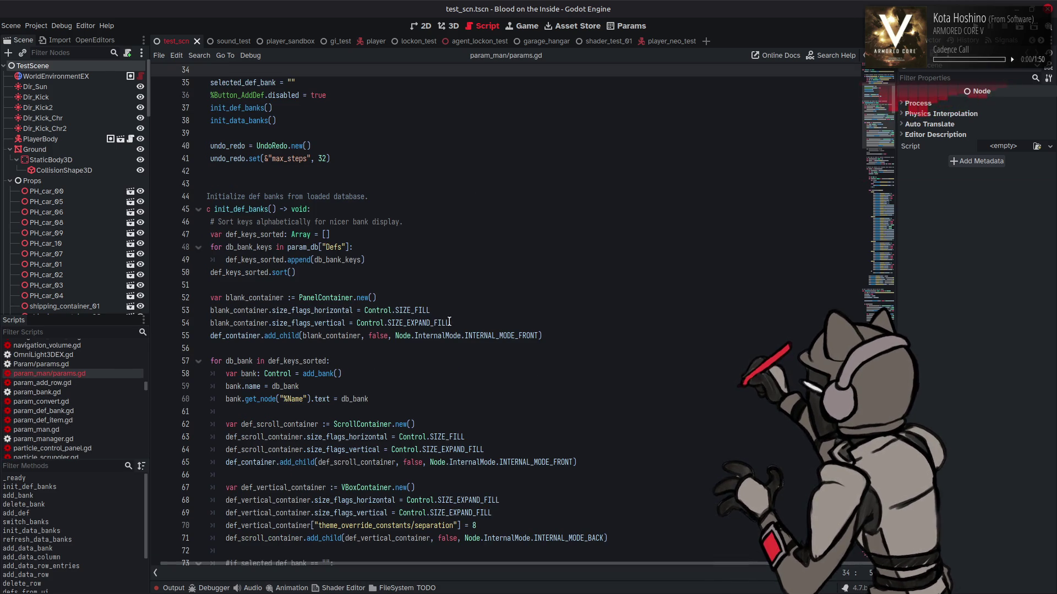
Select GDVersion on line 739 in save_db and search params.gd for it, finding 3 matches.
{"action": "scroll", "coordinate": [493, 368], "scroll_direction": "down", "scroll_amount": 20}
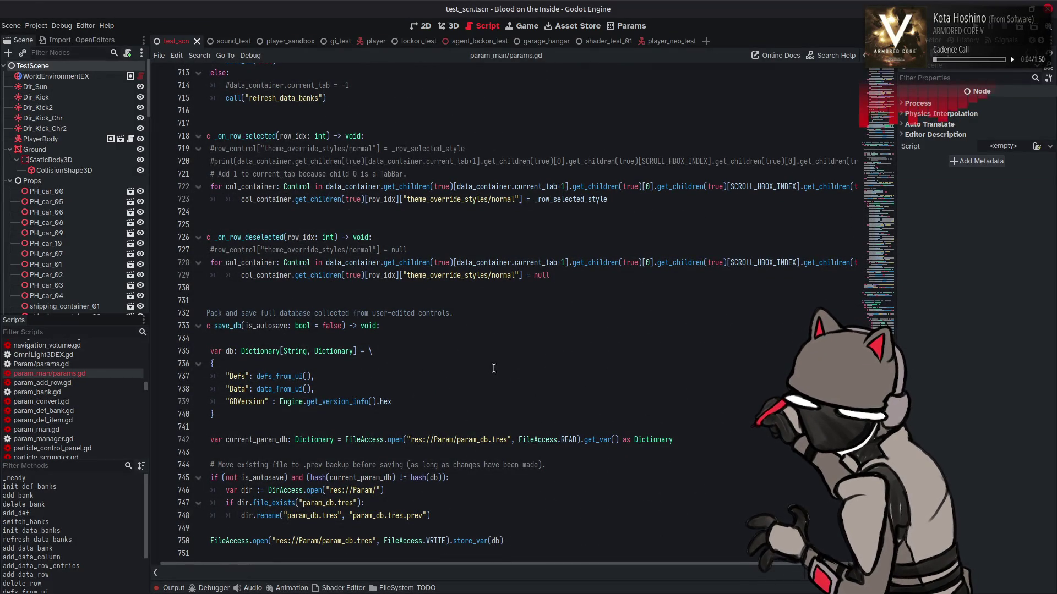
{"action": "scroll", "coordinate": [494, 368], "scroll_direction": "left", "scroll_amount": 1}
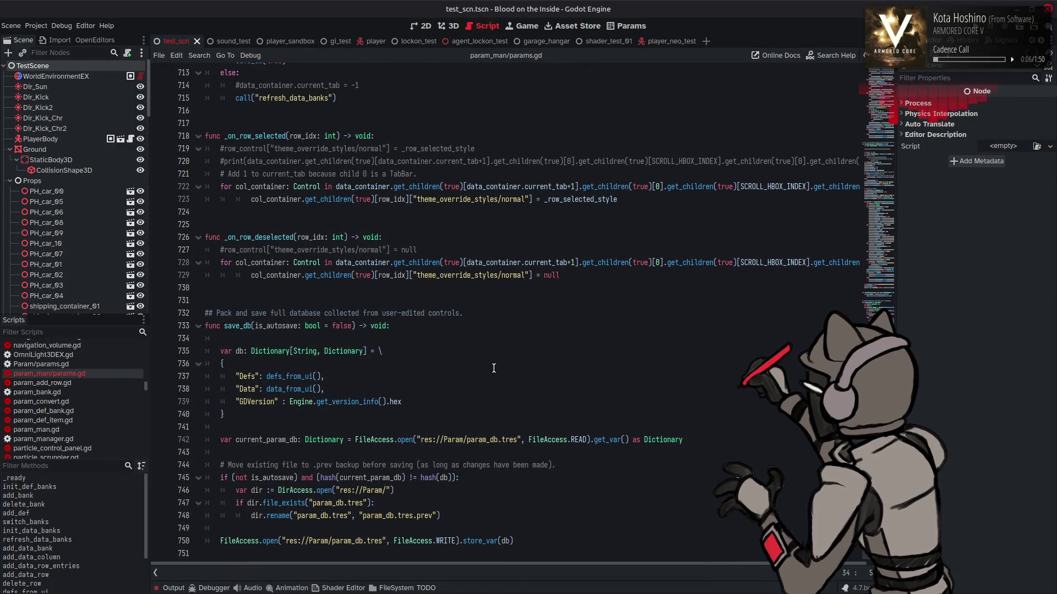
{"action": "double_click", "coordinate": [260, 402]}
{"action": "key", "text": "ctrl+f"}
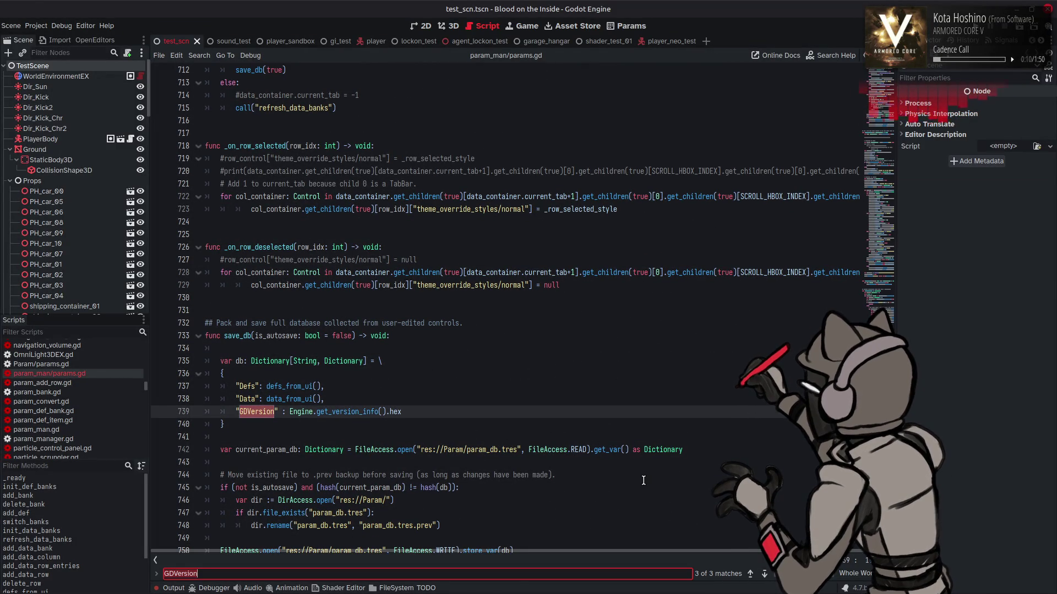
{"action": "left_click", "coordinate": [181, 588]}
{"action": "left_click", "coordinate": [181, 588]}
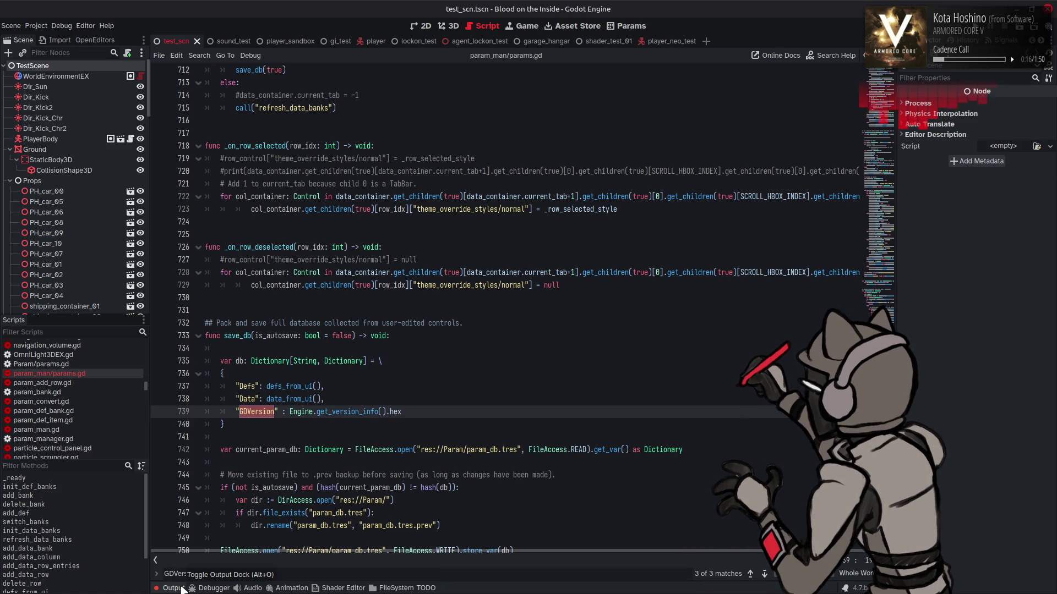
{"action": "left_click", "coordinate": [181, 588]}
{"action": "left_click", "coordinate": [182, 587]}
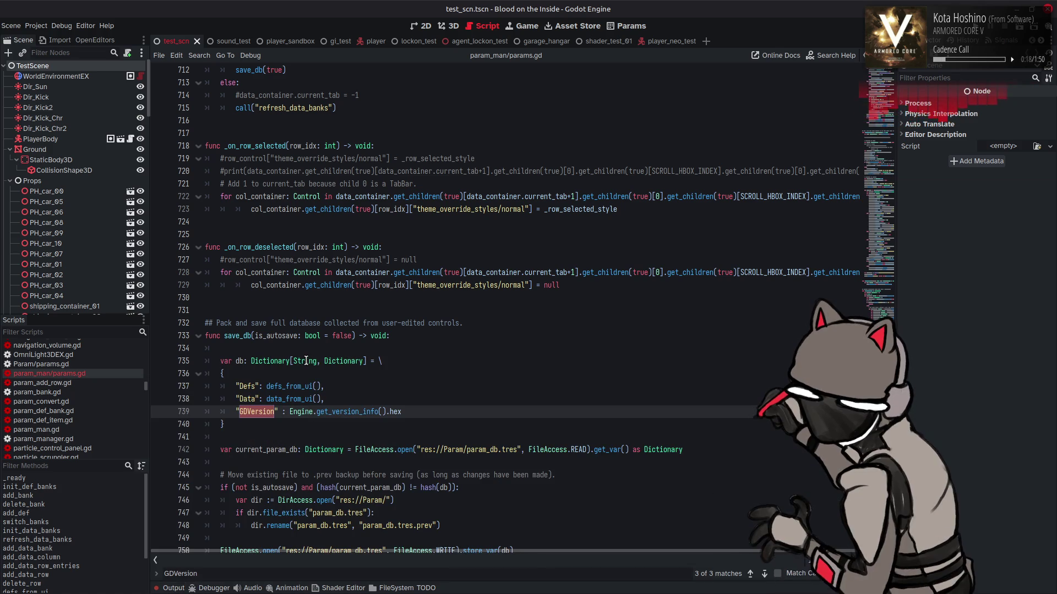
{"action": "mouse_move", "coordinate": [349, 359]}
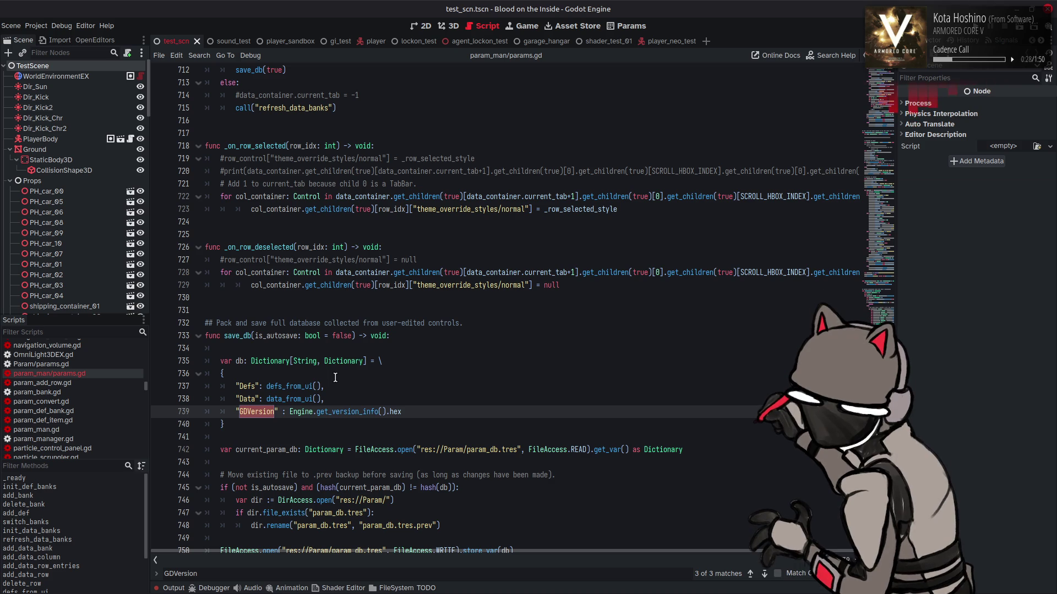
{"action": "left_click", "coordinate": [336, 378]}
Rewrite line 739 as "Meta" : { "GDVersion" : Engine.get_version_info().hex }.
{"action": "double_click", "coordinate": [255, 408]}
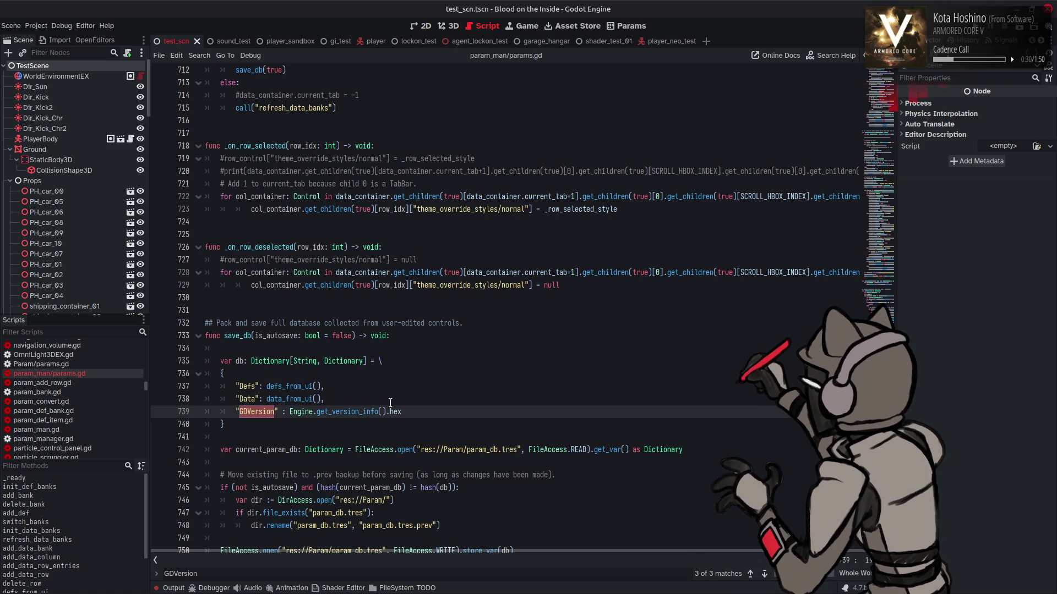
{"action": "type", "text": "Meta"}
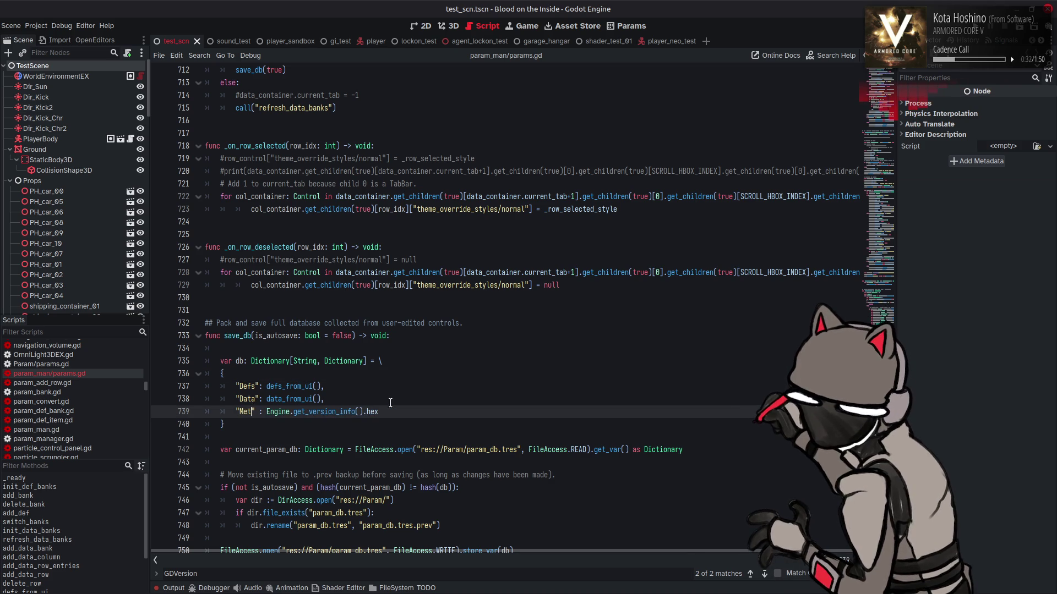
{"action": "left_click", "coordinate": [391, 419]}
{"action": "left_click", "coordinate": [394, 415]}
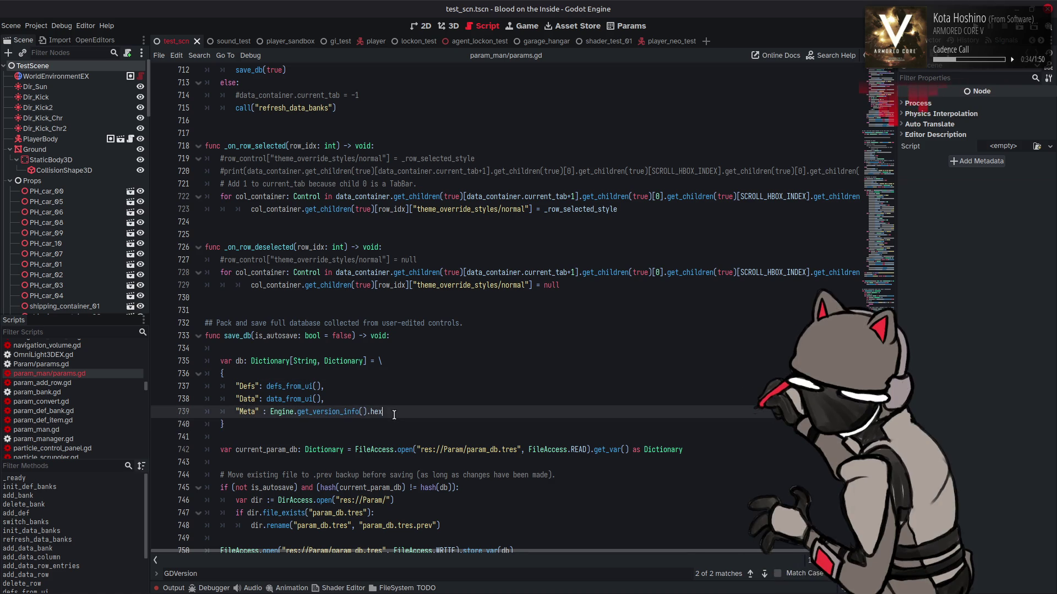
{"action": "type", "text": "{"}
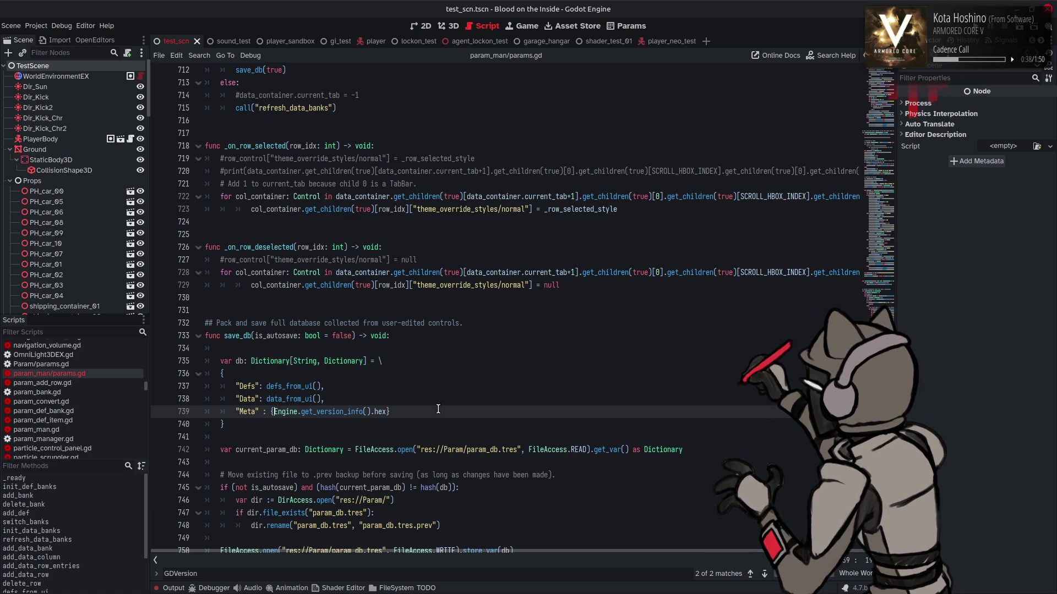
{"action": "type", "text": "\""}
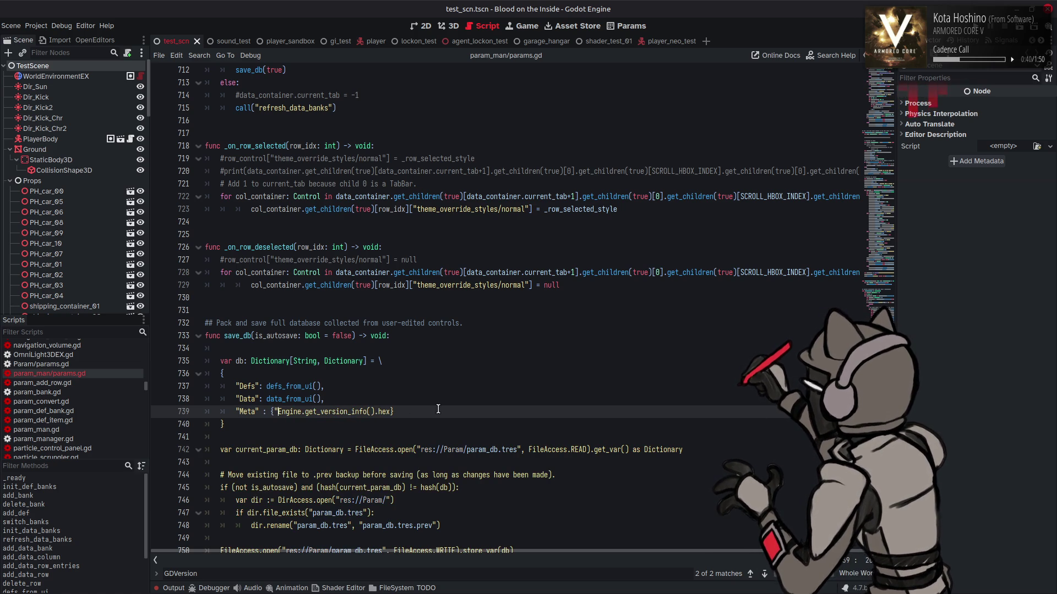
{"action": "type", "text": "\" : "}
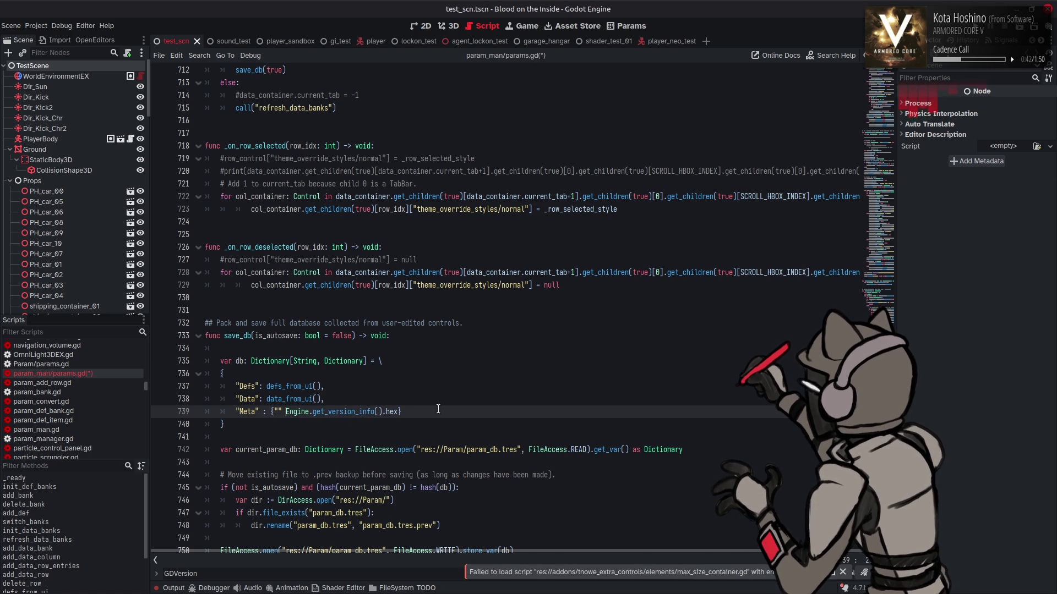
{"action": "type", "text": "GDVersio"}
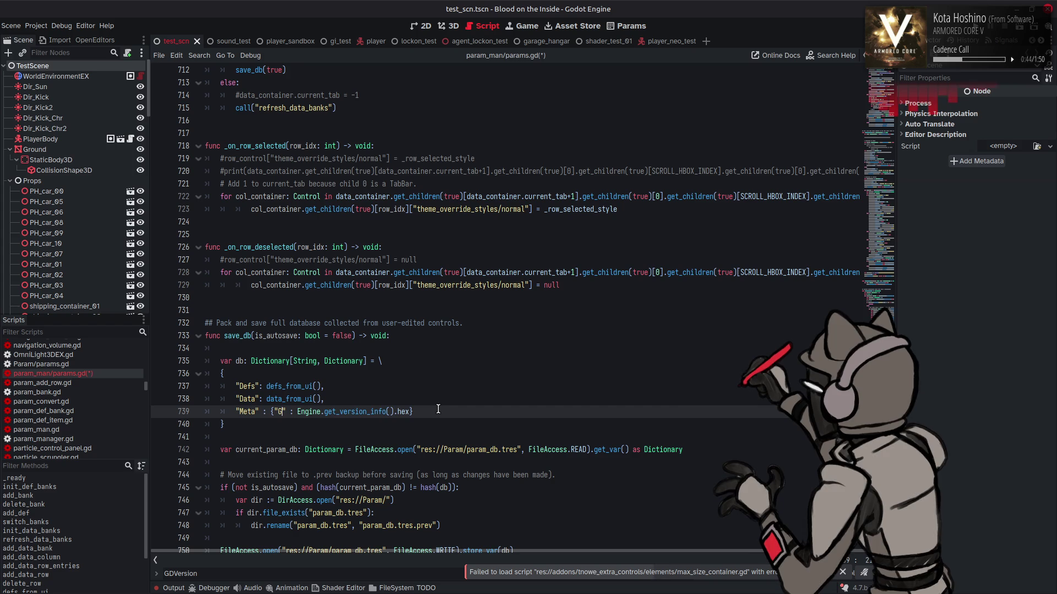
{"action": "type", "text": "n"}
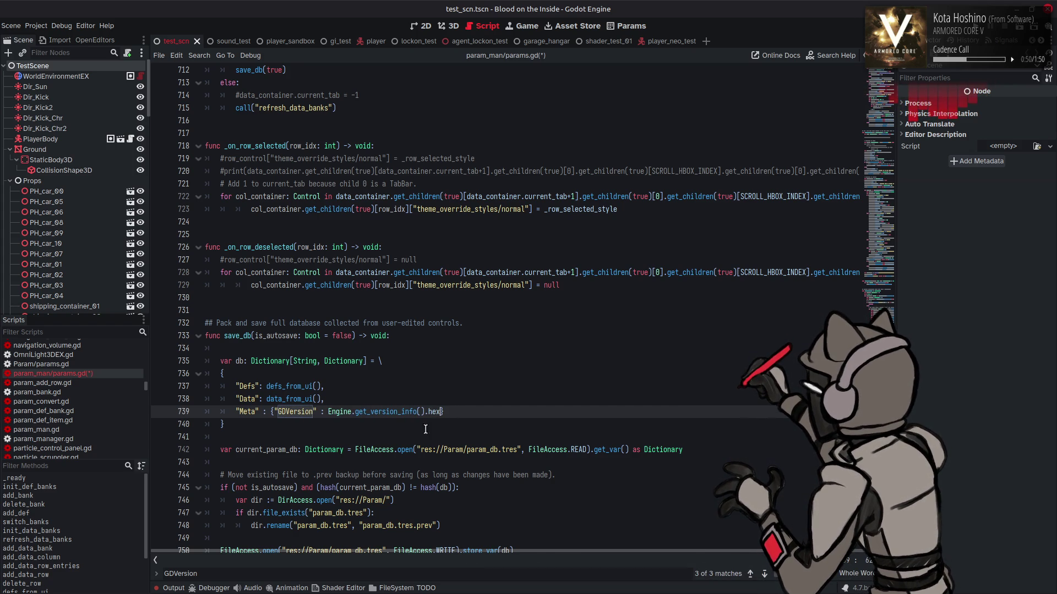
{"action": "key", "text": "ctrl+Left"}
{"action": "key", "text": "ctrl+Left"}
{"action": "key", "text": "ctrl+Left"}
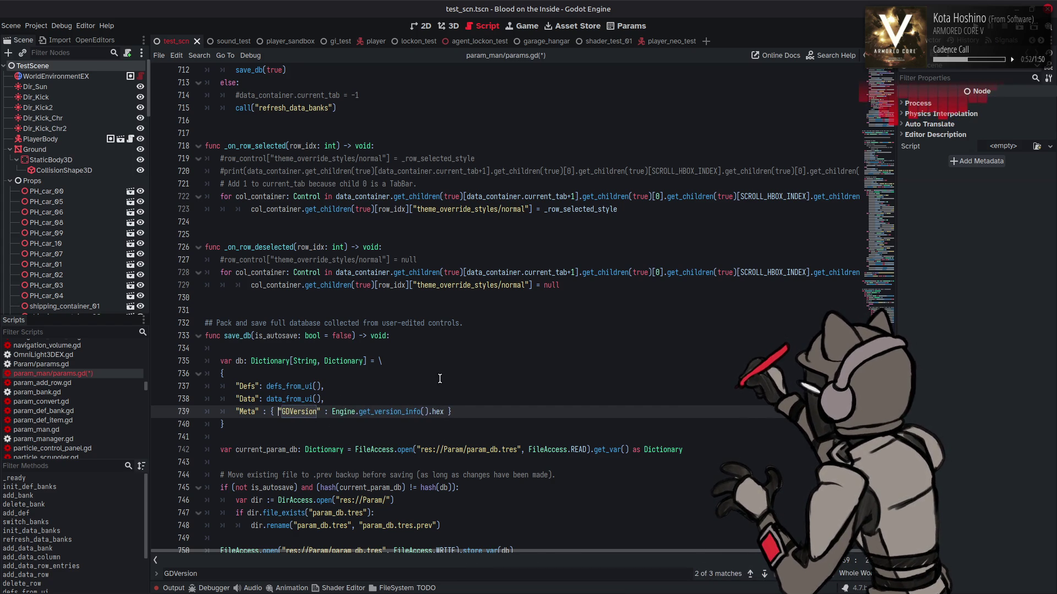
{"action": "left_click", "coordinate": [439, 379]}
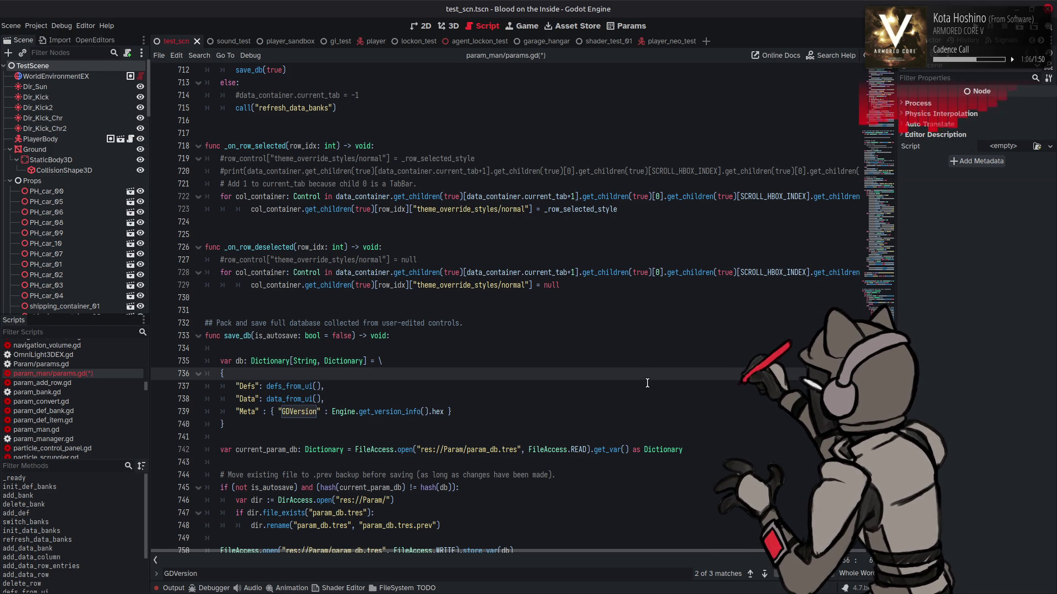
Insert a new line 29 in _ready: var prev_version: int = param_db.get("Meta"….
{"action": "mouse_move", "coordinate": [878, 118]}
{"action": "left_mouse_down"}
{"action": "mouse_move", "coordinate": [816, 91]}
{"action": "mouse_move", "coordinate": [820, 72]}
{"action": "left_mouse_up"}
{"action": "scroll", "coordinate": [451, 295], "scroll_direction": "up", "scroll_amount": 5}
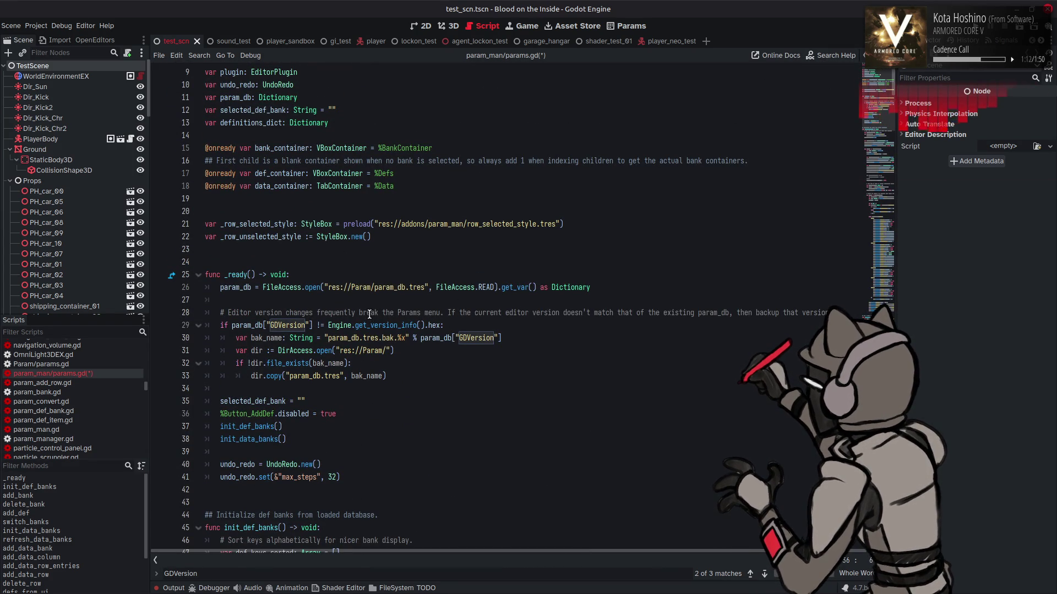
{"action": "left_click", "coordinate": [219, 325]}
{"action": "key", "text": "Return"}
{"action": "key", "text": "Up"}
{"action": "type", "text": "var gd"}
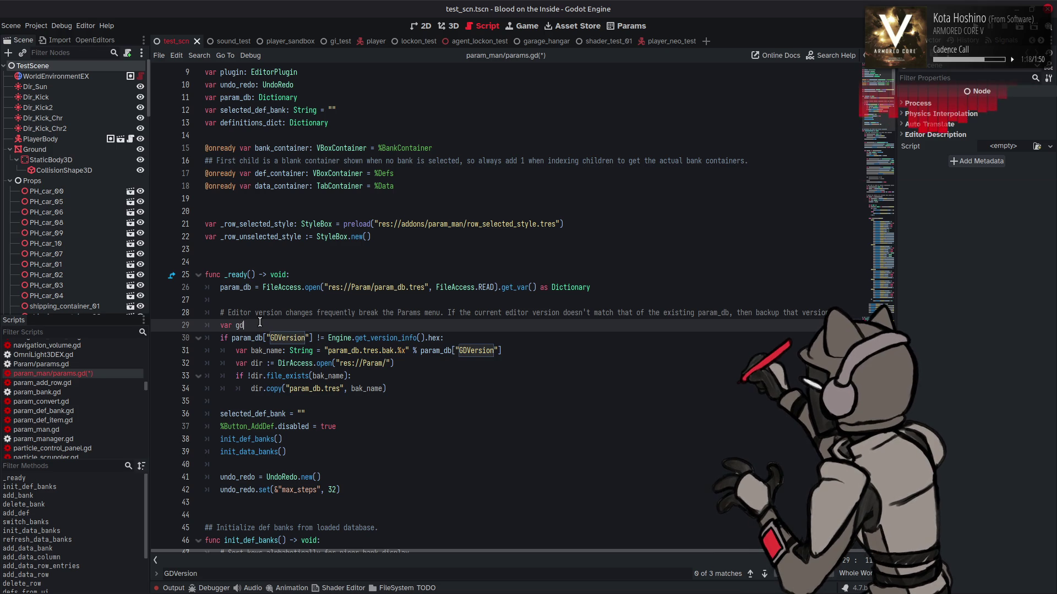
{"action": "key", "text": "BackSpace"}
{"action": "key", "text": "BackSpace"}
{"action": "type", "text": "pre"}
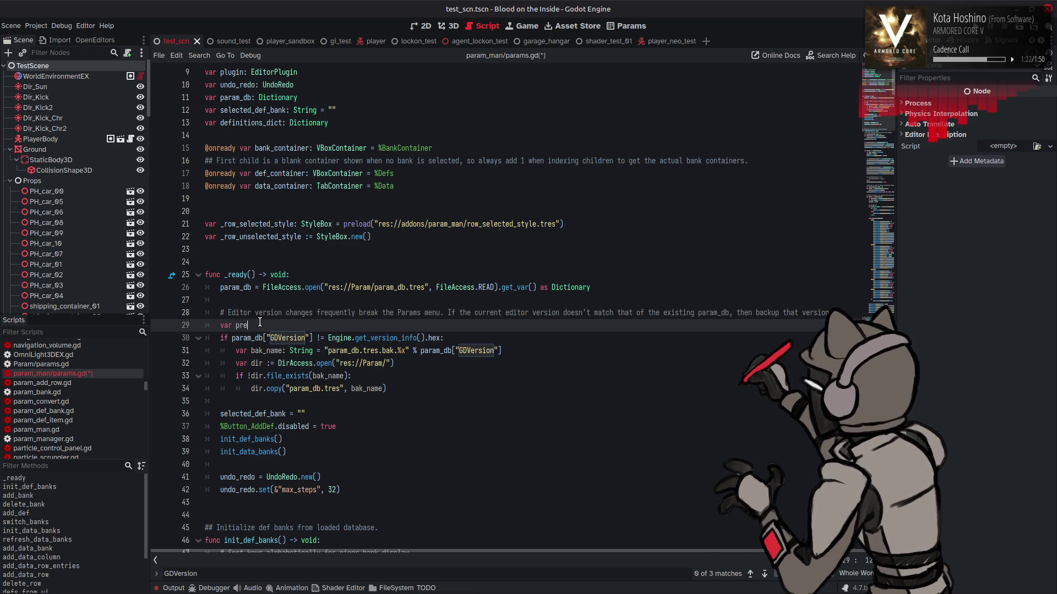
{"action": "type", "text": "v_version ="}
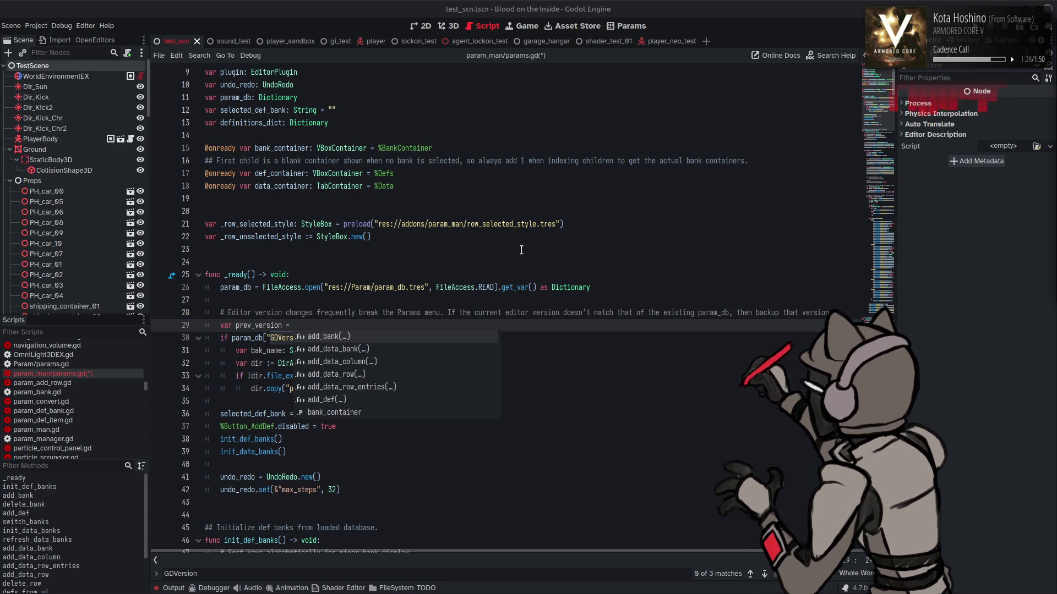
{"action": "left_click", "coordinate": [401, 287]}
{"action": "left_click", "coordinate": [280, 325]}
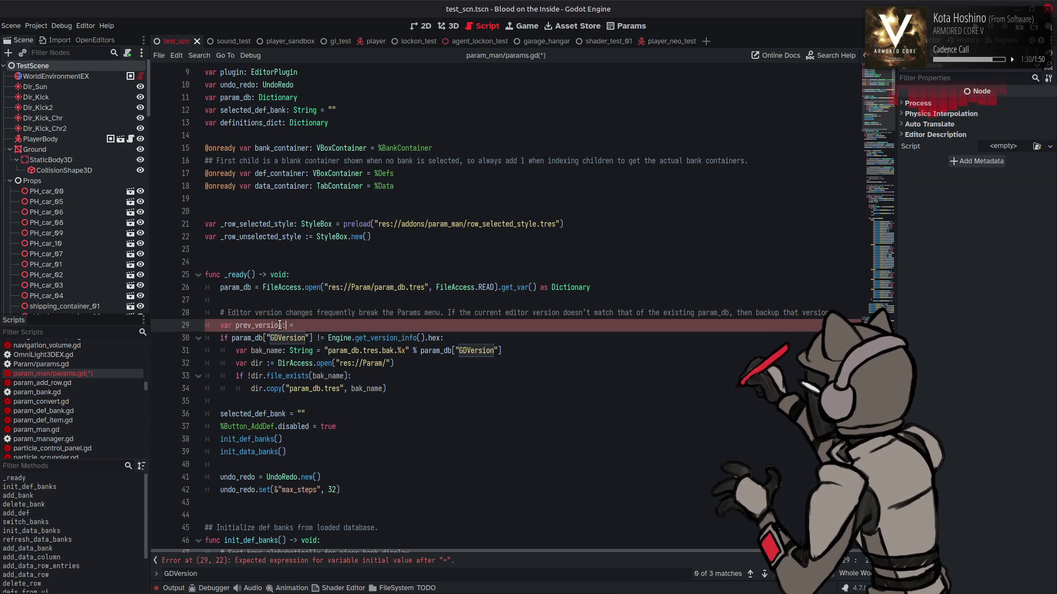
{"action": "type", "text": ": nt"}
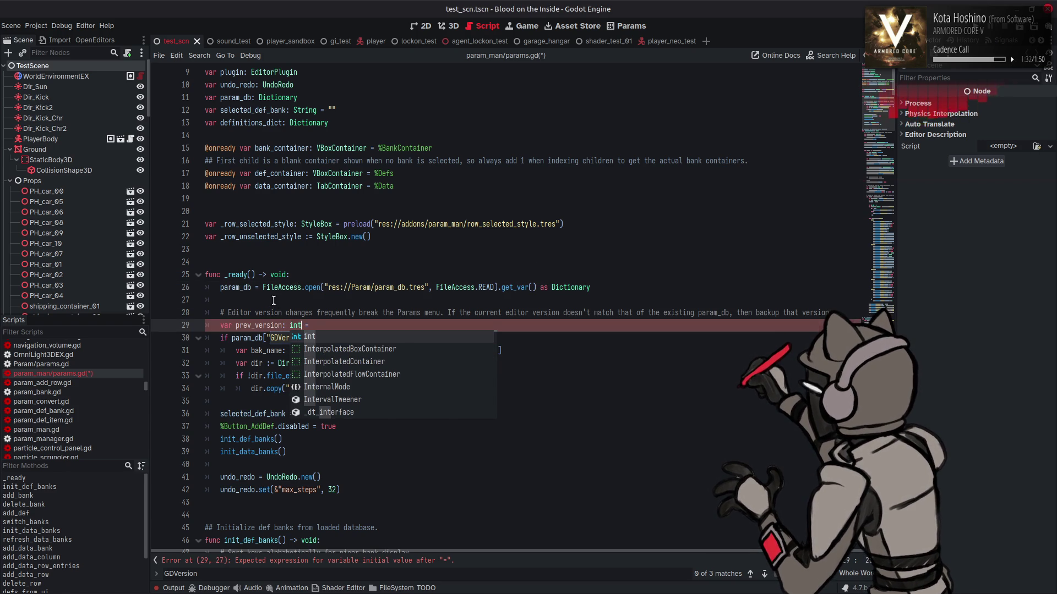
{"action": "key", "text": "End"}
{"action": "left_click", "coordinate": [333, 326]}
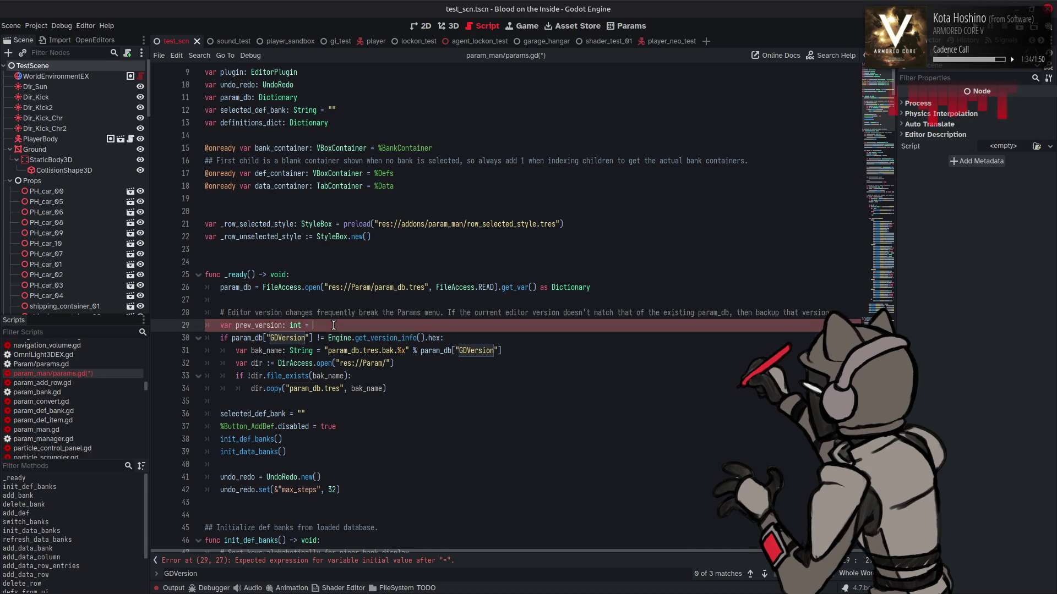
{"action": "type", "text": "param_db"}
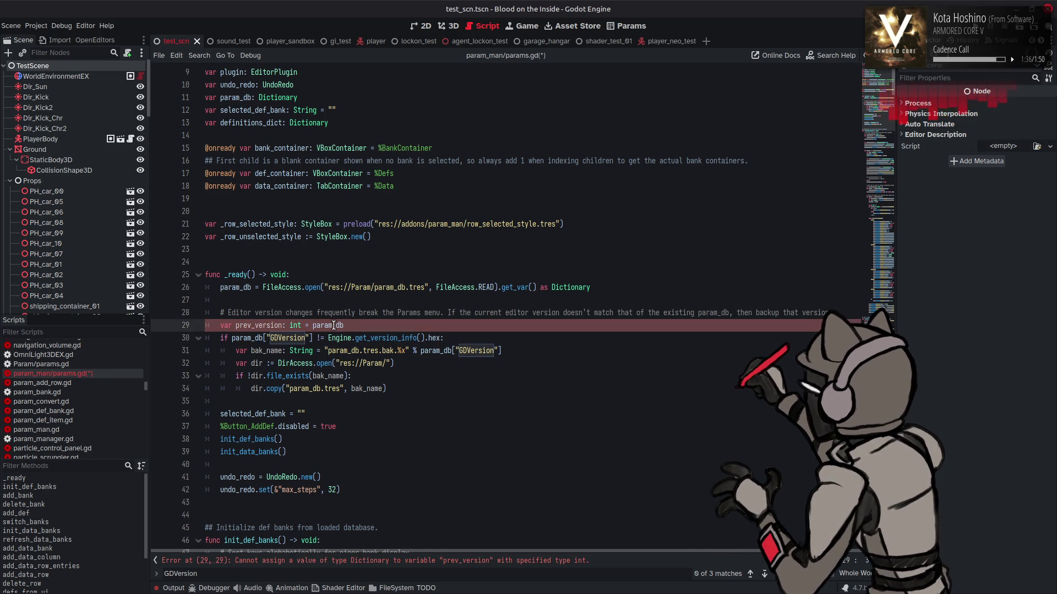
{"action": "type", "text": ".get"}
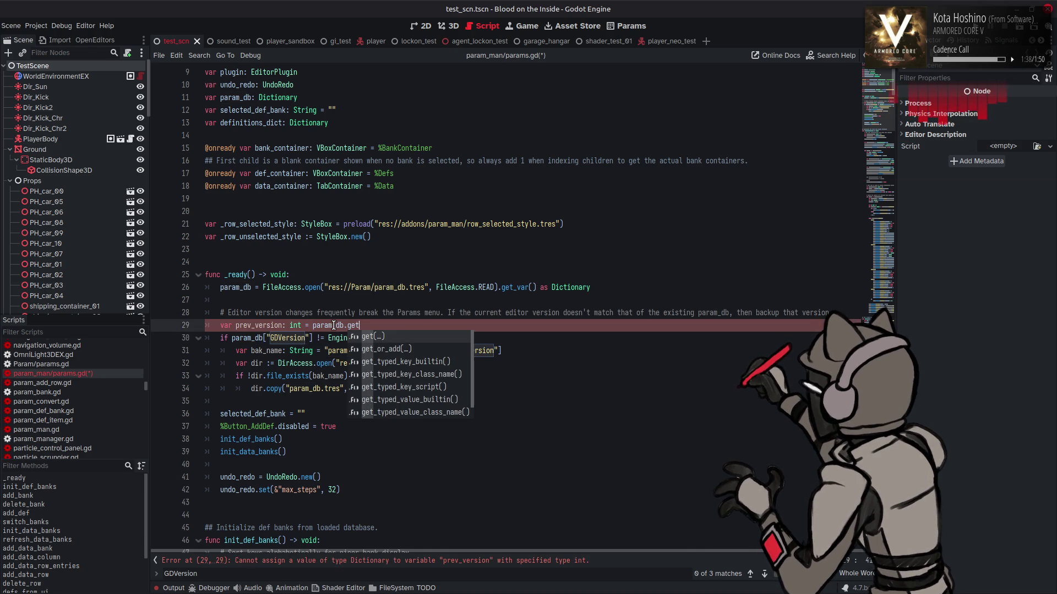
{"action": "type", "text": "("}
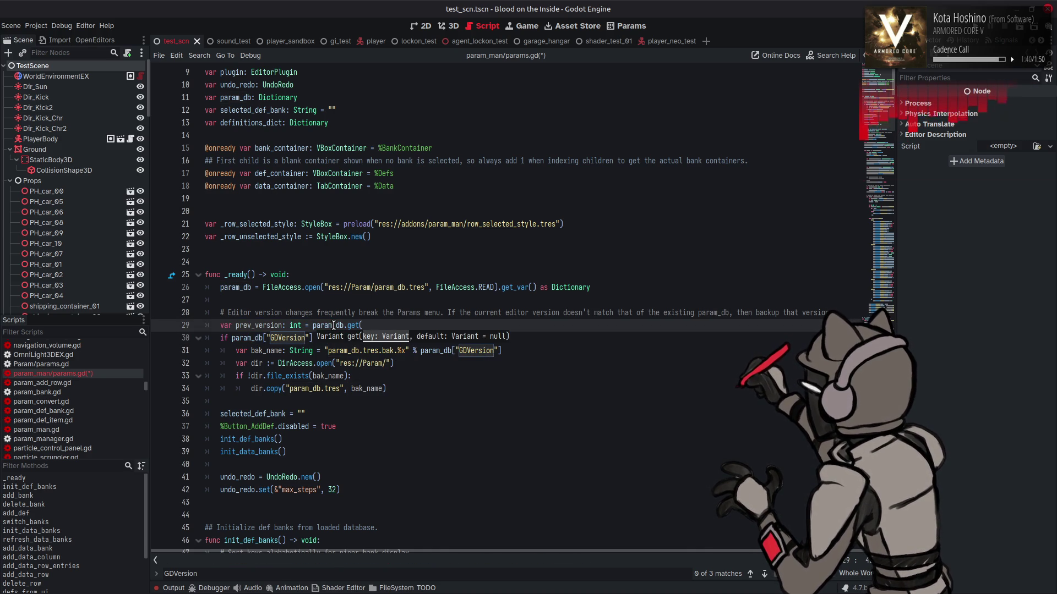
{"action": "type", "text": ")"}
{"action": "type", "text": "\""}
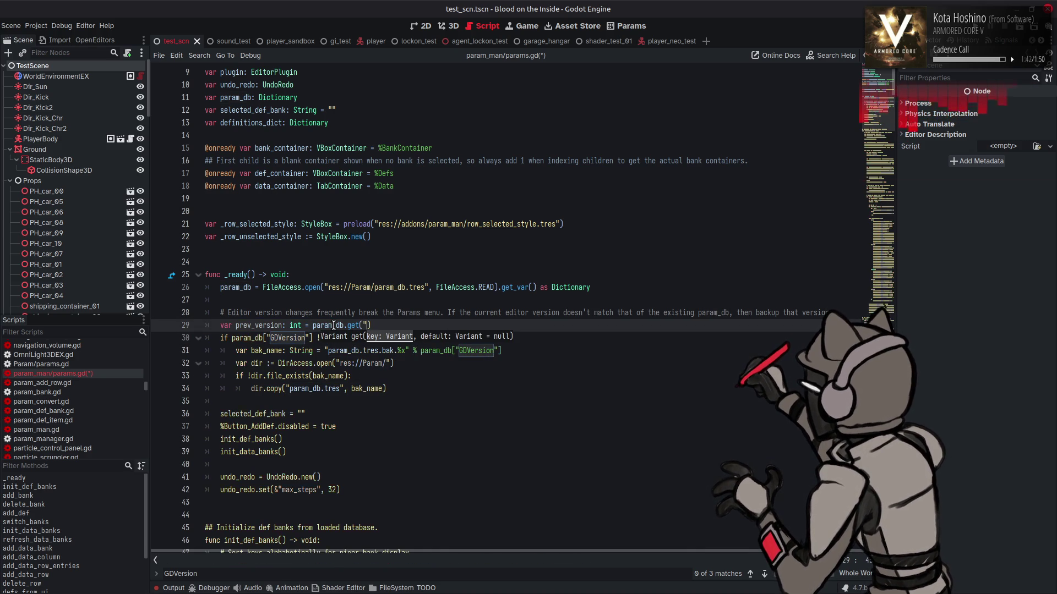
{"action": "type", "text": "Meta"}
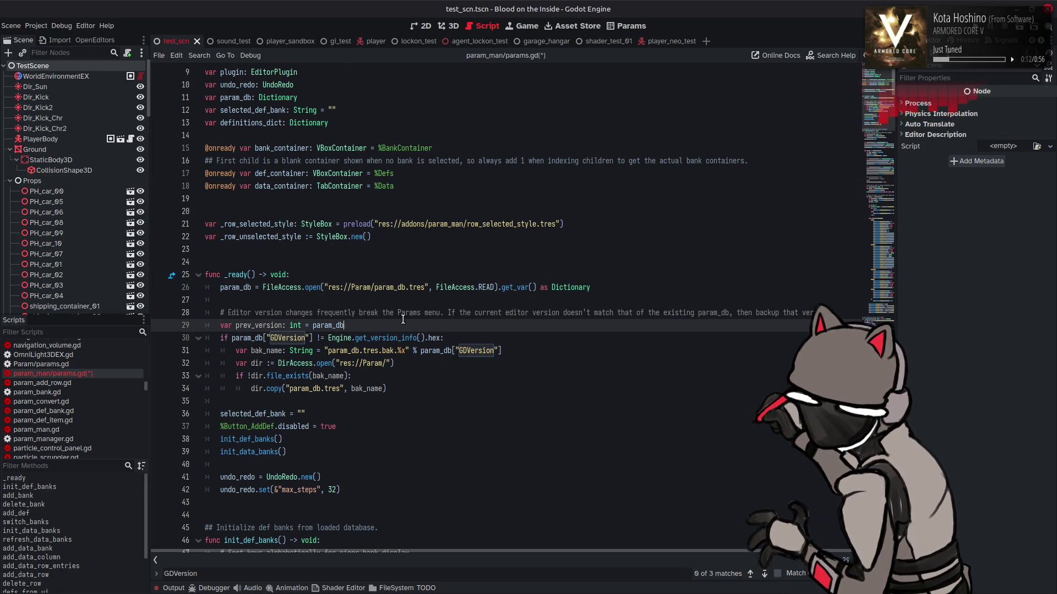
Undo the prev_version line and comment out the version-mismatch backup block on lines 29–33.
{"action": "key", "text": "ctrl+z"}
{"action": "key", "text": "ctrl+z"}
{"action": "key", "text": "ctrl+z"}
{"action": "key", "text": "ctrl+z"}
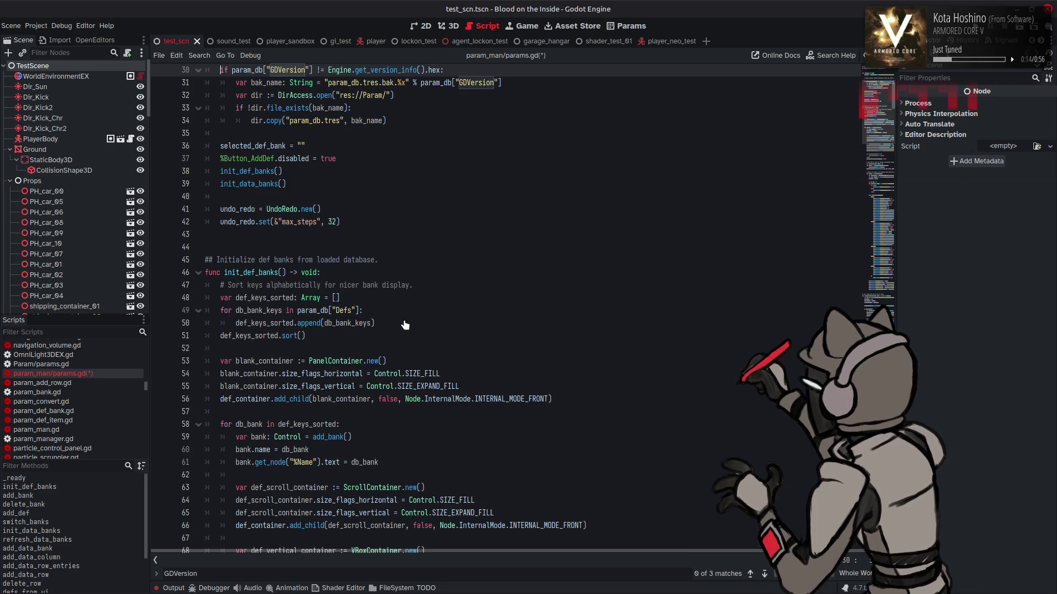
{"action": "key", "text": "ctrl+z"}
{"action": "key", "text": "ctrl+z"}
{"action": "key", "text": "ctrl+z"}
{"action": "key", "text": "ctrl+z"}
{"action": "key", "text": "ctrl+z"}
{"action": "key", "text": "ctrl+z"}
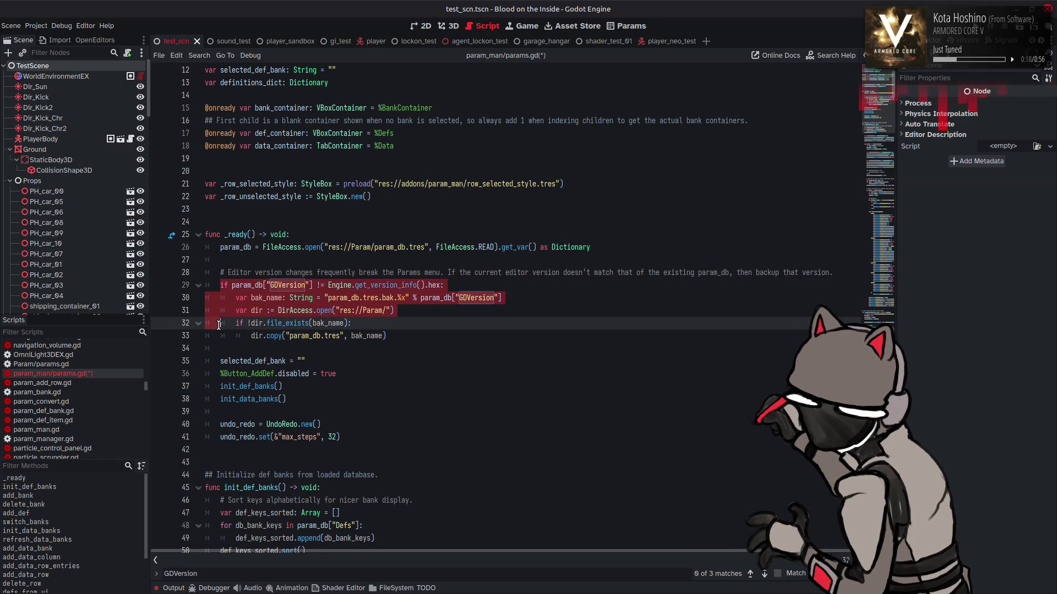
{"action": "mouse_move", "coordinate": [219, 284]}
{"action": "left_mouse_down"}
{"action": "mouse_move", "coordinate": [231, 297]}
{"action": "mouse_move", "coordinate": [401, 338]}
{"action": "left_mouse_up"}
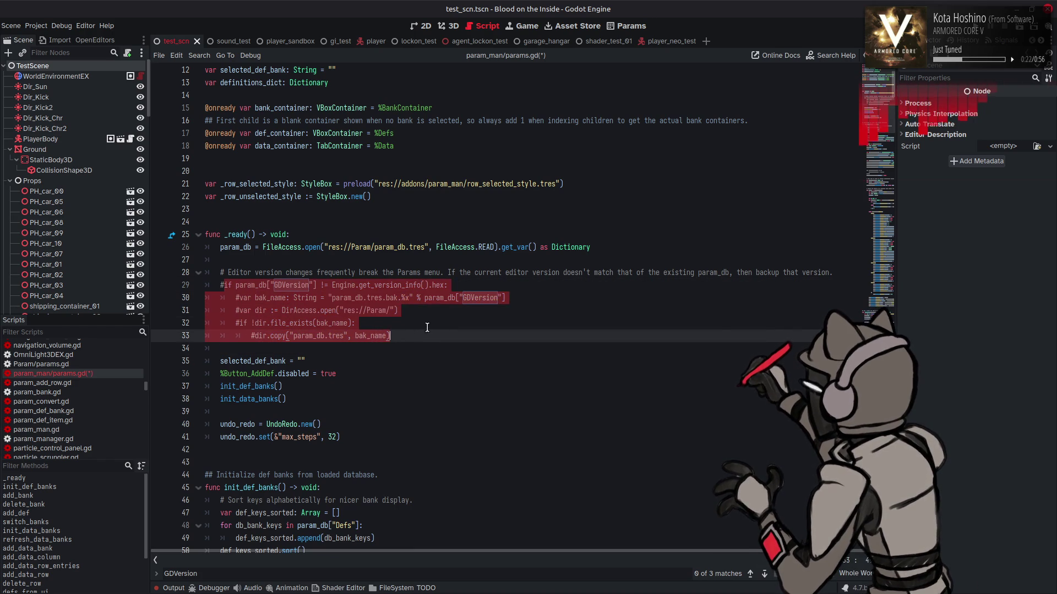
{"action": "key", "text": "ctrl+k"}
Save params.gd.
{"action": "left_click_drag", "start_coordinate": [878, 100], "coordinate": [878, 115]}
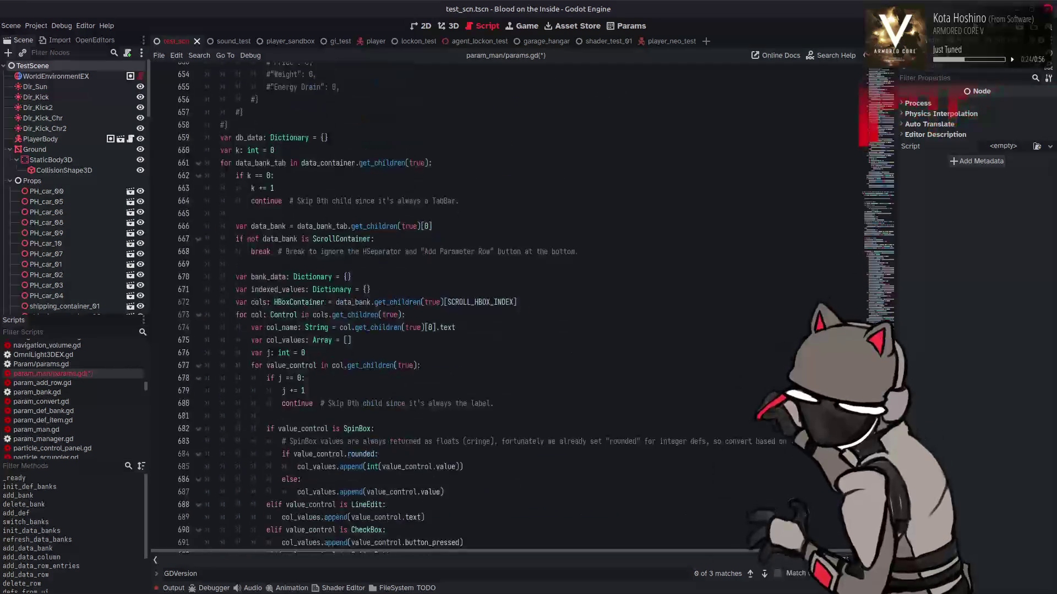
{"action": "scroll", "coordinate": [467, 372], "scroll_direction": "down", "scroll_amount": 15}
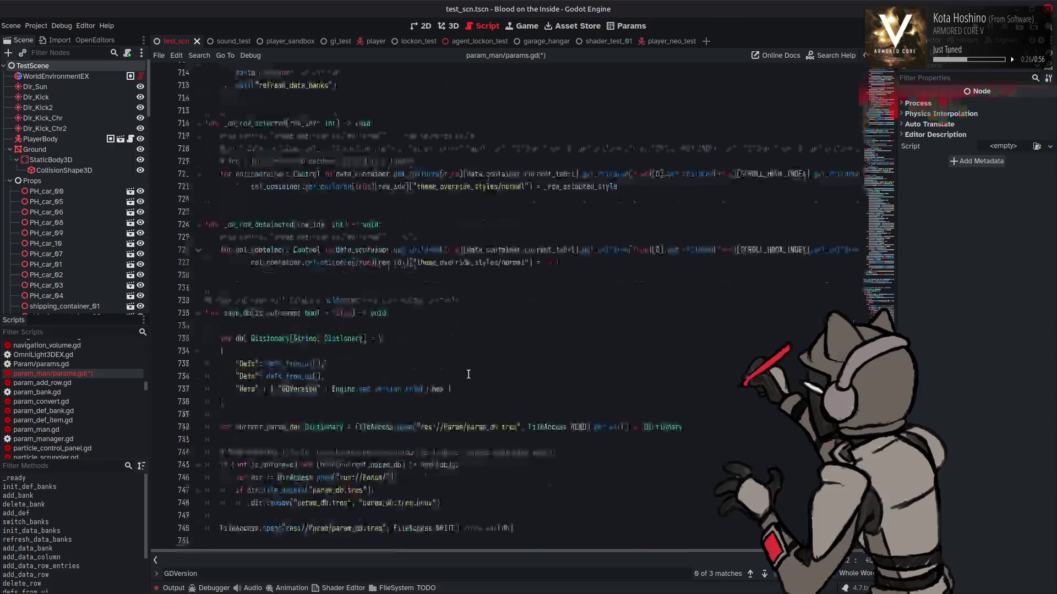
{"action": "left_click", "coordinate": [427, 364]}
{"action": "key", "text": "ctrl+s"}
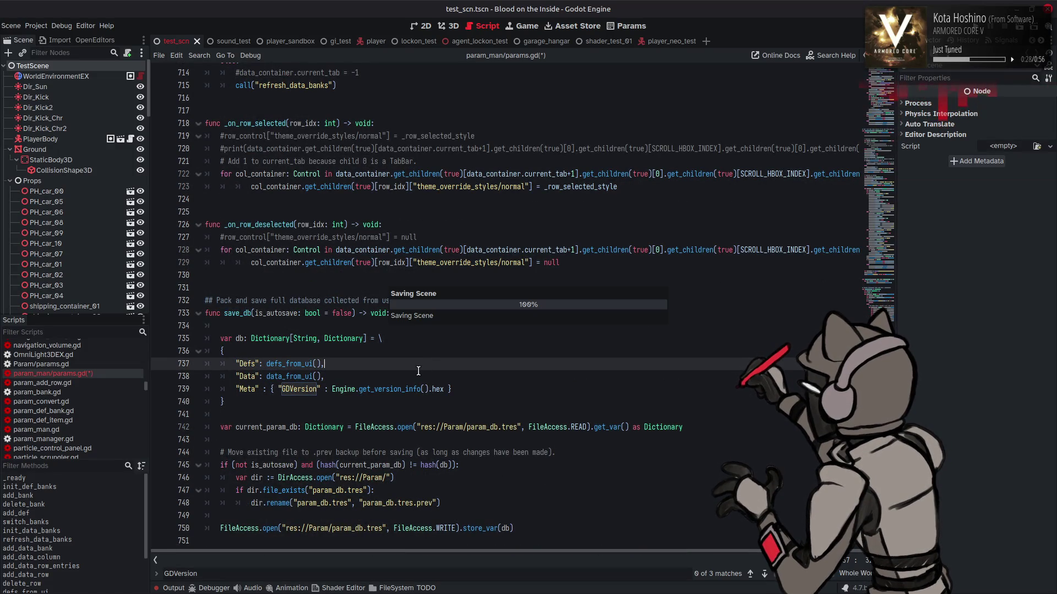
{"action": "key", "text": "alt+Tab"}
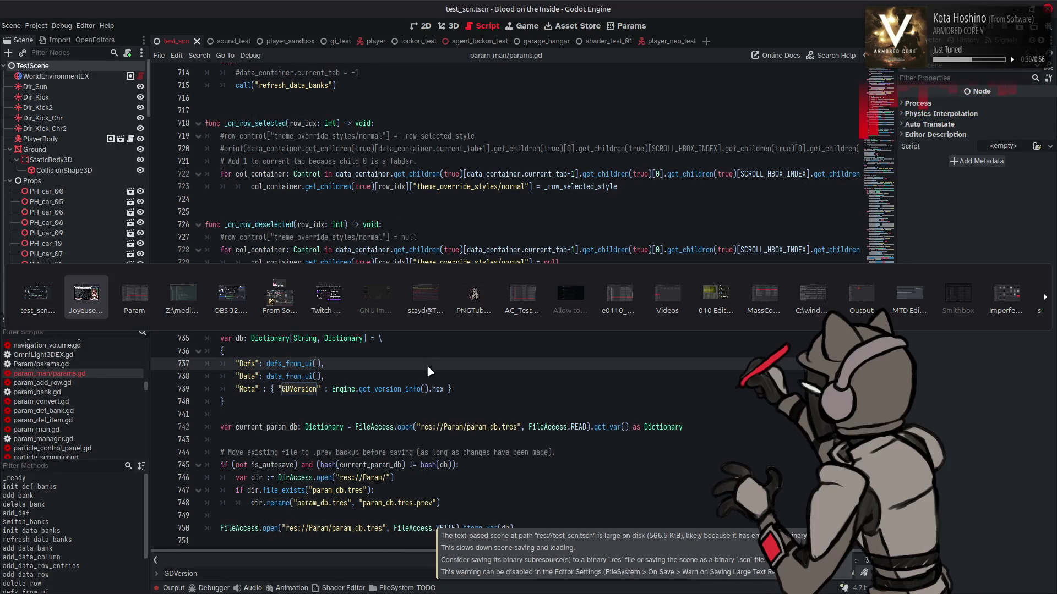
Delete param_db.tres, duplicate param_db.tres.bak4 and rename the copy to param_db.tres, then close Nemo.
{"action": "key", "text": "Delete"}
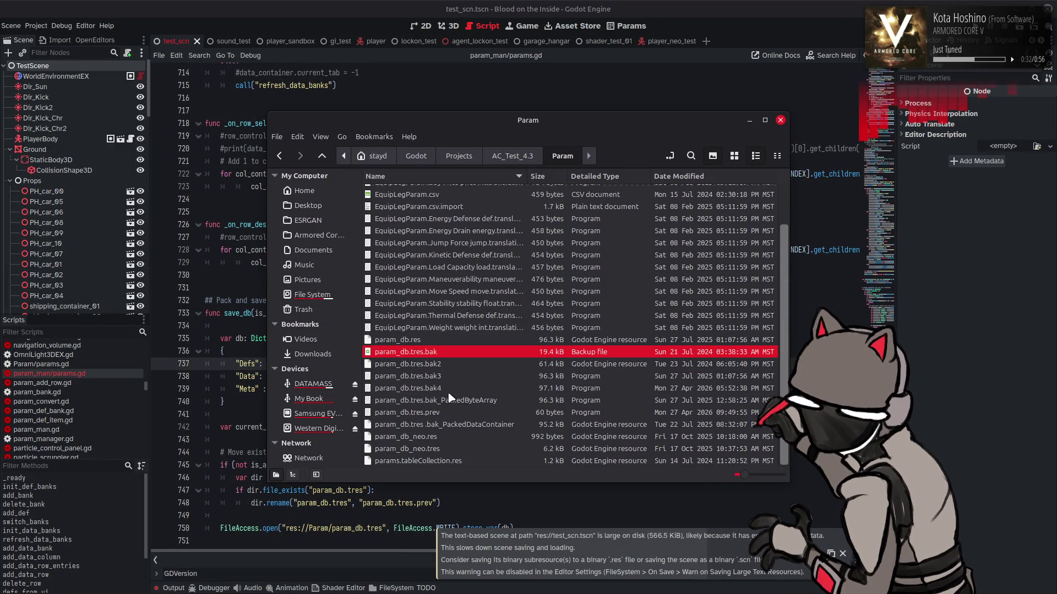
{"action": "key", "text": "Down"}
{"action": "key", "text": "Down"}
{"action": "key", "text": "Down"}
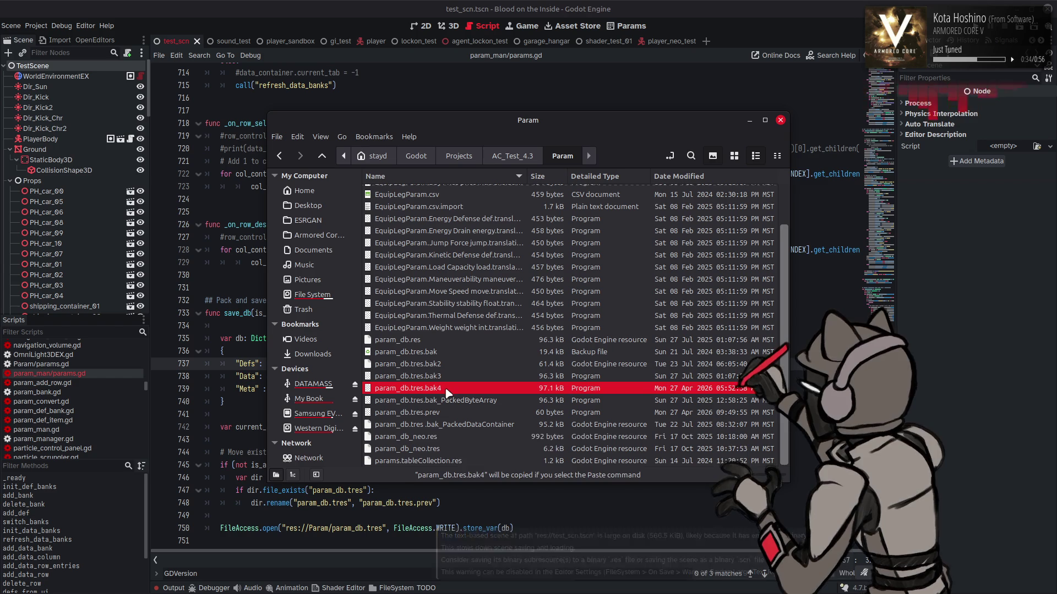
{"action": "key", "text": "ctrl+c"}
{"action": "key", "text": "ctrl+v"}
{"action": "right_click", "coordinate": [450, 435]}
{"action": "left_click", "coordinate": [484, 360]}
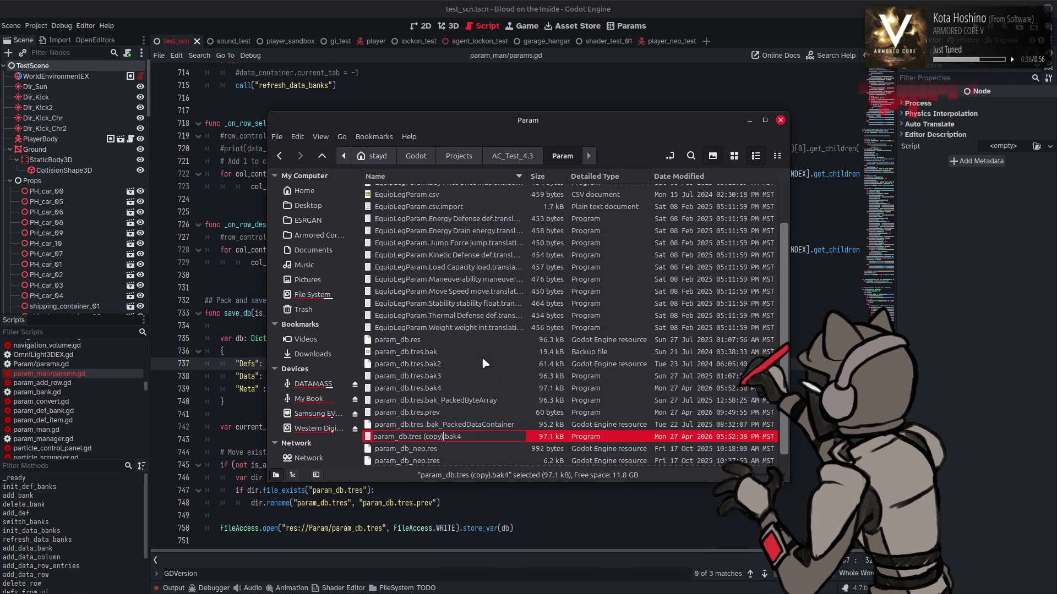
{"action": "key", "text": "BackSpace"}
{"action": "key", "text": "BackSpace"}
{"action": "key", "text": "BackSpace"}
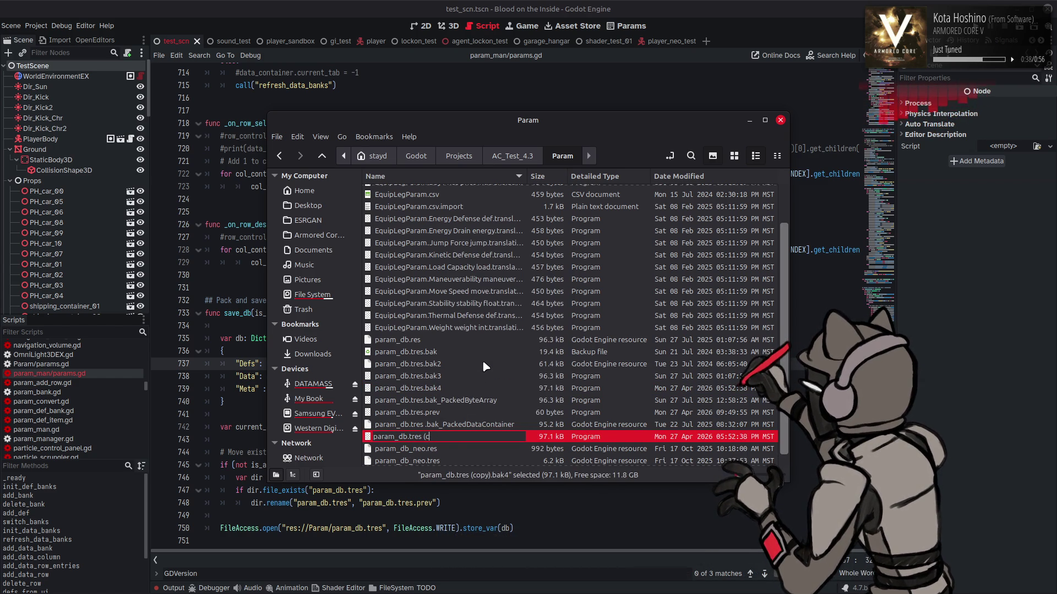
{"action": "key", "text": "Return"}
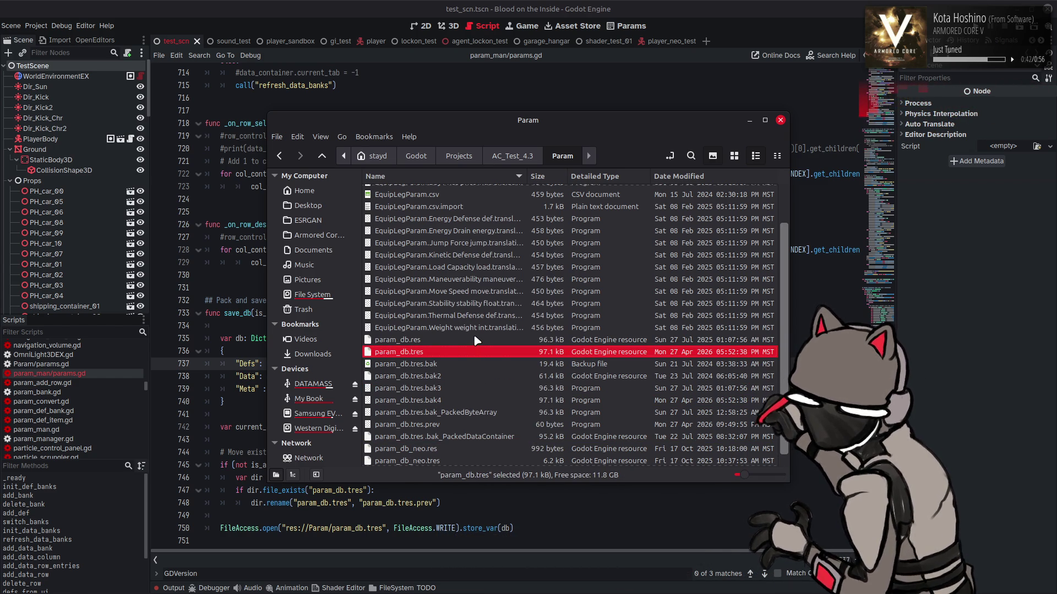
{"action": "left_click", "coordinate": [195, 3]}
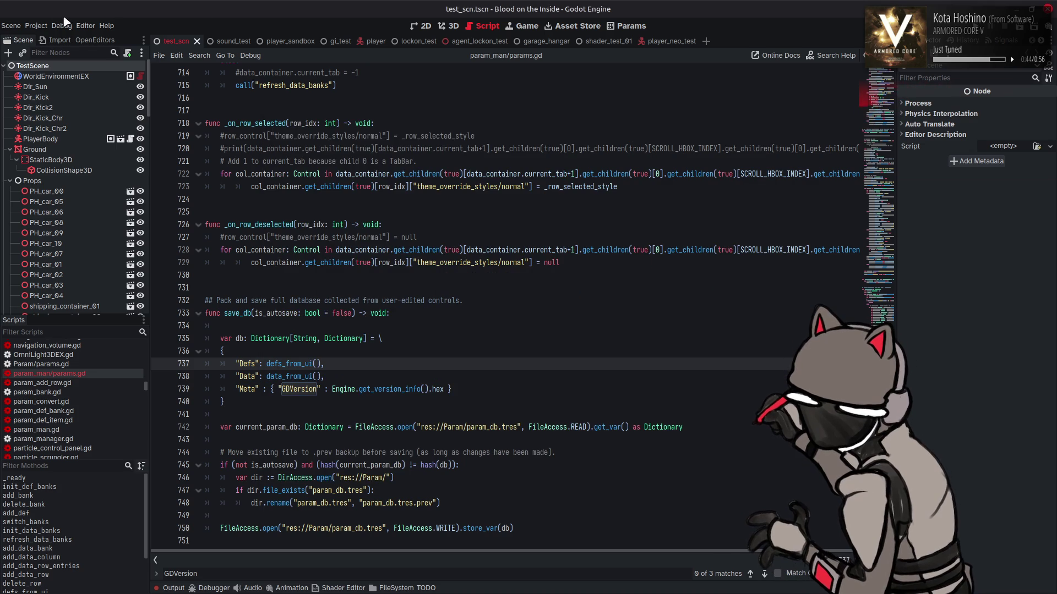
Use Project > Reload Current Project so Godot loads the restored param_db.
{"action": "left_click", "coordinate": [36, 25]}
{"action": "left_click", "coordinate": [84, 113]}
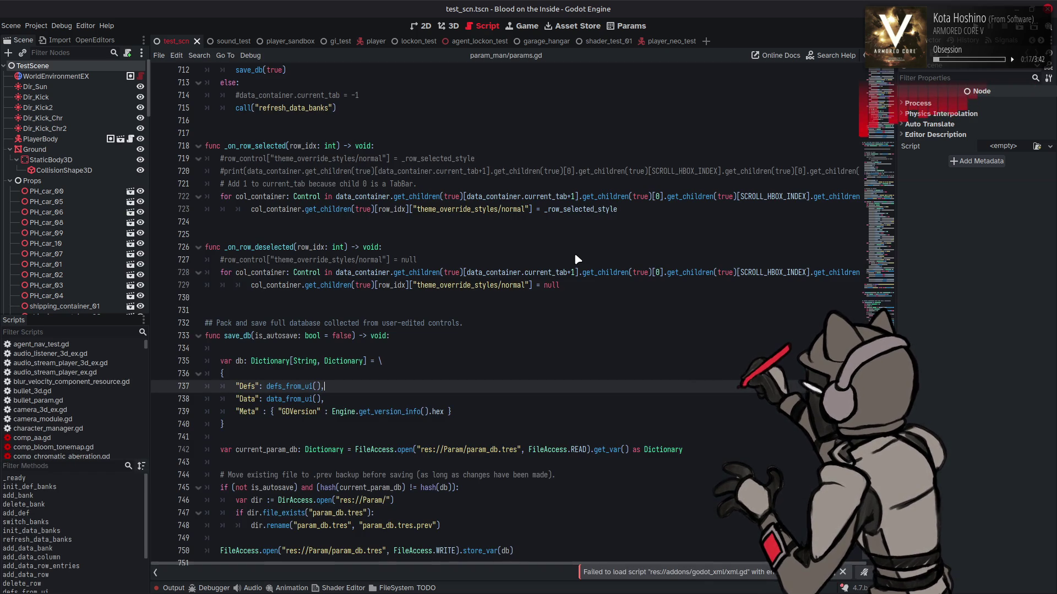
{"action": "left_click", "coordinate": [168, 587]}
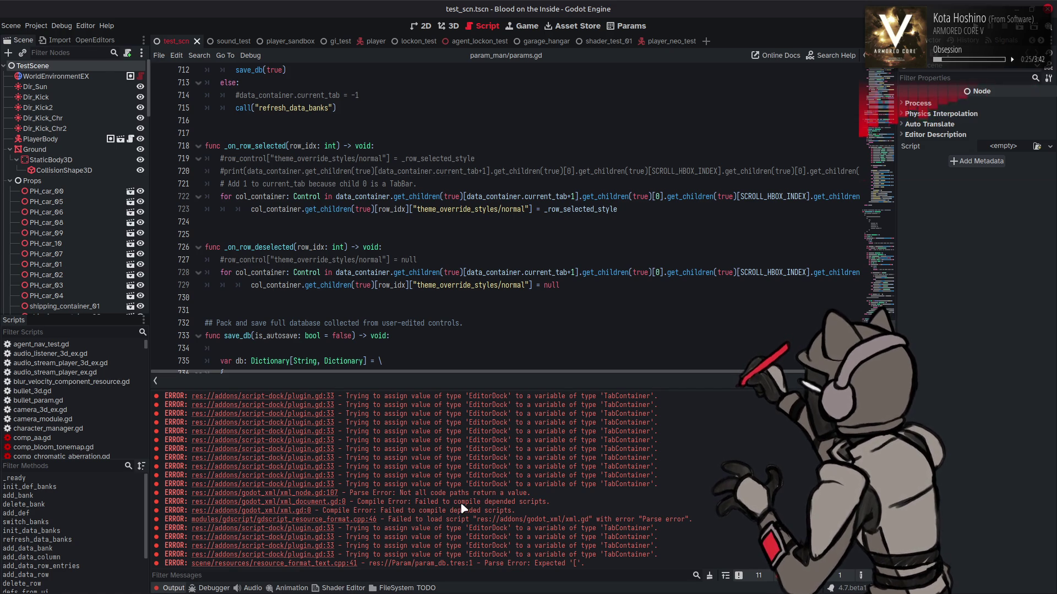
{"action": "scroll", "coordinate": [461, 508], "scroll_direction": "up", "scroll_amount": 3}
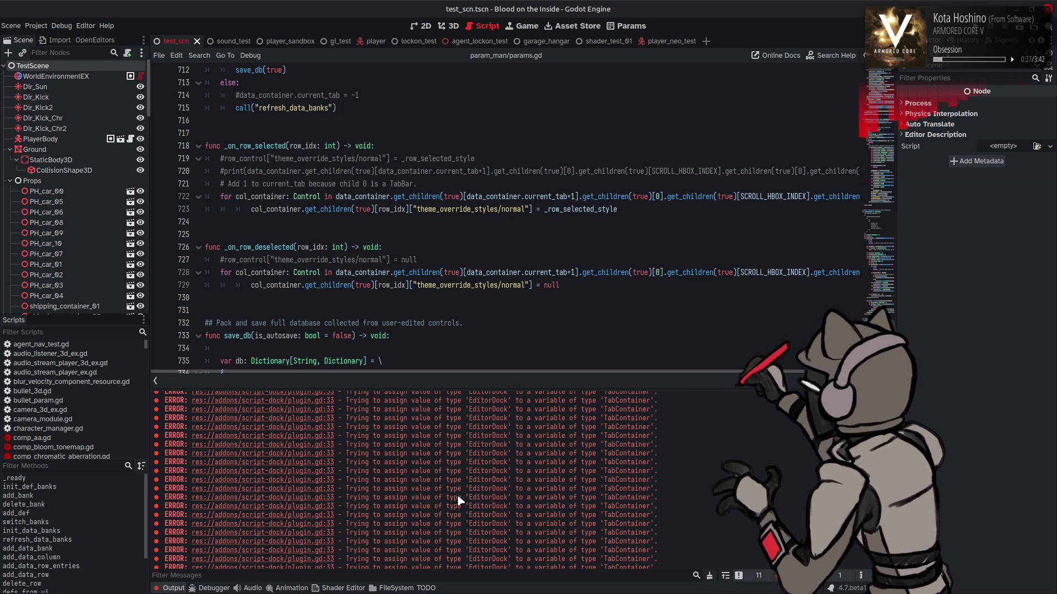
{"action": "scroll", "coordinate": [460, 500], "scroll_direction": "up", "scroll_amount": 10}
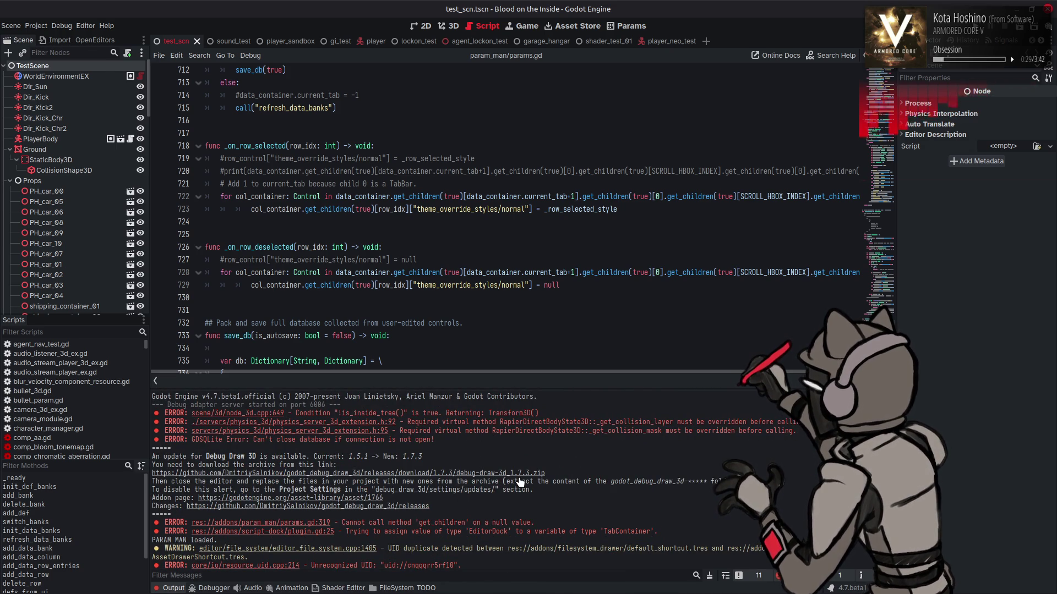
{"action": "left_click", "coordinate": [175, 587]}
{"action": "left_click", "coordinate": [631, 28]}
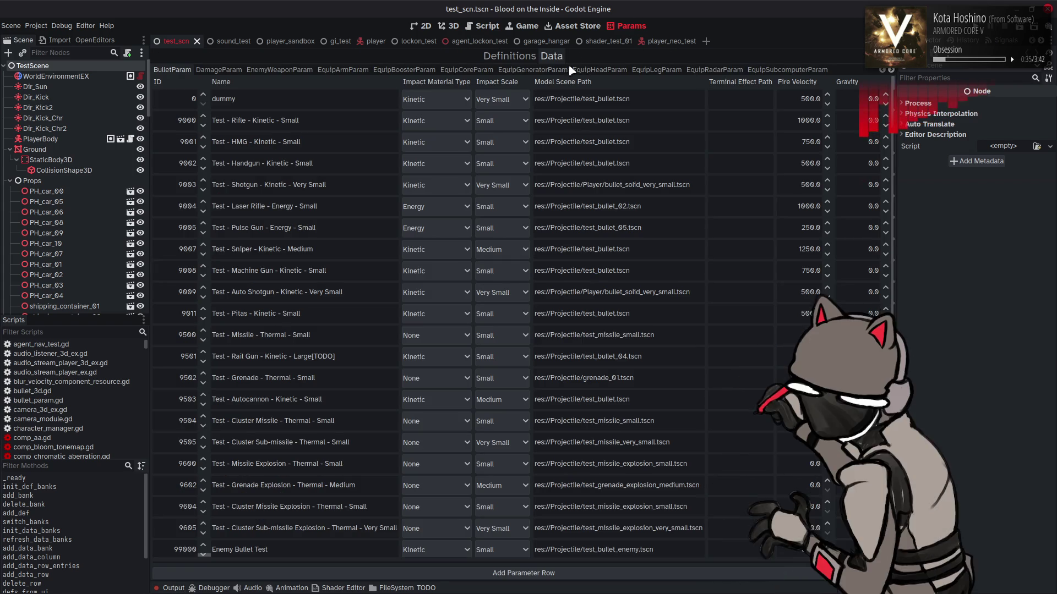
{"action": "left_click", "coordinate": [482, 26]}
{"action": "key", "text": "ctrl+s"}
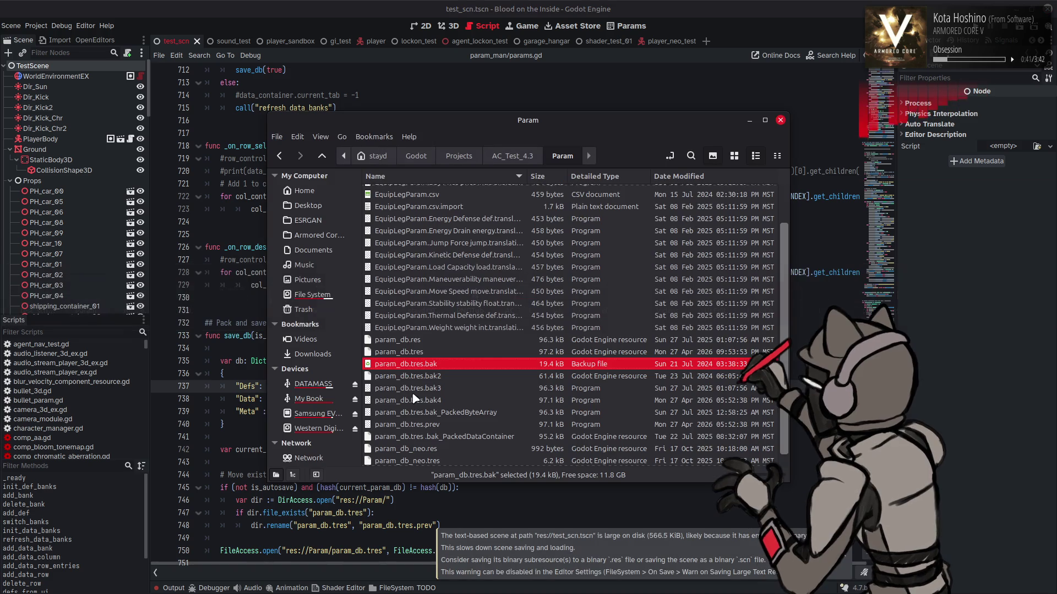
Compare the new 97.2 kB param_db.tres with the 97.1 kB param_db.tres.prev, then close Nemo.
{"action": "left_click", "coordinate": [444, 353]}
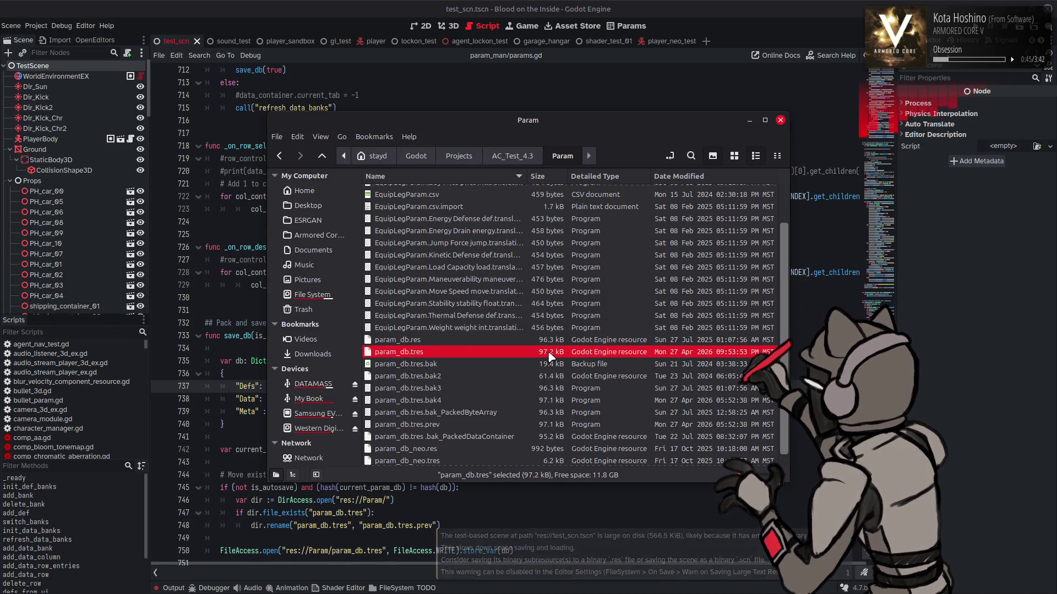
{"action": "left_click", "coordinate": [526, 426]}
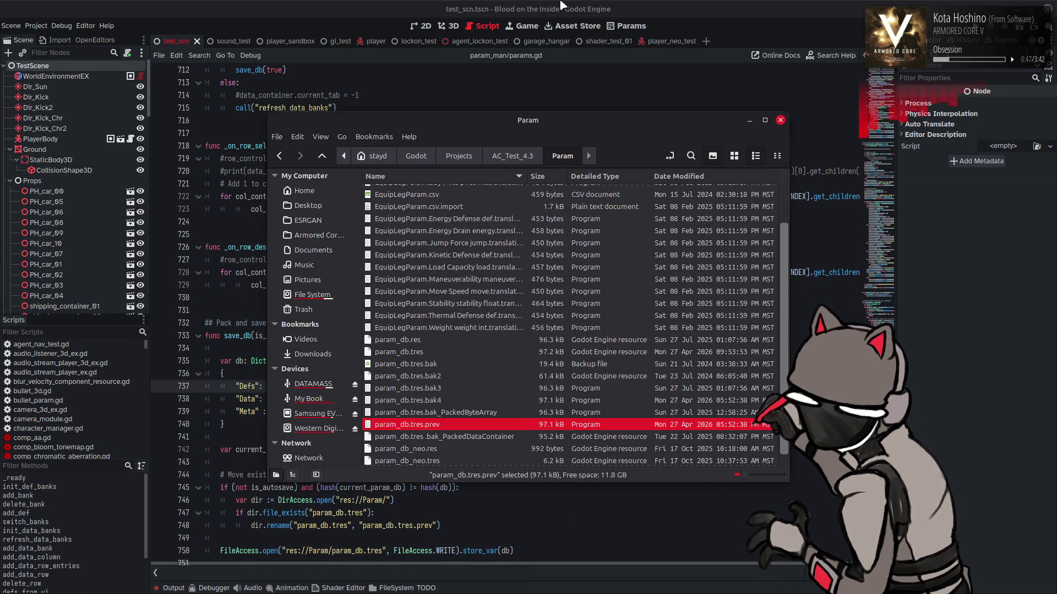
{"action": "key", "text": "ctrl+w"}
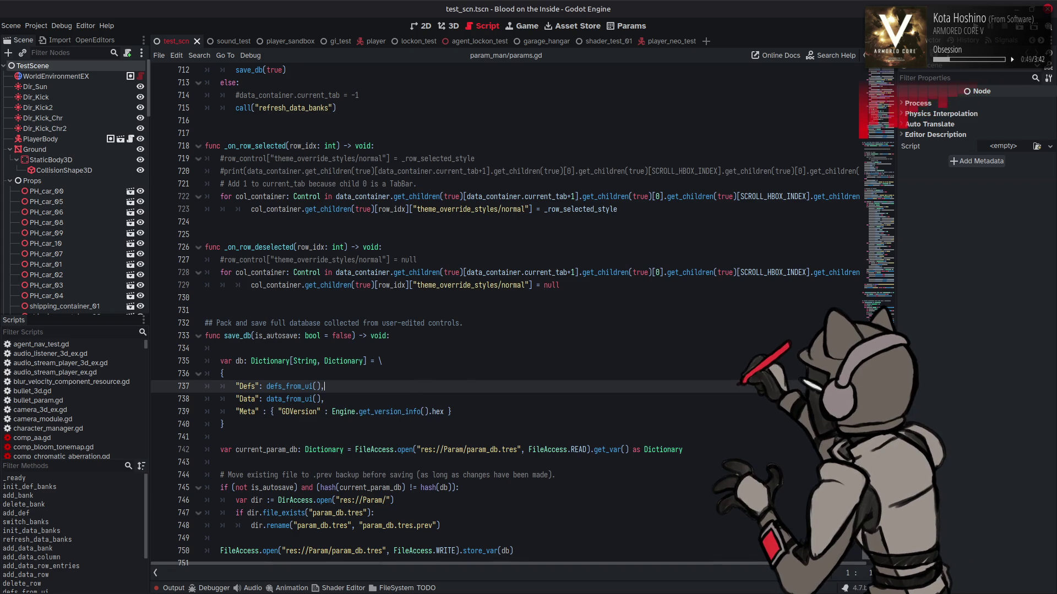
Uncomment the version-check backup block on lines 29–33 of _ready.
{"action": "scroll", "coordinate": [341, 322], "scroll_direction": "up", "scroll_amount": 20}
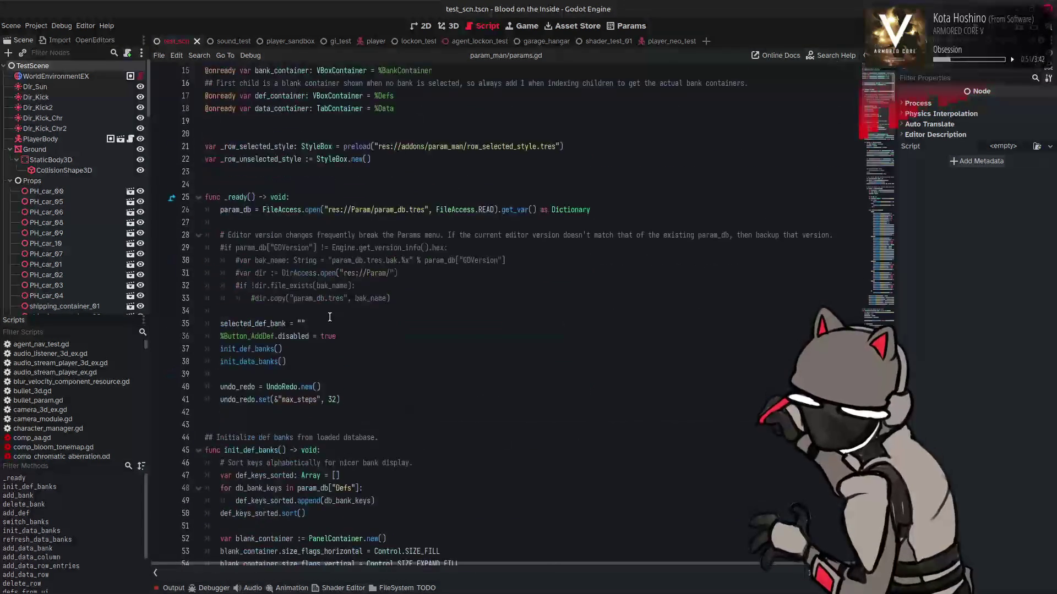
{"action": "scroll", "coordinate": [292, 237], "scroll_direction": "up", "scroll_amount": 2}
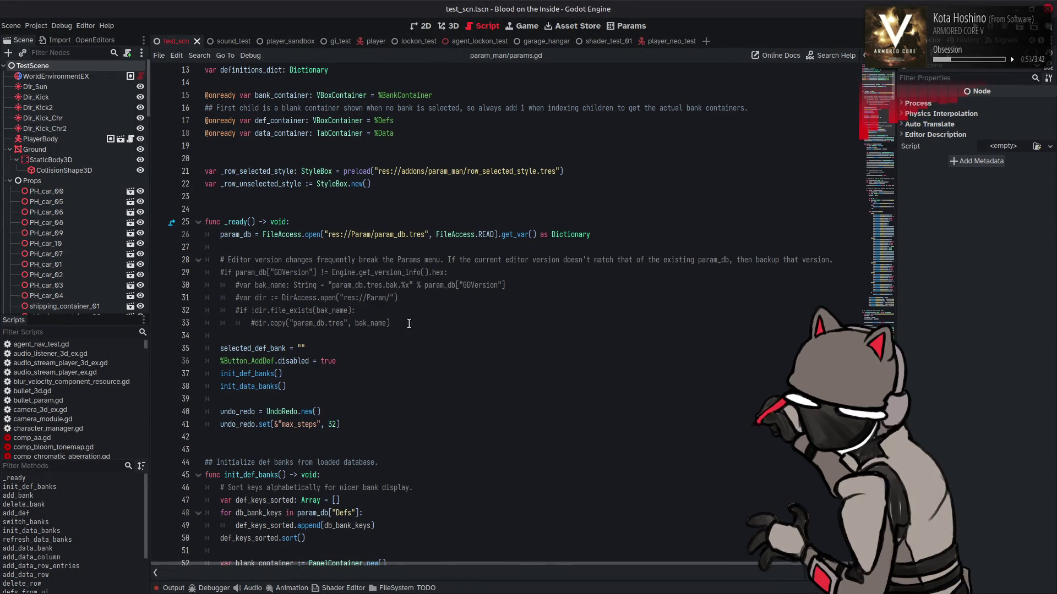
{"action": "left_click_drag", "start_coordinate": [409, 324], "coordinate": [220, 273]}
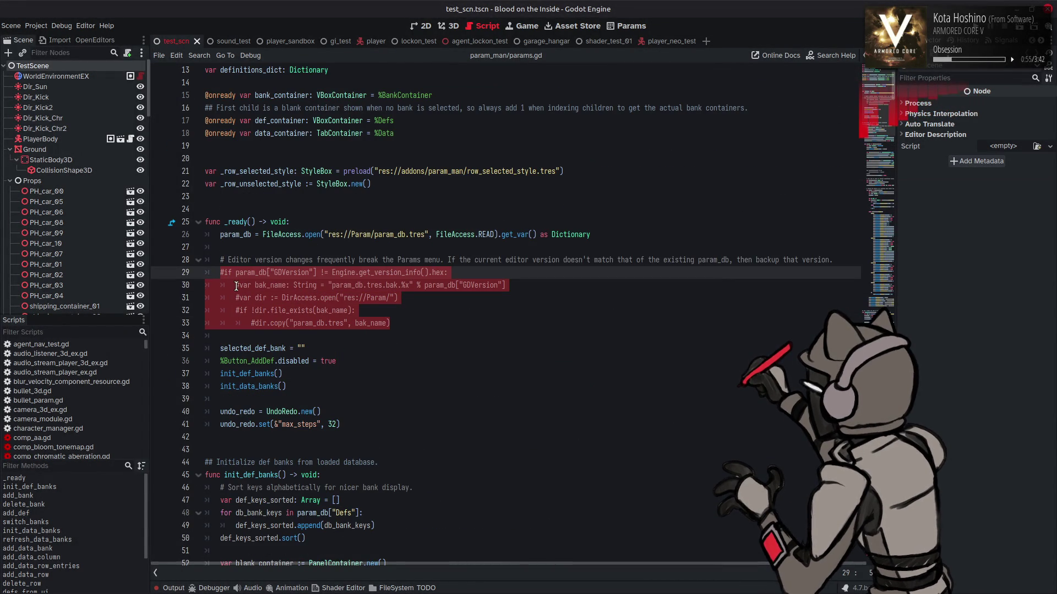
{"action": "key", "text": "ctrl+k"}
{"action": "left_click", "coordinate": [431, 308]}
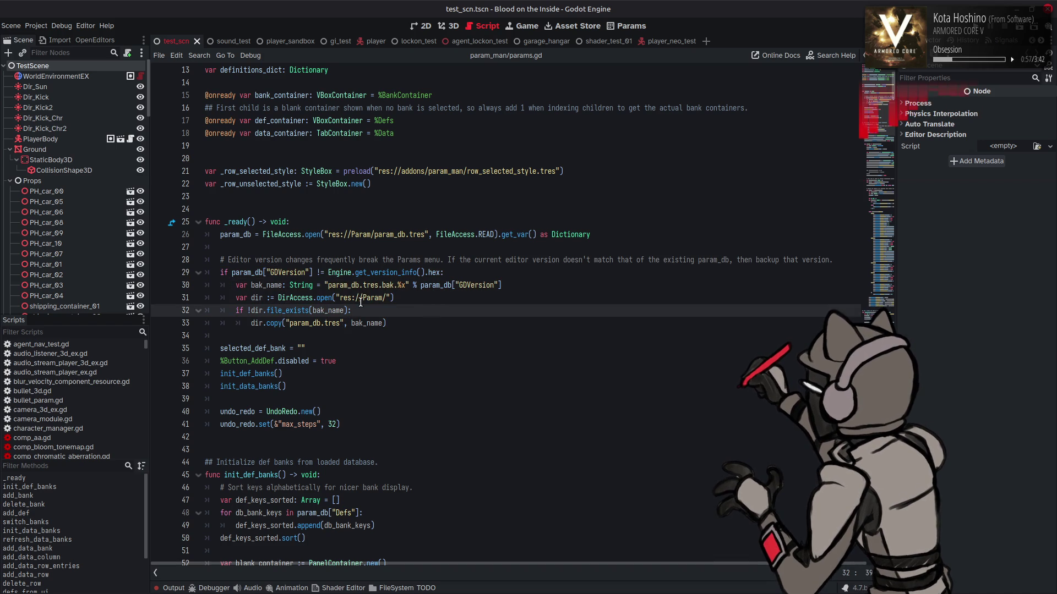
Change both version lookups on lines 29–30 to param_db["Meta"]["GDVersion"].
{"action": "double_click", "coordinate": [290, 274]}
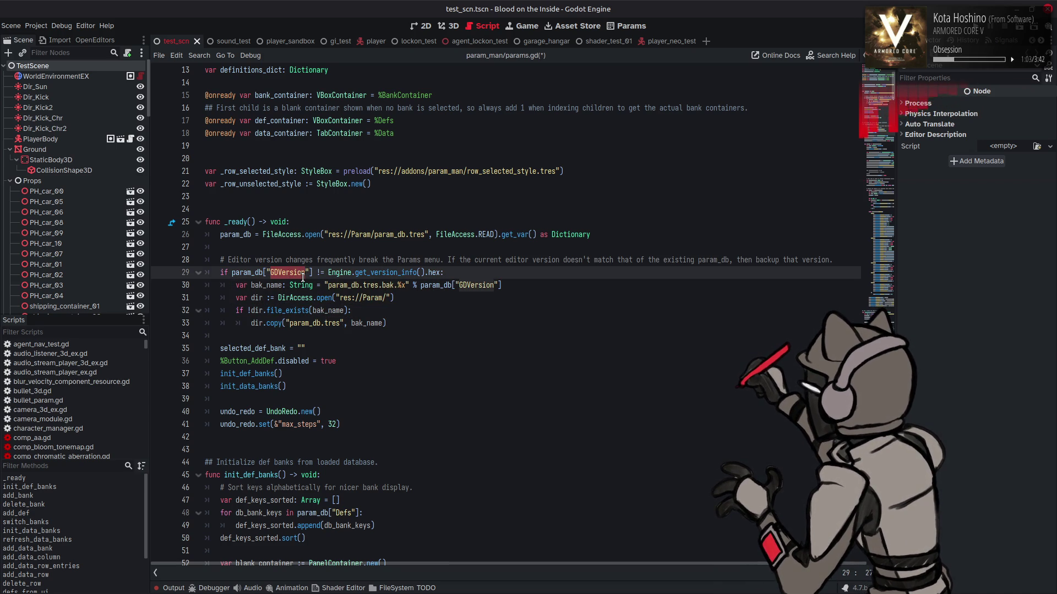
{"action": "type", "text": "Meta"}
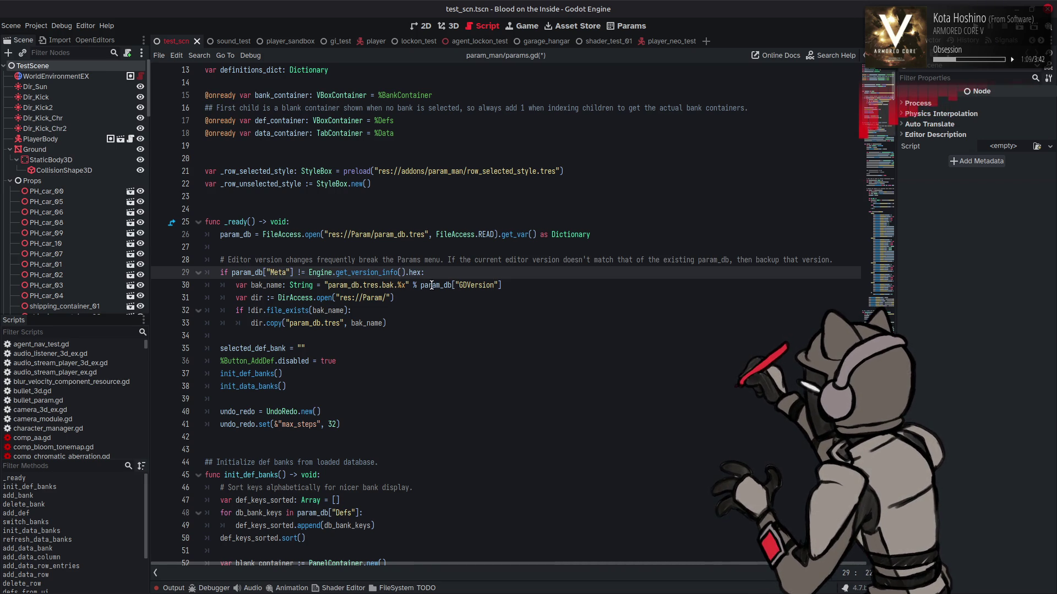
{"action": "left_click", "coordinate": [509, 285]}
{"action": "left_click", "coordinate": [297, 272]}
{"action": "type", "text": "[\"GDVersion\"]"}
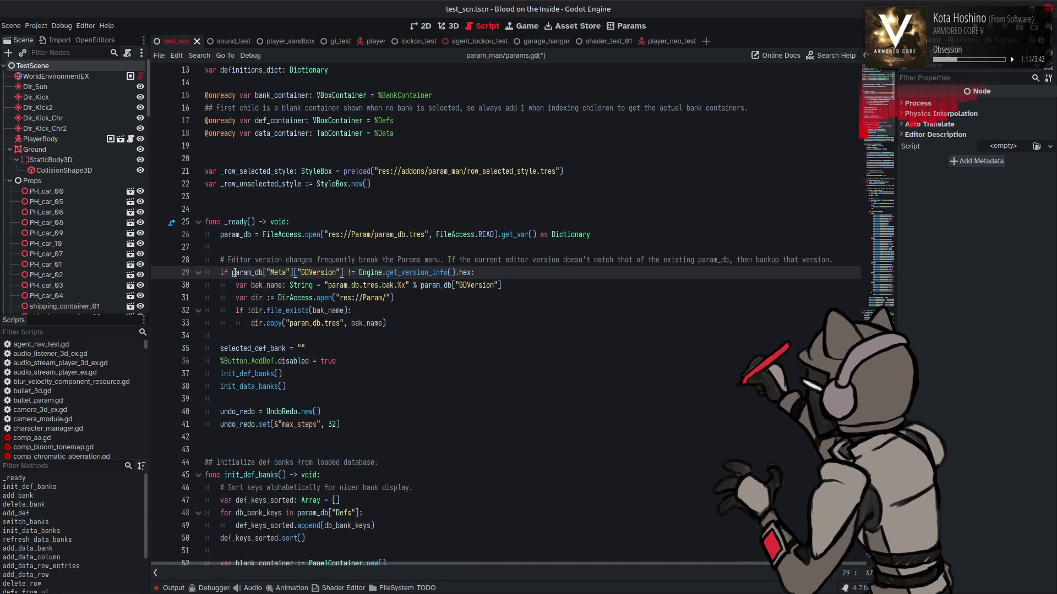
{"action": "left_click_drag", "start_coordinate": [232, 273], "coordinate": [345, 272]}
{"action": "key", "text": "ctrl+c"}
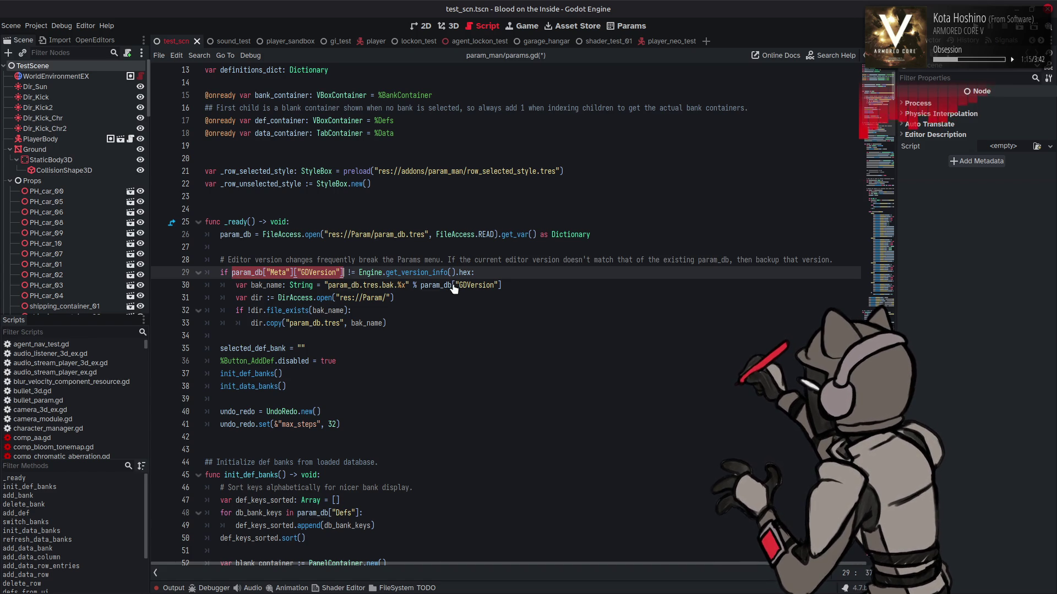
{"action": "left_click_drag", "start_coordinate": [421, 285], "coordinate": [502, 285]}
{"action": "key", "text": "ctrl+v"}
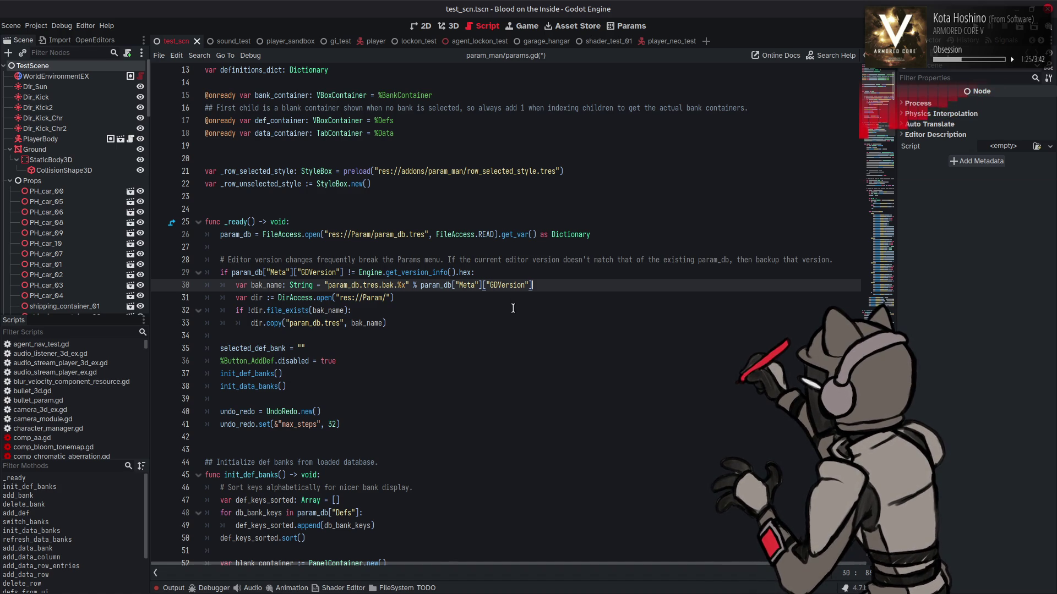
Save params.gd and run the project to test the version check.
{"action": "left_click", "coordinate": [513, 309]}
{"action": "key", "text": "ctrl+s"}
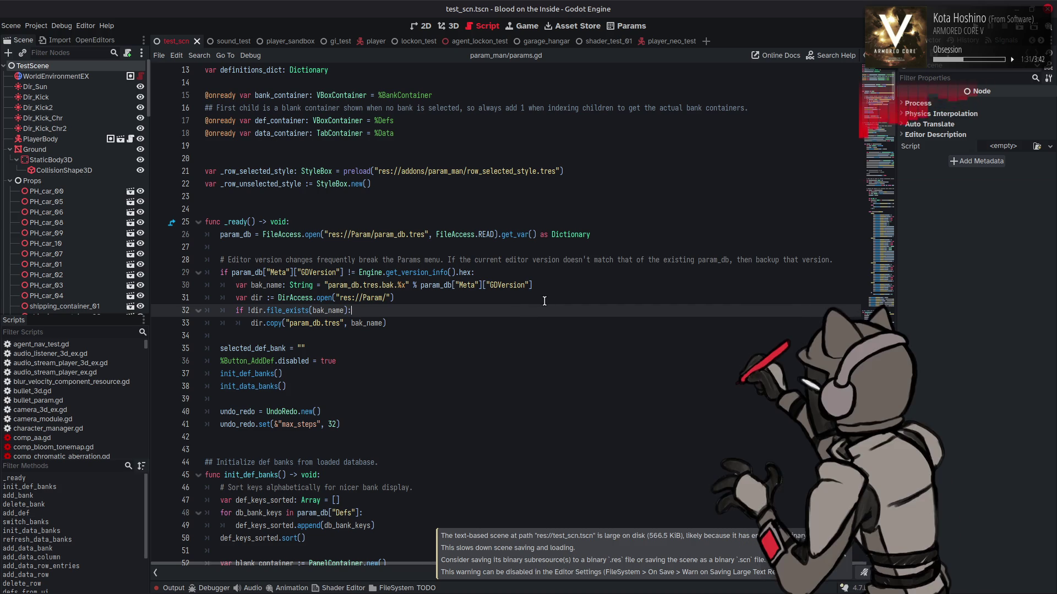
{"action": "key", "text": "F5"}
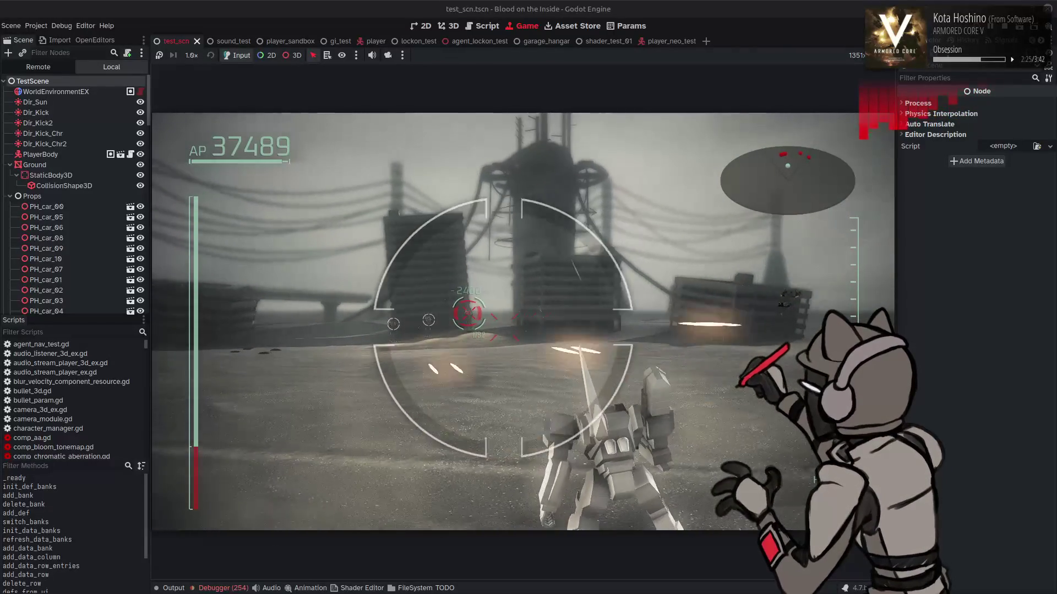
Cycle the right-hand weapon to the Heavy Machine Gun and resume play.
{"action": "key", "text": "Escape"}
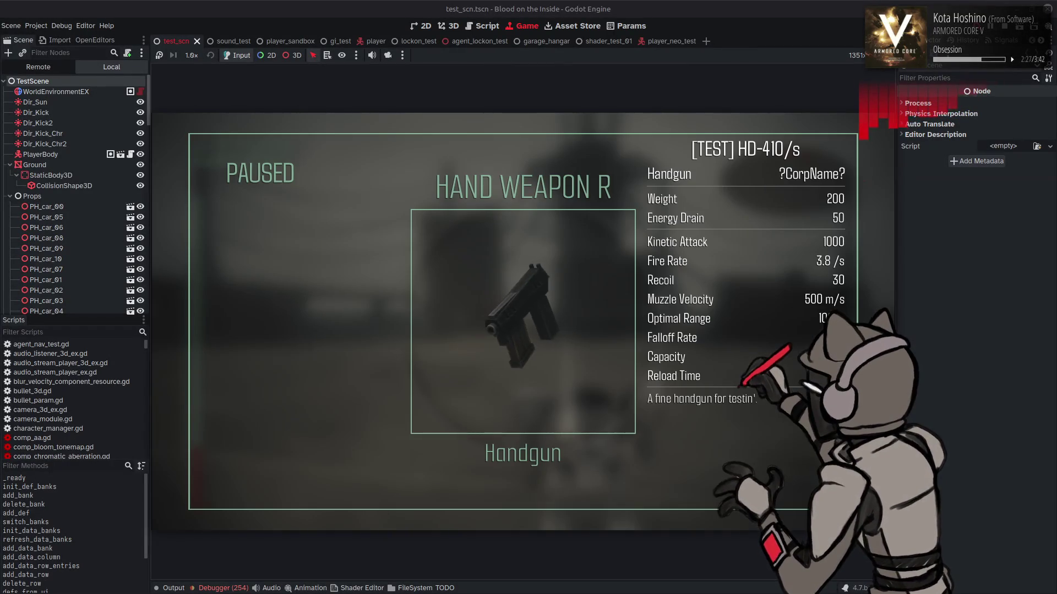
{"action": "key", "text": "Right"}
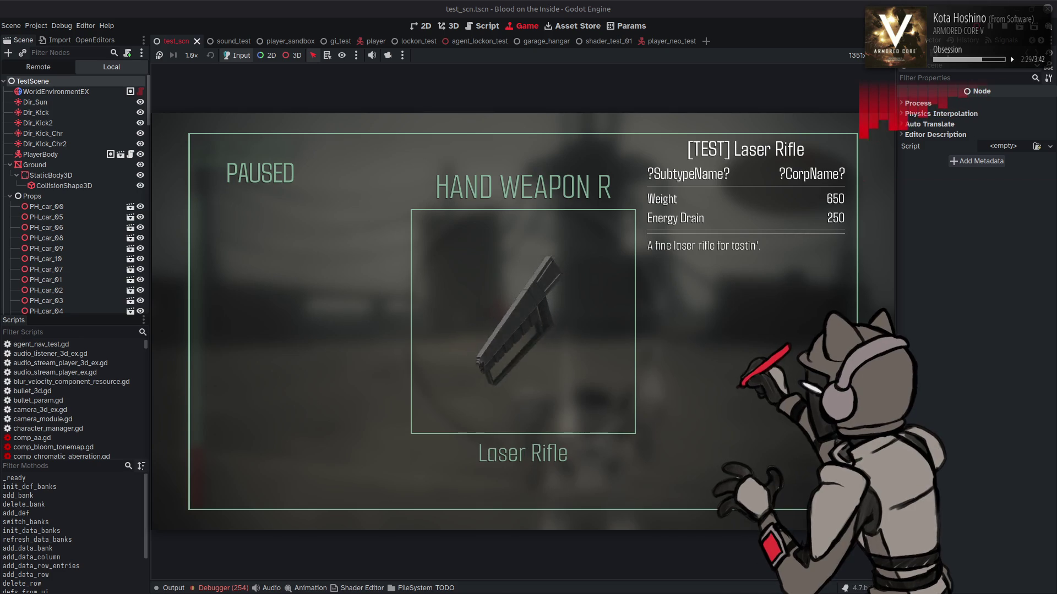
{"action": "key", "text": "Right"}
{"action": "key", "text": "Right"}
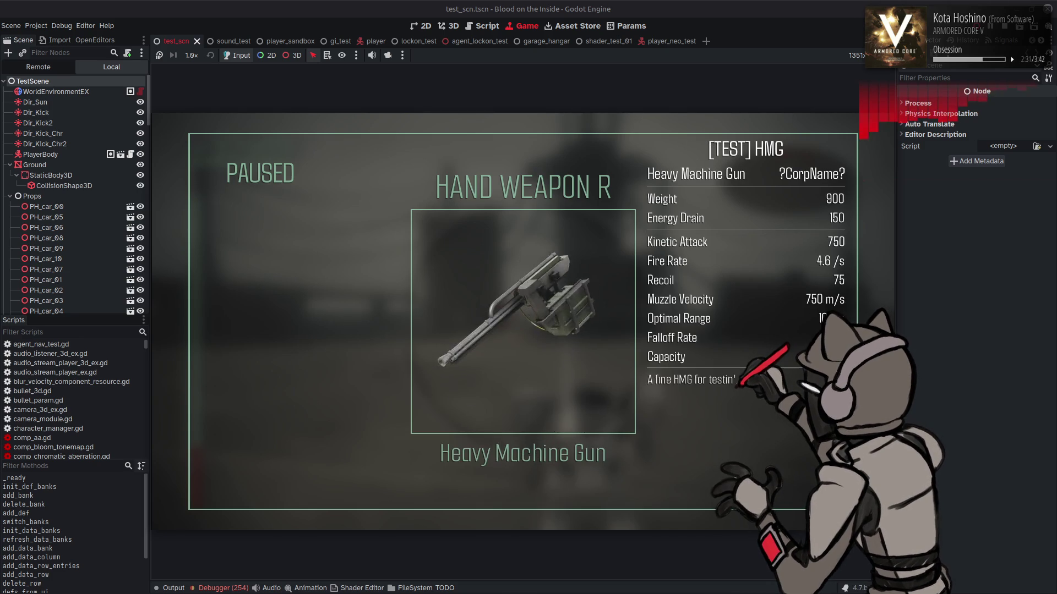
{"action": "key", "text": "Escape"}
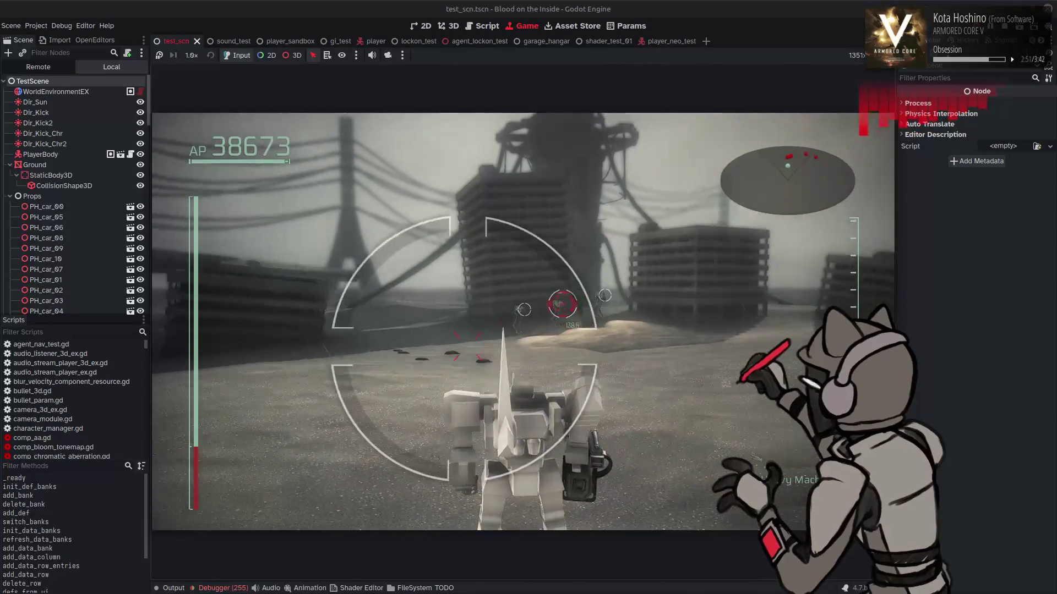
Try the Shotgun, then switch back to the Heavy Machine Gun and resume.
{"action": "key", "text": "Escape"}
{"action": "key", "text": "Right"}
{"action": "key", "text": "Right"}
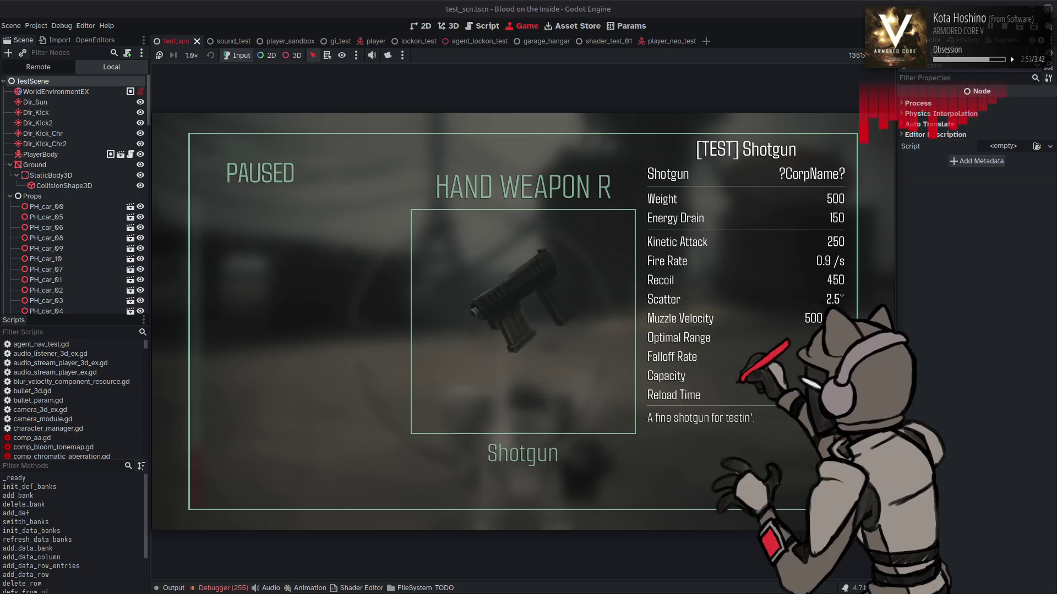
{"action": "key", "text": "Escape"}
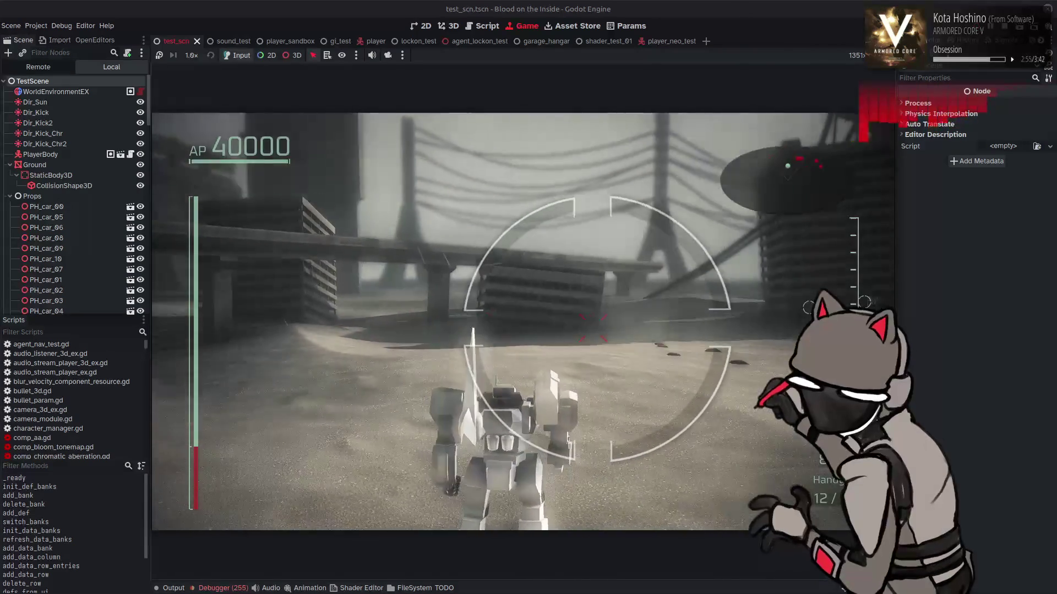
{"action": "key", "text": "Escape"}
{"action": "key", "text": "Left"}
{"action": "key", "text": "Escape"}
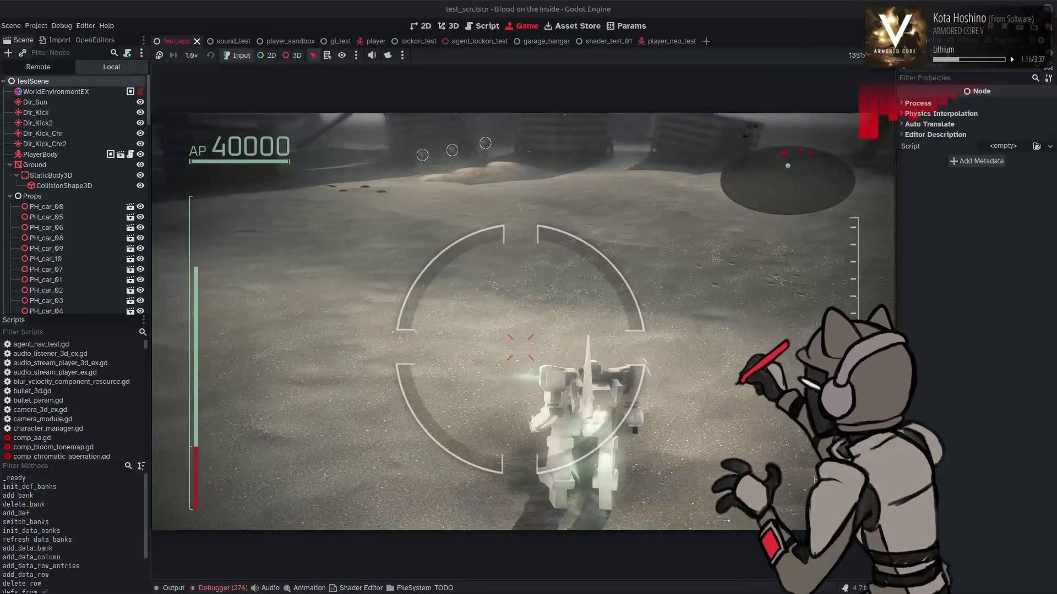
Close the weapon screen and keep fighting the targets with the mech.
{"action": "key", "text": "Escape"}
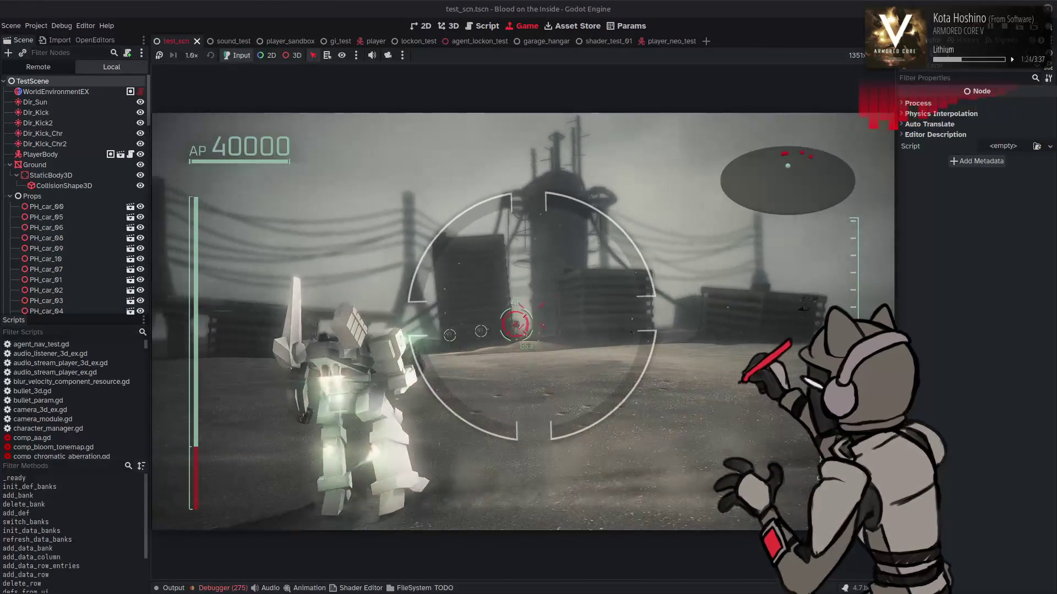
Switch BACK WEAPON R to the Grenade Launcher, fire it, then check its stats.
{"action": "key", "text": "Escape"}
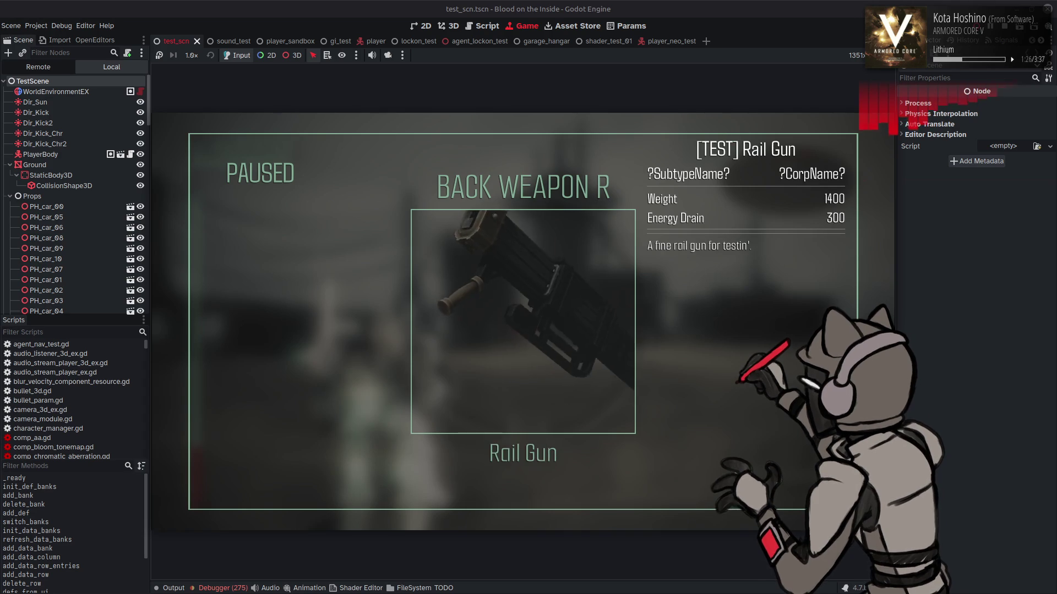
{"action": "key", "text": "Escape"}
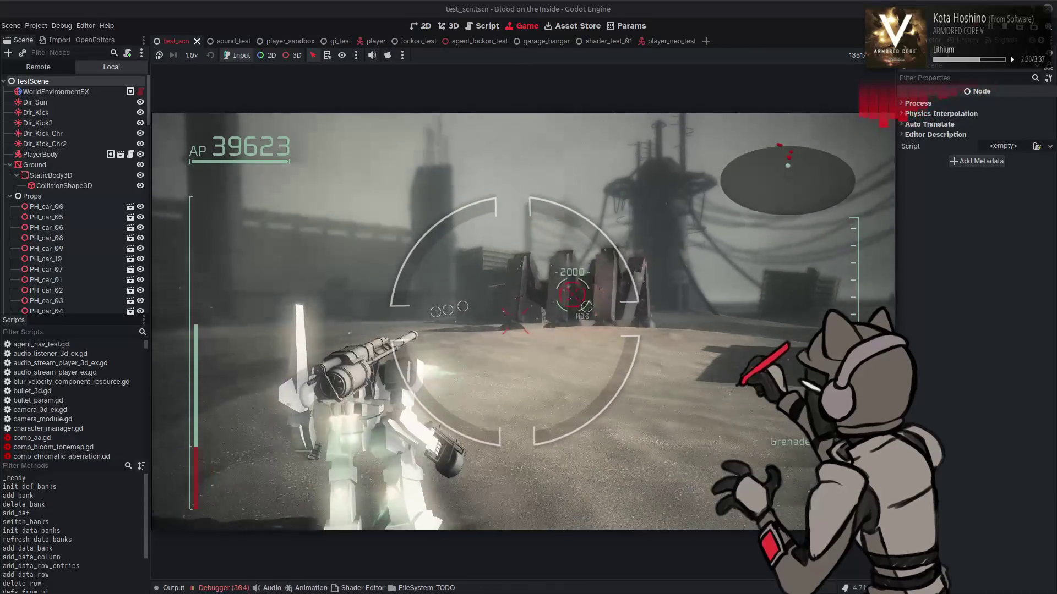
{"action": "key", "text": "Escape"}
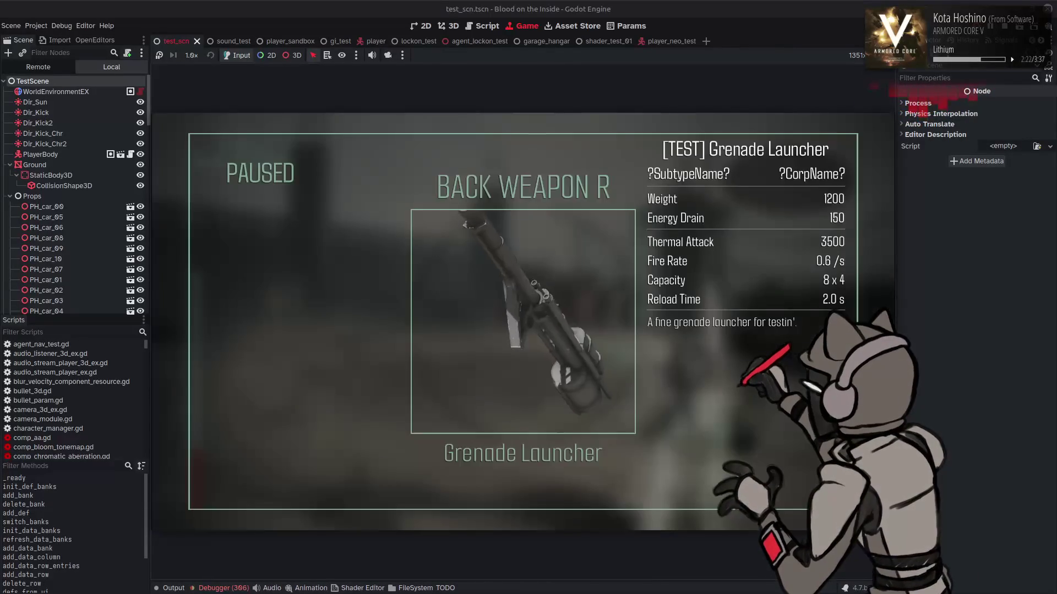
{"action": "key", "text": "Escape"}
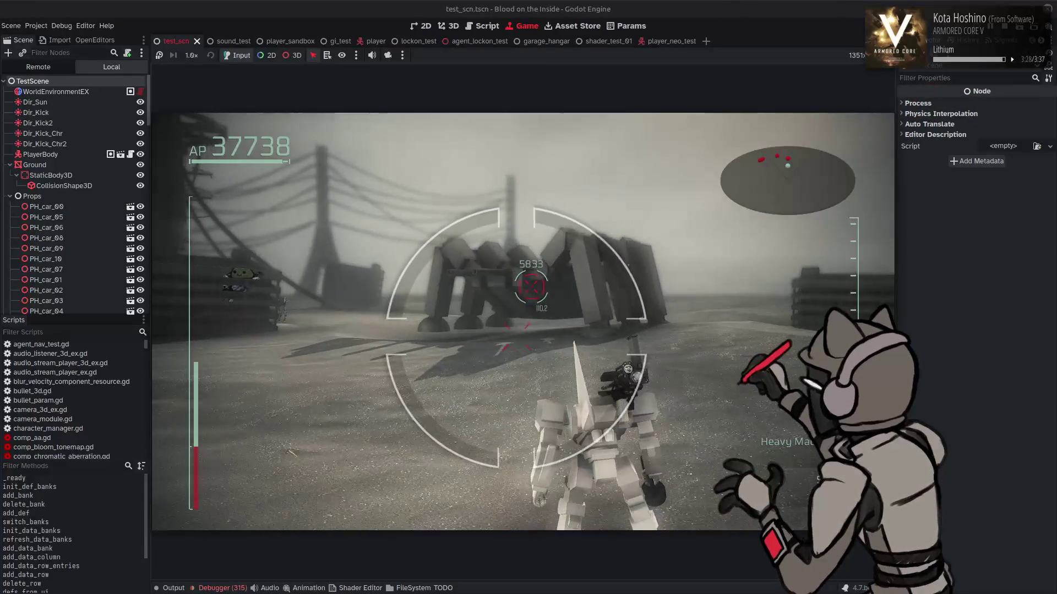
Browse the paused weapon list past Rail Gun, Cluster Missile and Machine Gun, then resume.
{"action": "key", "text": "Escape"}
{"action": "key", "text": "Right"}
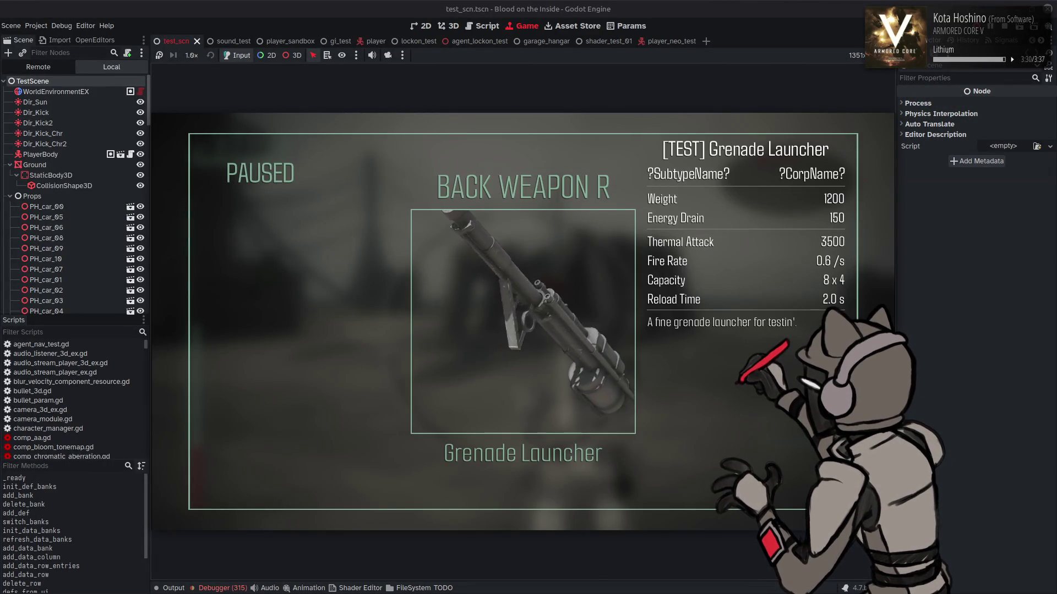
{"action": "key", "text": "Right"}
{"action": "key", "text": "Right"}
{"action": "key", "text": "Right"}
{"action": "key", "text": "Left"}
{"action": "key", "text": "Right"}
{"action": "key", "text": "Right"}
{"action": "key", "text": "Left"}
{"action": "key", "text": "Right"}
{"action": "key", "text": "Right"}
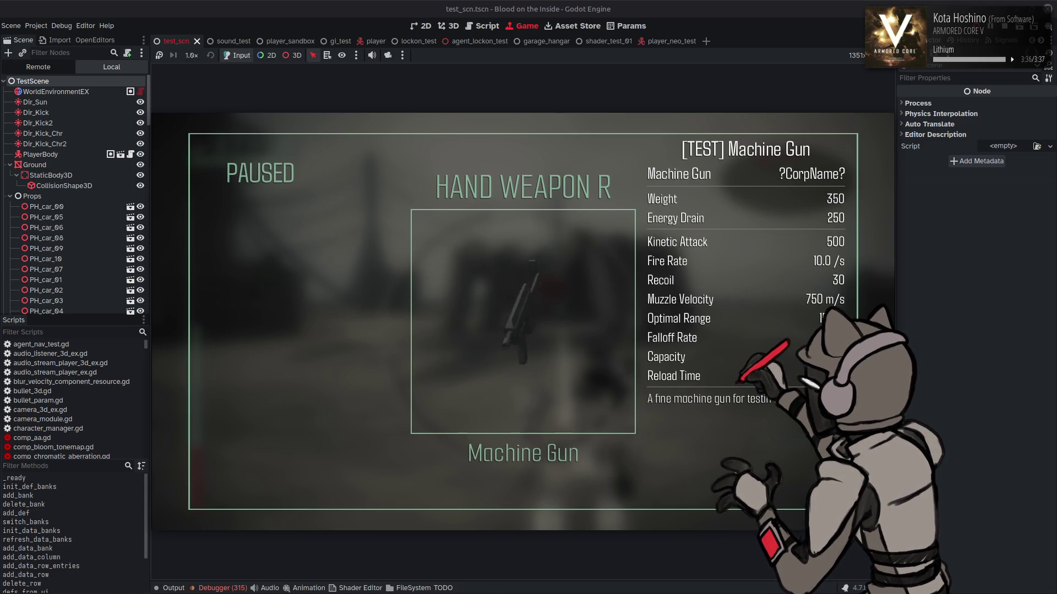
{"action": "key", "text": "Right"}
{"action": "key", "text": "Escape"}
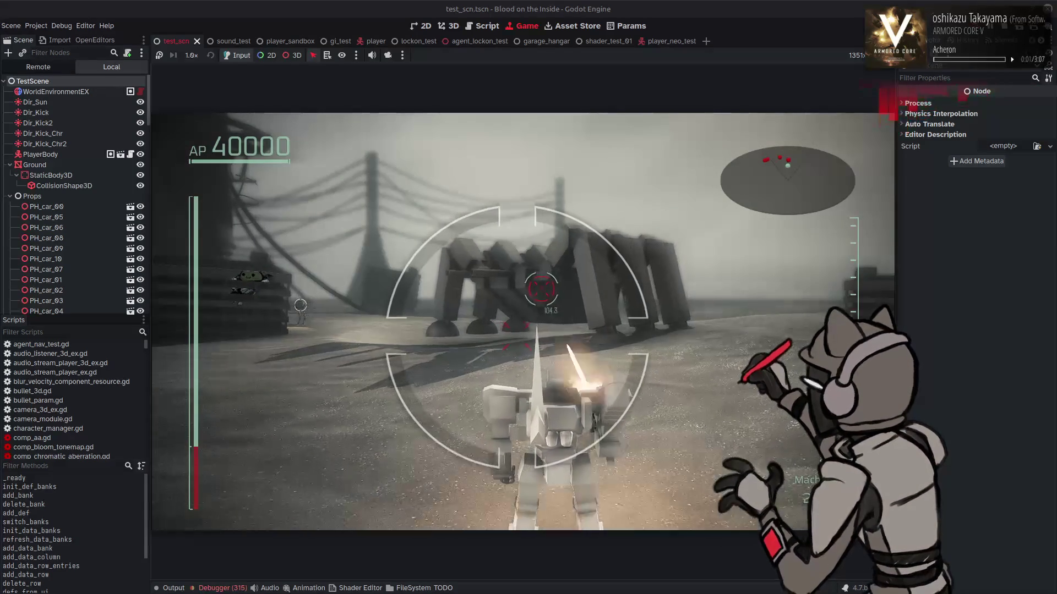
Strafe the mech around the locked-on target while firing.
{"action": "key", "text": "a"}
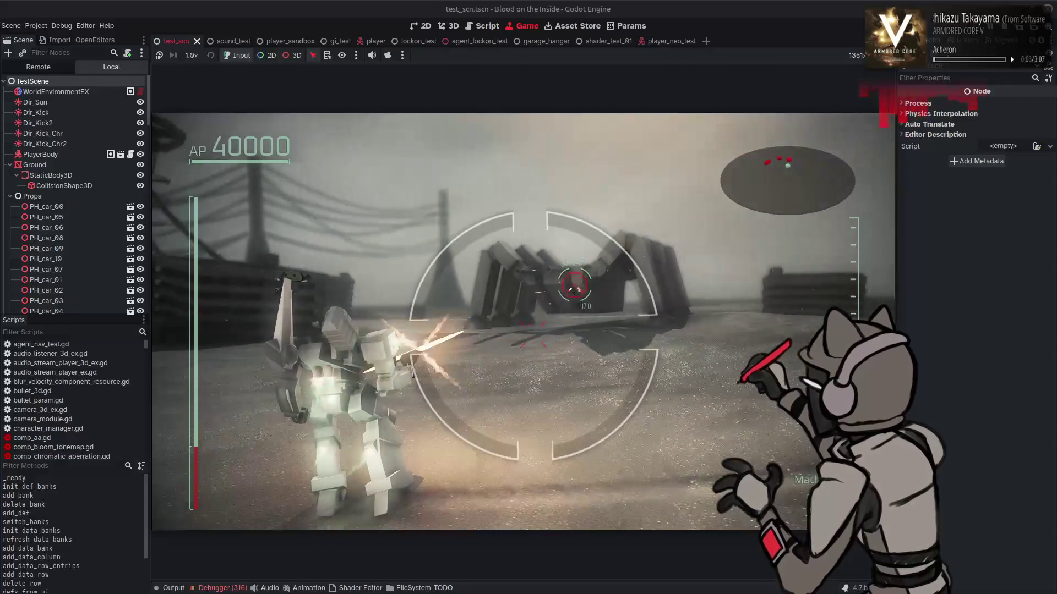
{"action": "key", "text": "a"}
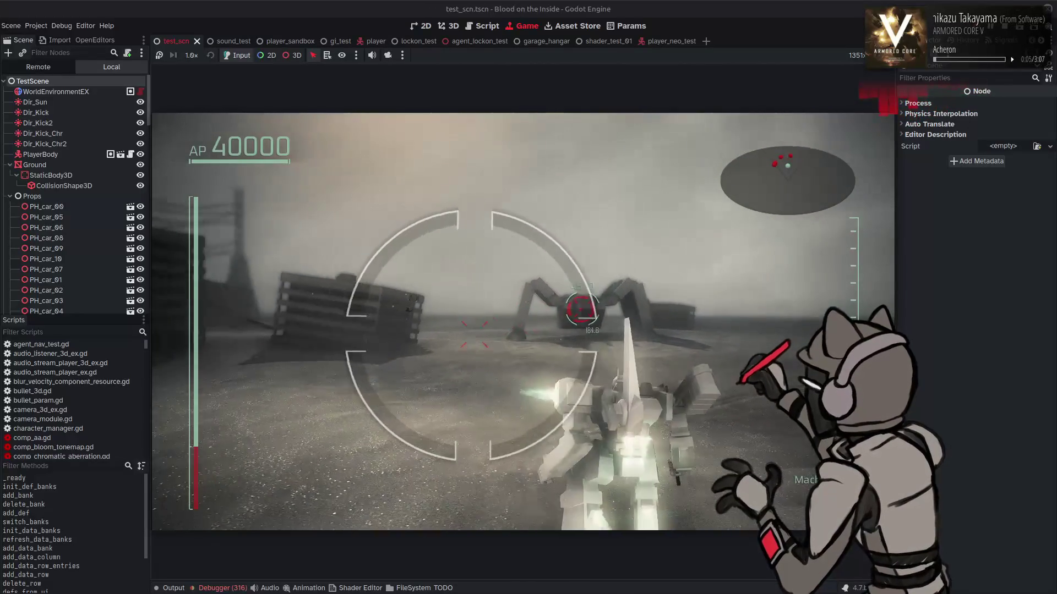
{"action": "key", "text": "a"}
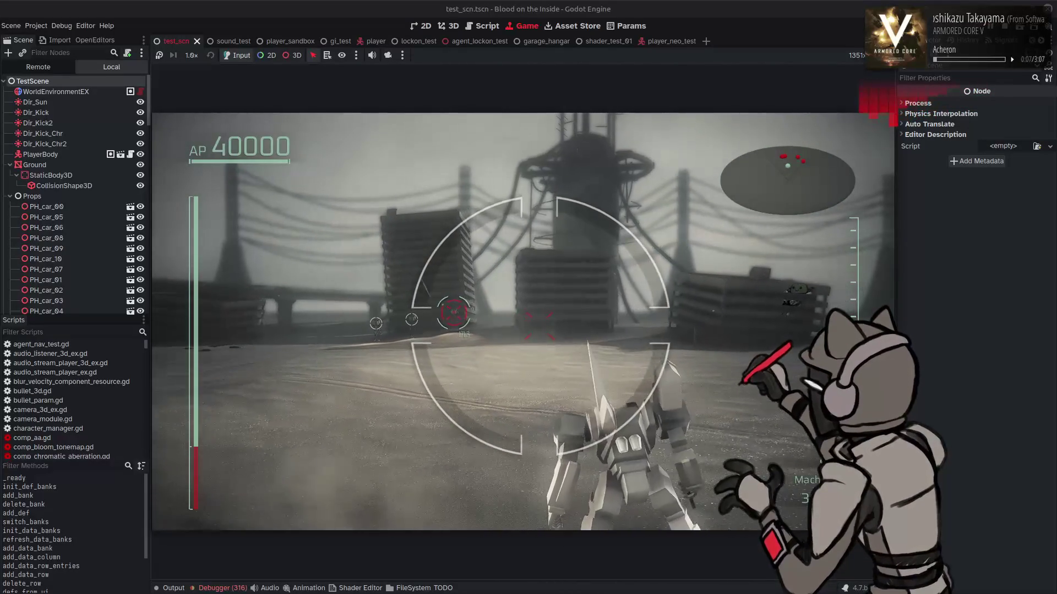
{"action": "key", "text": "a"}
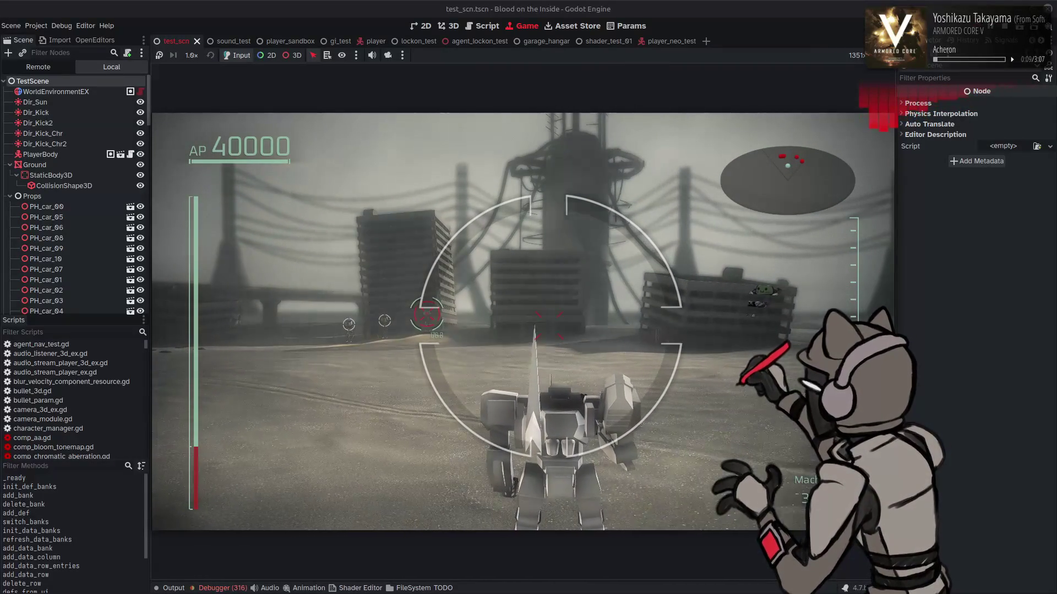
{"action": "key", "text": "a"}
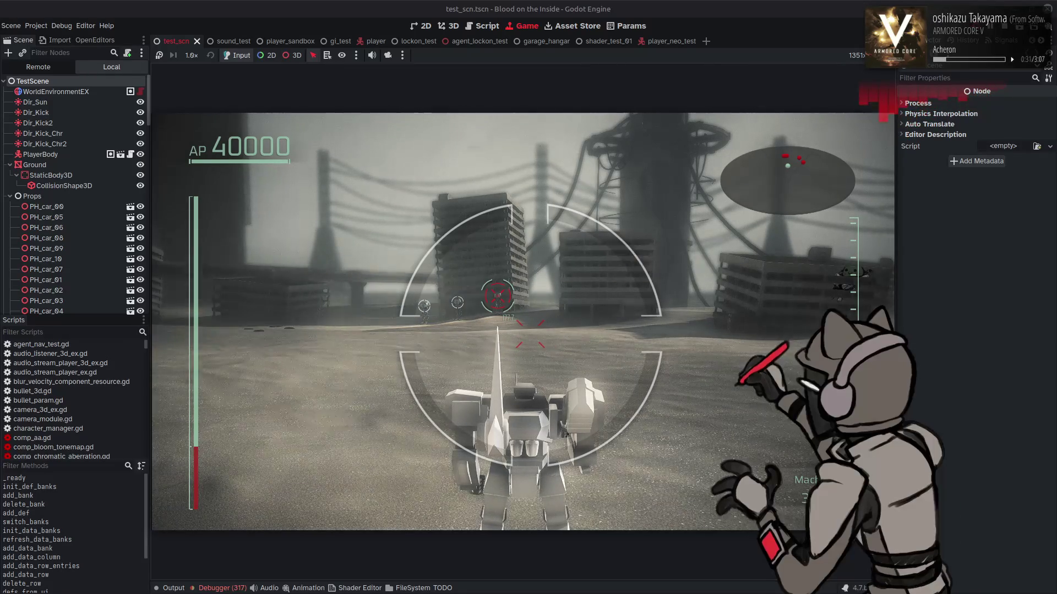
Equip the Sniper Rifle as the right-hand weapon, fight on, then stop the test scene.
{"action": "key", "text": "Escape"}
{"action": "key", "text": "Right"}
{"action": "key", "text": "Escape"}
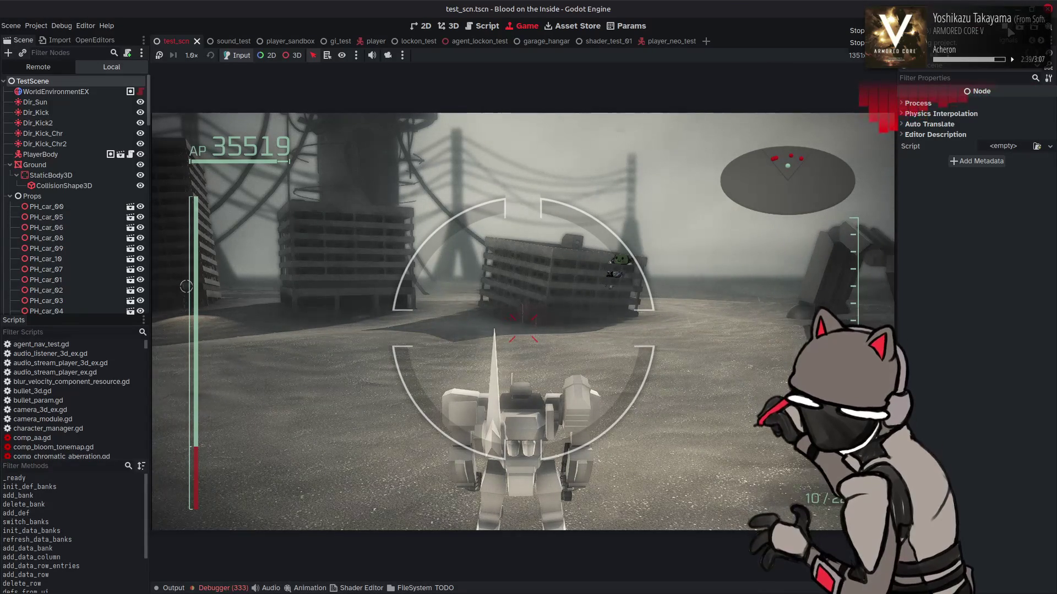
{"action": "key", "text": "F8"}
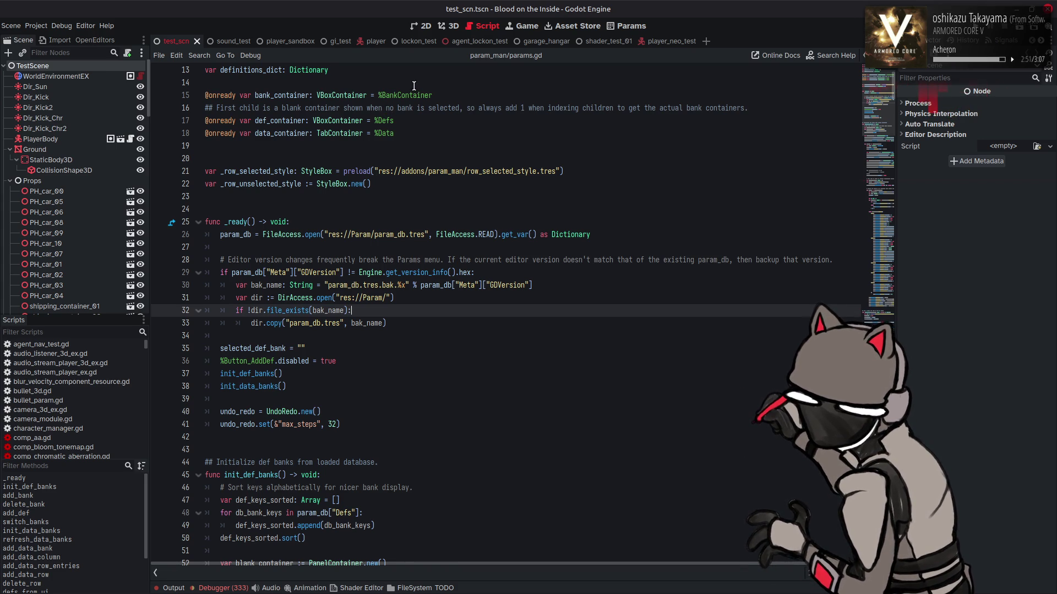
Switch to the player_sandbox scene and run it with F6.
{"action": "left_click", "coordinate": [278, 42]}
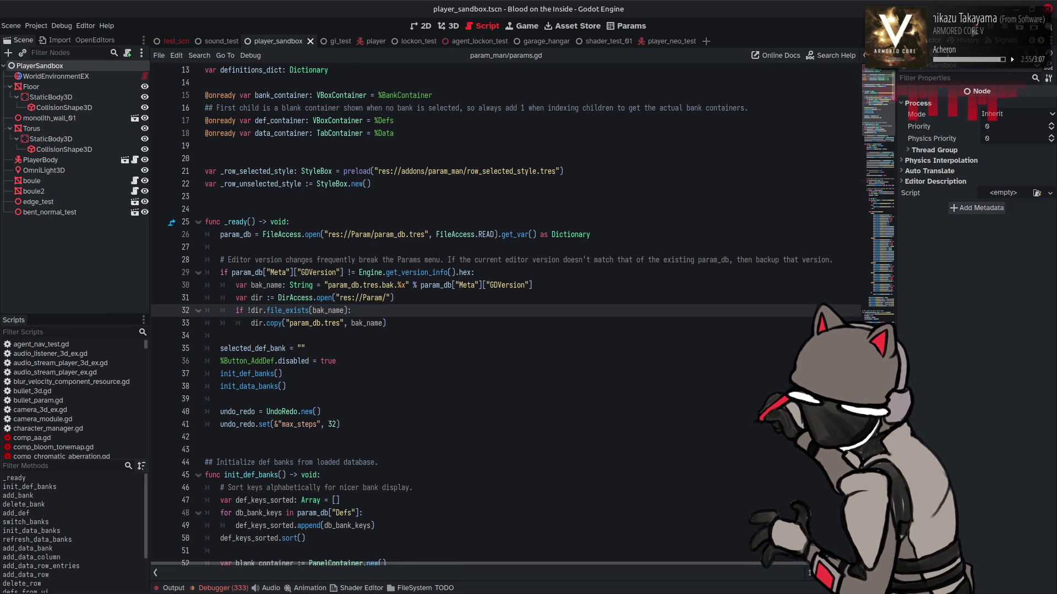
{"action": "key", "text": "F6"}
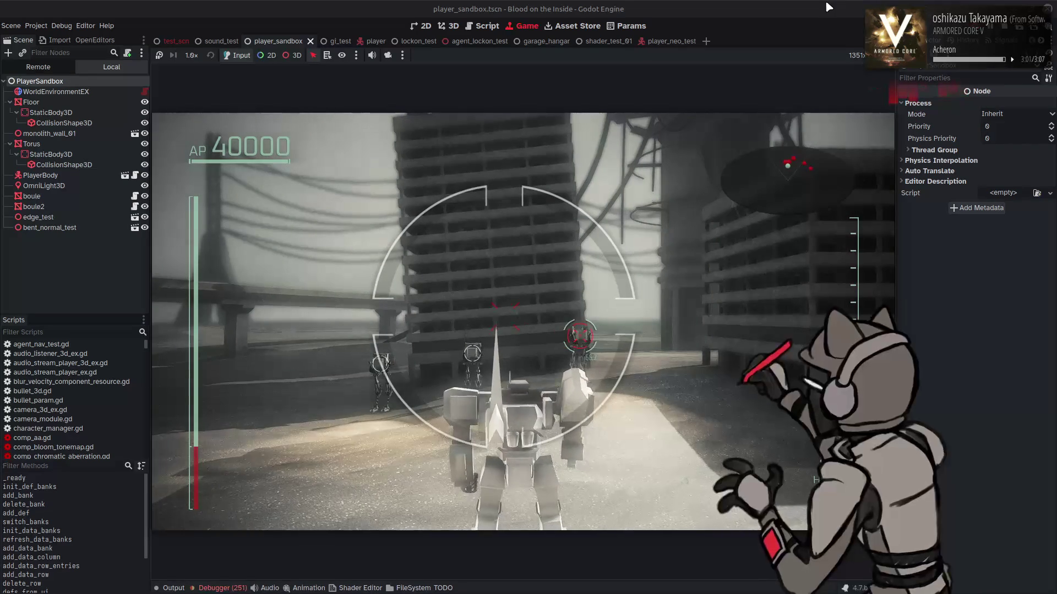
Restart player_sandbox, play it again, then stop it to return to params.gd.
{"action": "key", "text": "F8"}
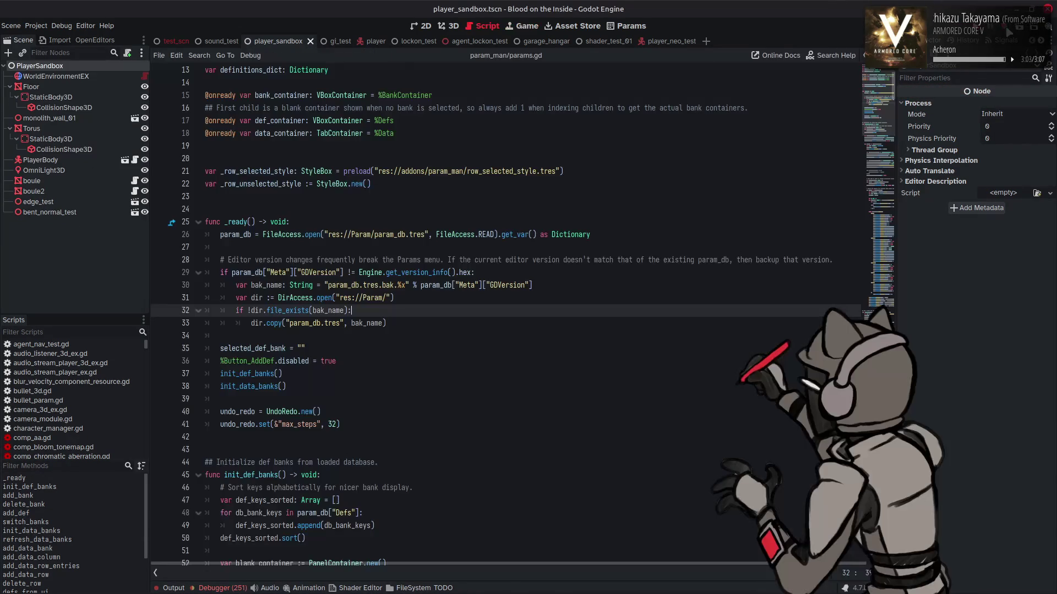
{"action": "key", "text": "F6"}
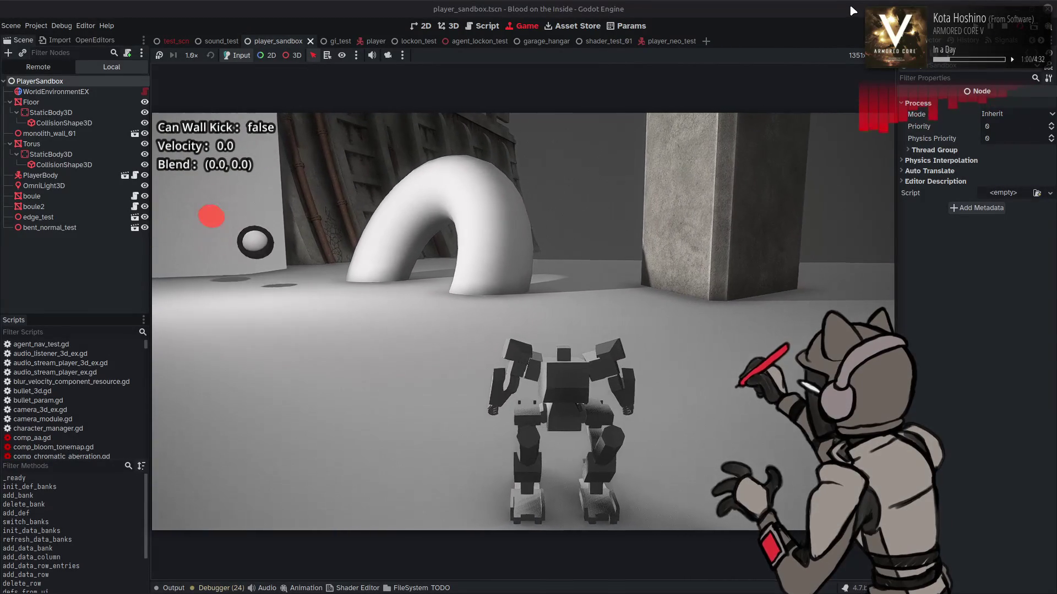
{"action": "left_click", "coordinate": [1008, 28]}
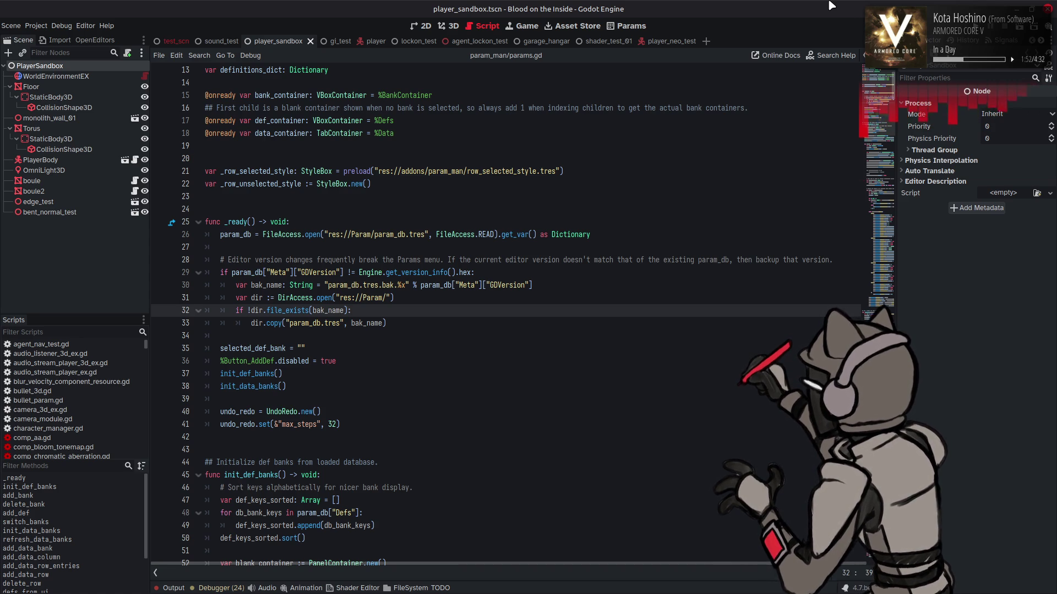
{"action": "key", "text": "XF86AudioLowerVolume"}
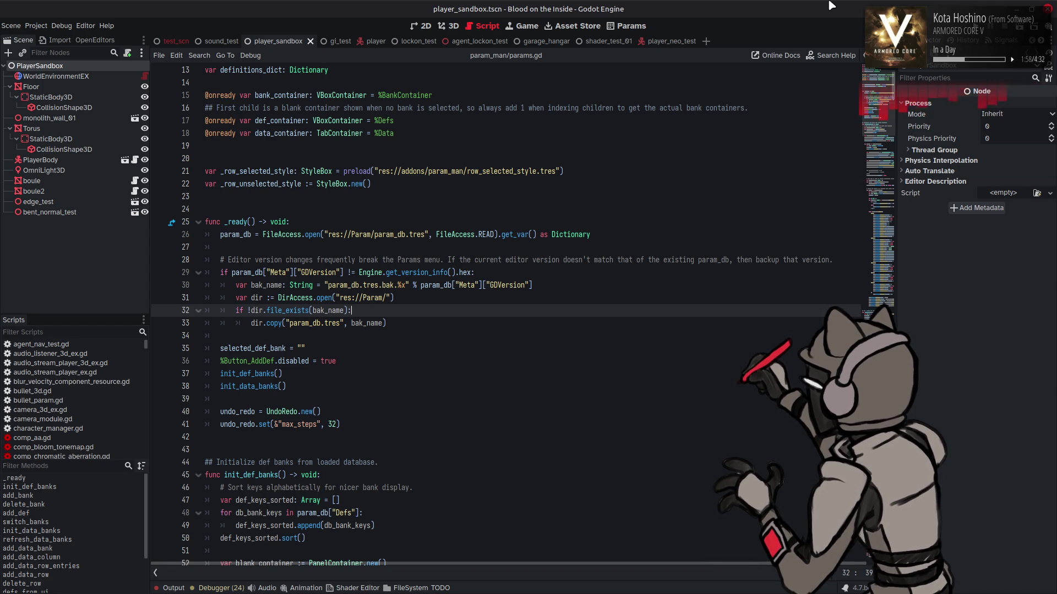
Check the Params data table and its log error, then open the Godot AI asset's details.
{"action": "left_click", "coordinate": [630, 28]}
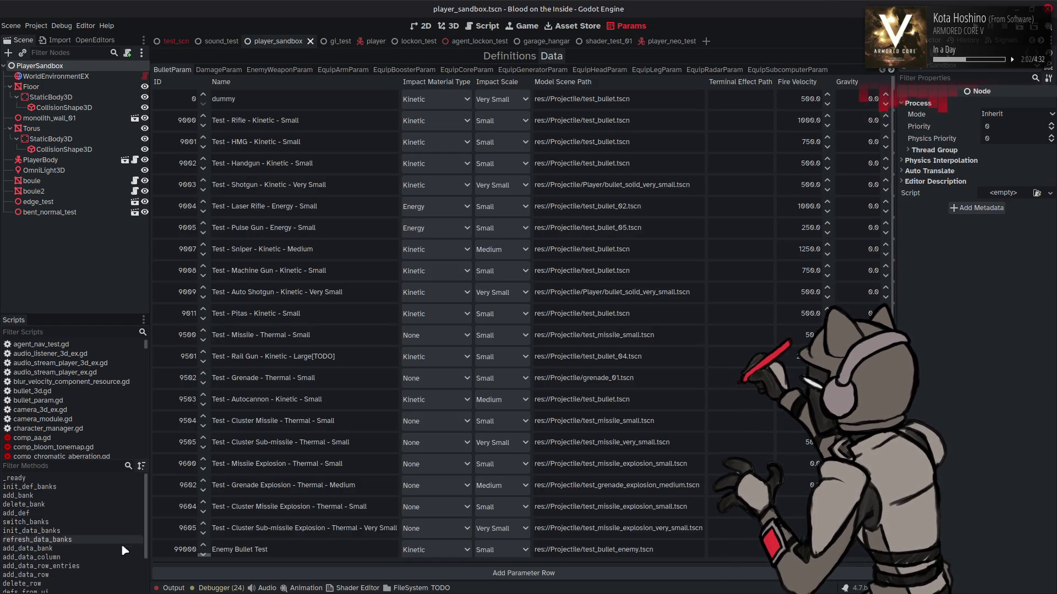
{"action": "left_click", "coordinate": [172, 588]}
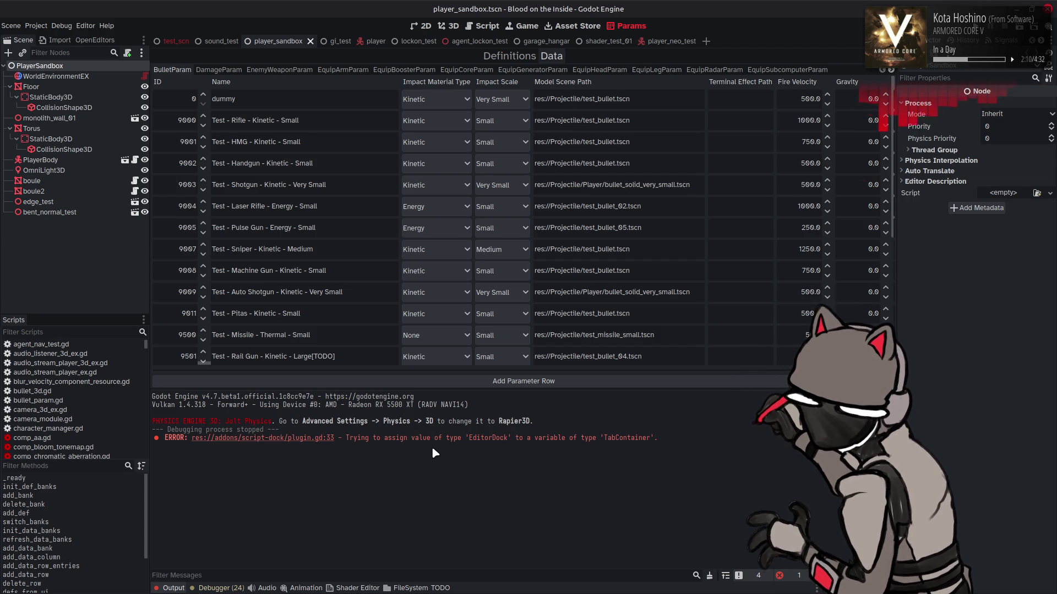
{"action": "left_click", "coordinate": [174, 588]}
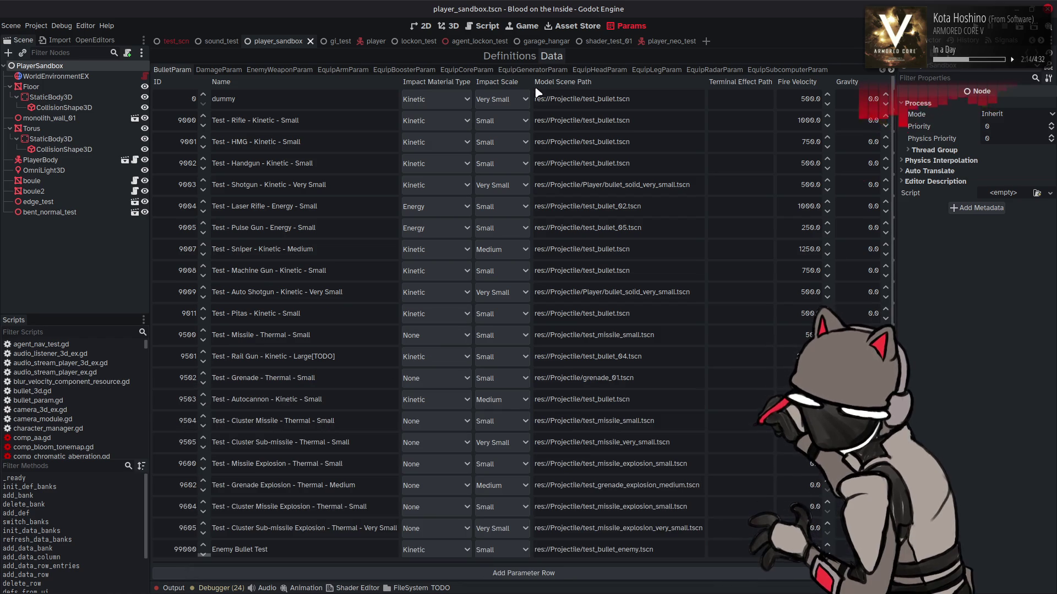
{"action": "left_click", "coordinate": [565, 29]}
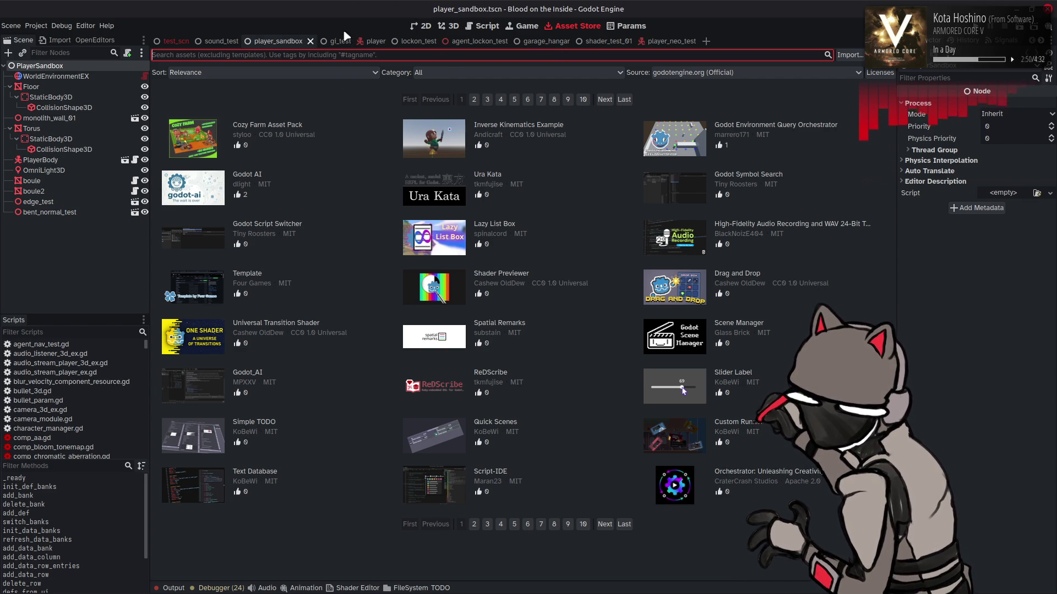
{"action": "left_click", "coordinate": [254, 176]}
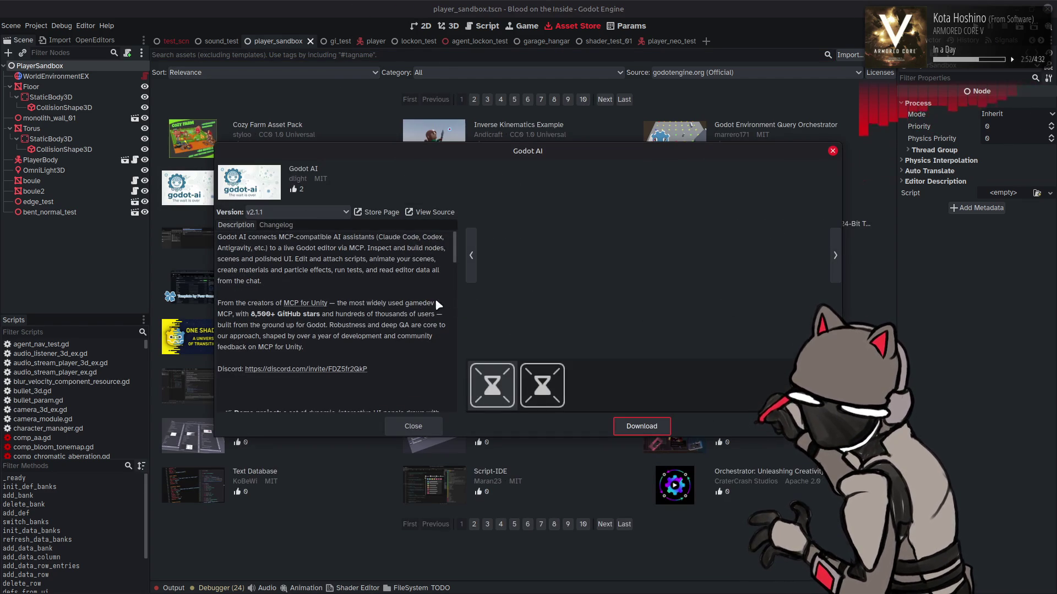
Browse asset categories and sort orders, and look over the Inverse Kinematics Example details.
{"action": "left_click", "coordinate": [439, 425]}
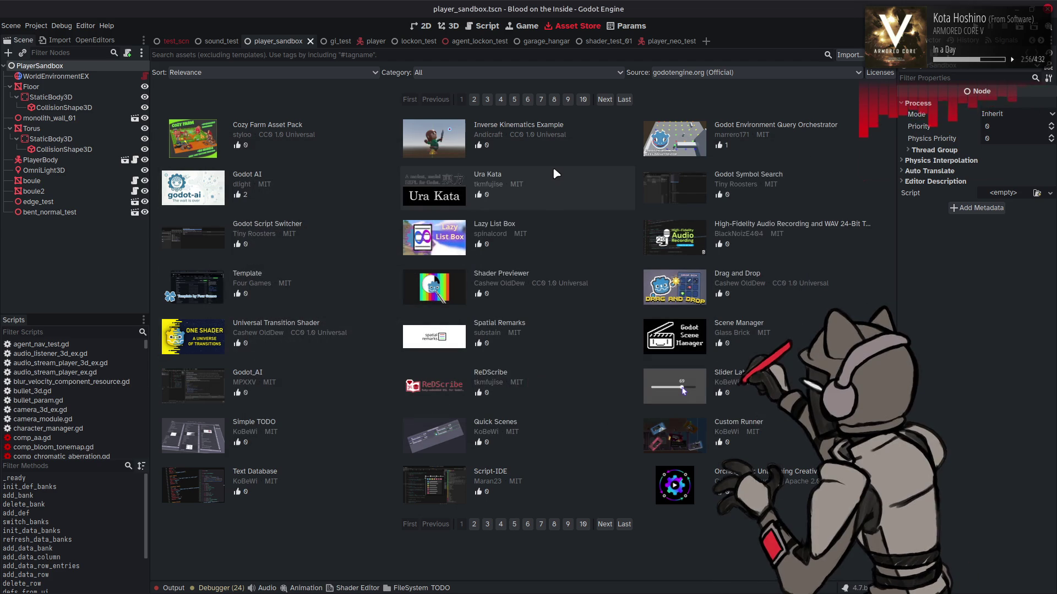
{"action": "left_click", "coordinate": [451, 72]}
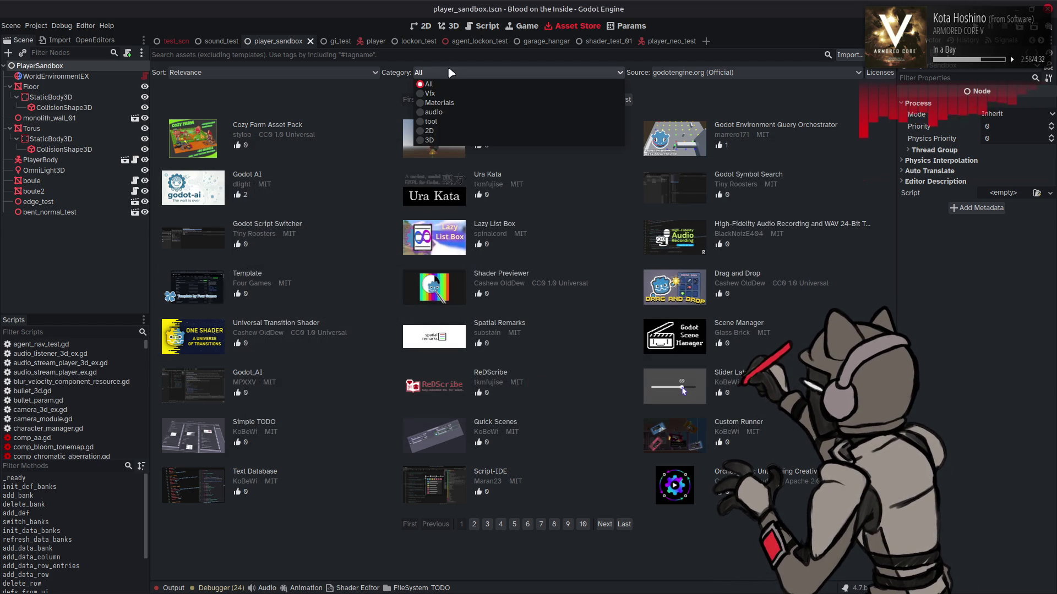
{"action": "left_click", "coordinate": [344, 65]}
{"action": "left_click", "coordinate": [343, 64]}
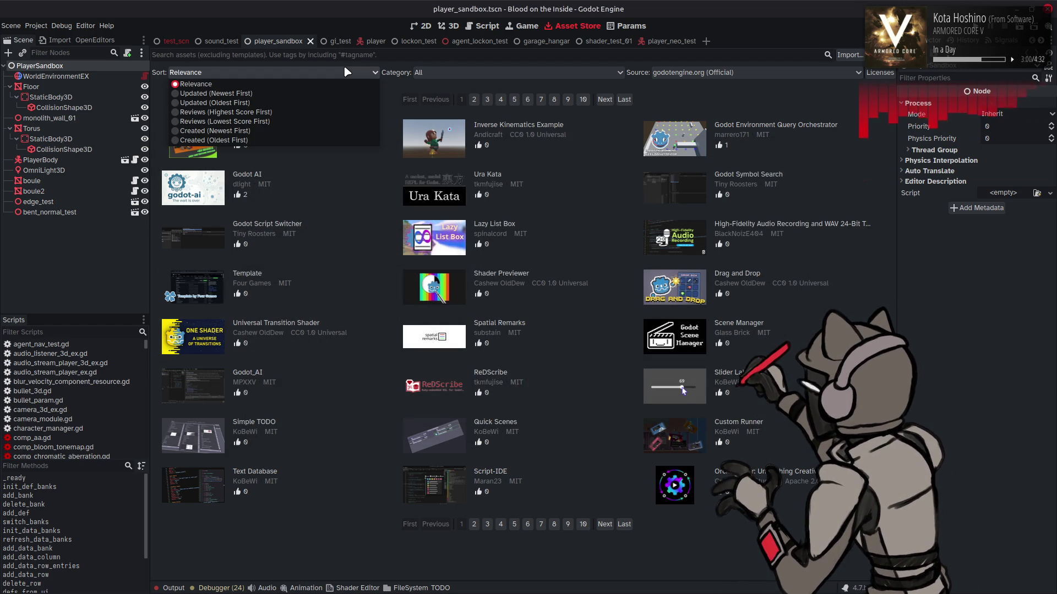
{"action": "left_click", "coordinate": [344, 64]}
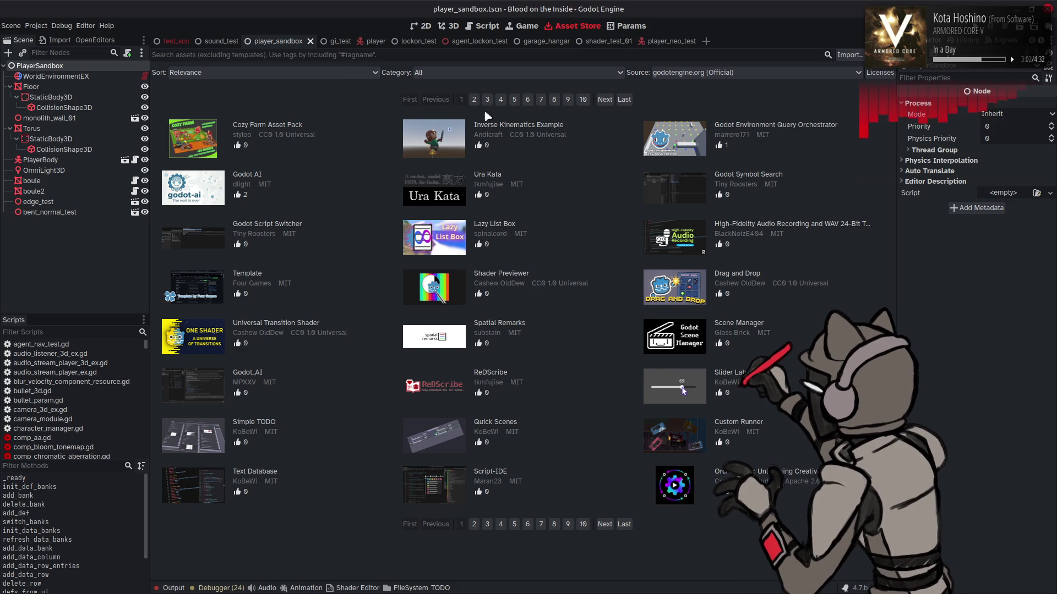
{"action": "left_click", "coordinate": [537, 122]}
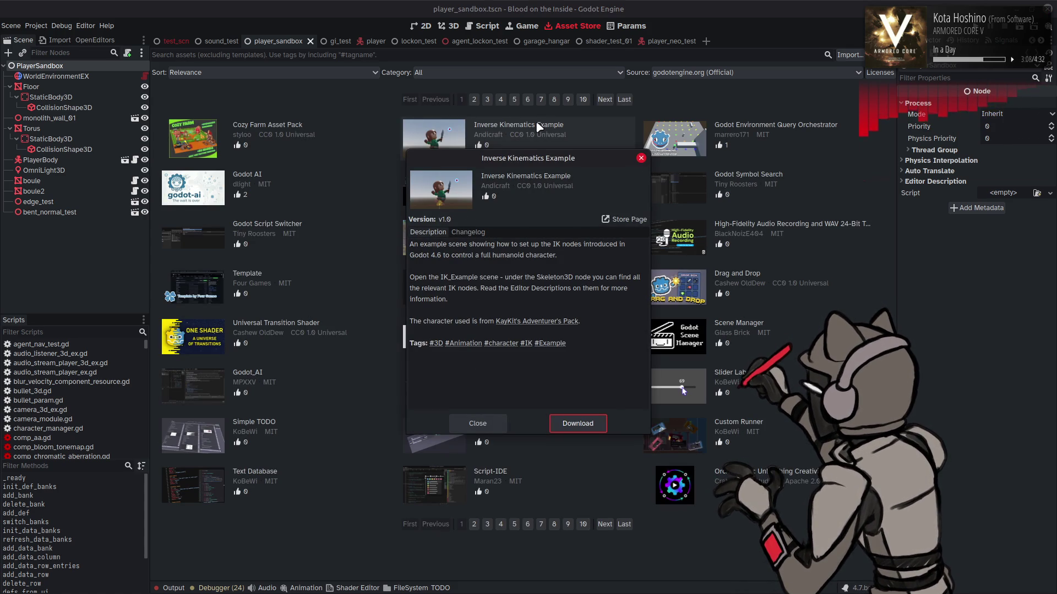
{"action": "left_click", "coordinate": [497, 428]}
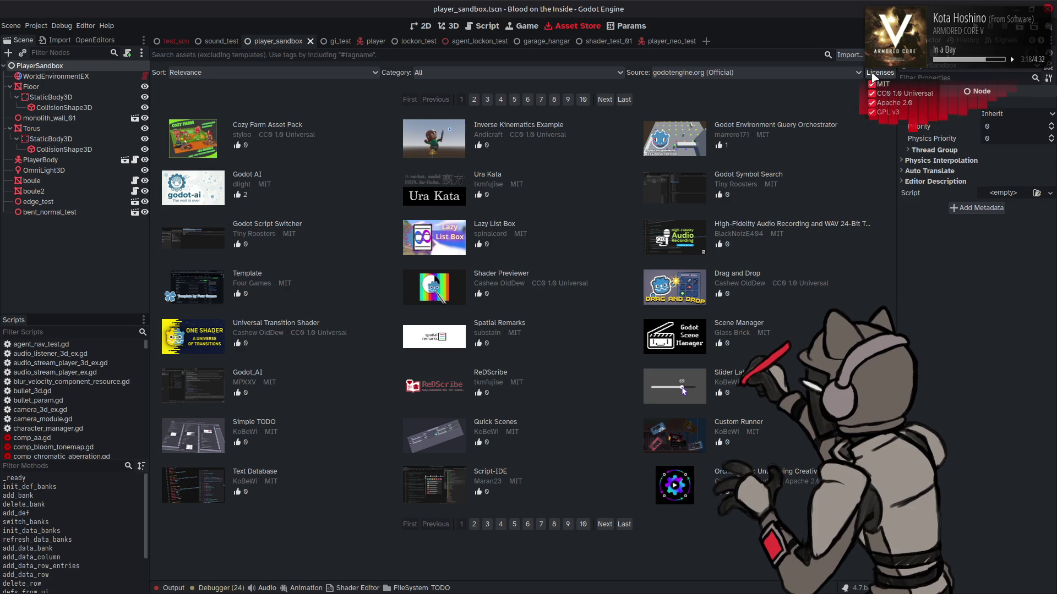
Review asset sources, keep category All, then bring up the installed plugins list.
{"action": "left_click", "coordinate": [730, 75]}
{"action": "left_click", "coordinate": [502, 77]}
{"action": "left_click", "coordinate": [505, 78]}
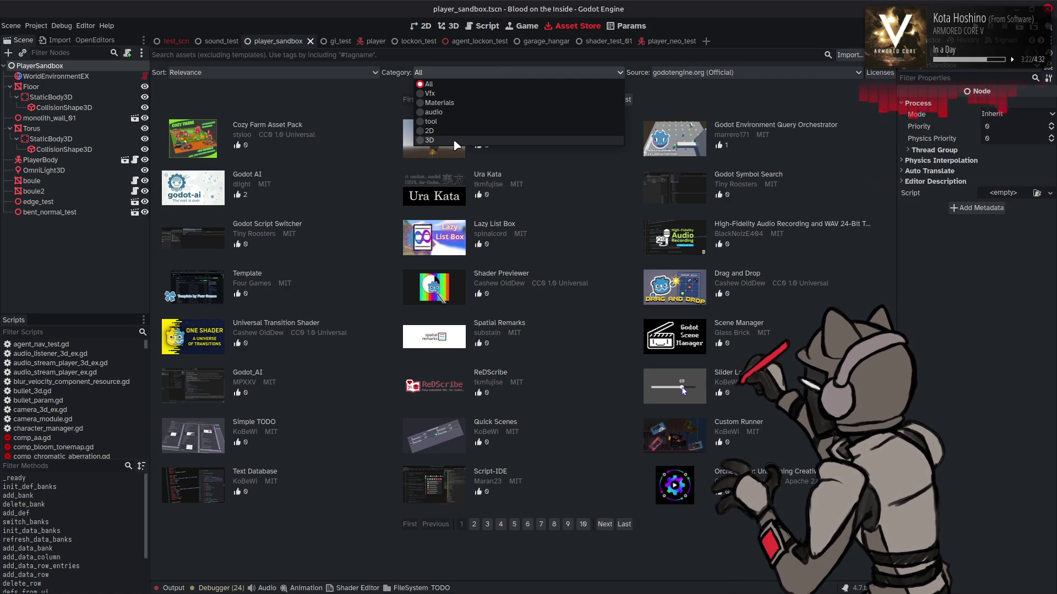
{"action": "left_click", "coordinate": [454, 71]}
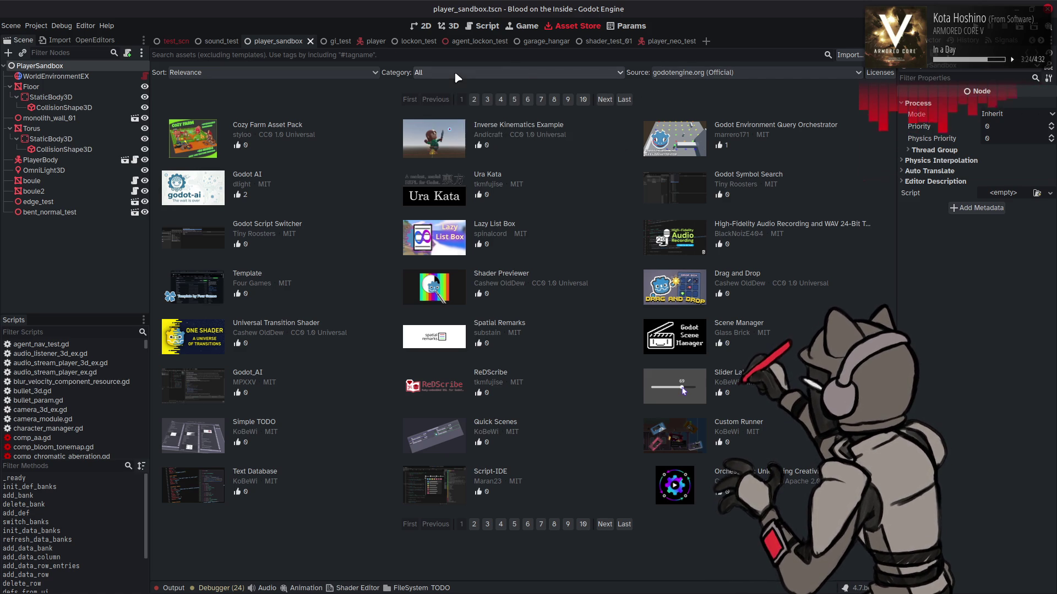
{"action": "left_click", "coordinate": [346, 75]}
{"action": "left_click", "coordinate": [346, 83]}
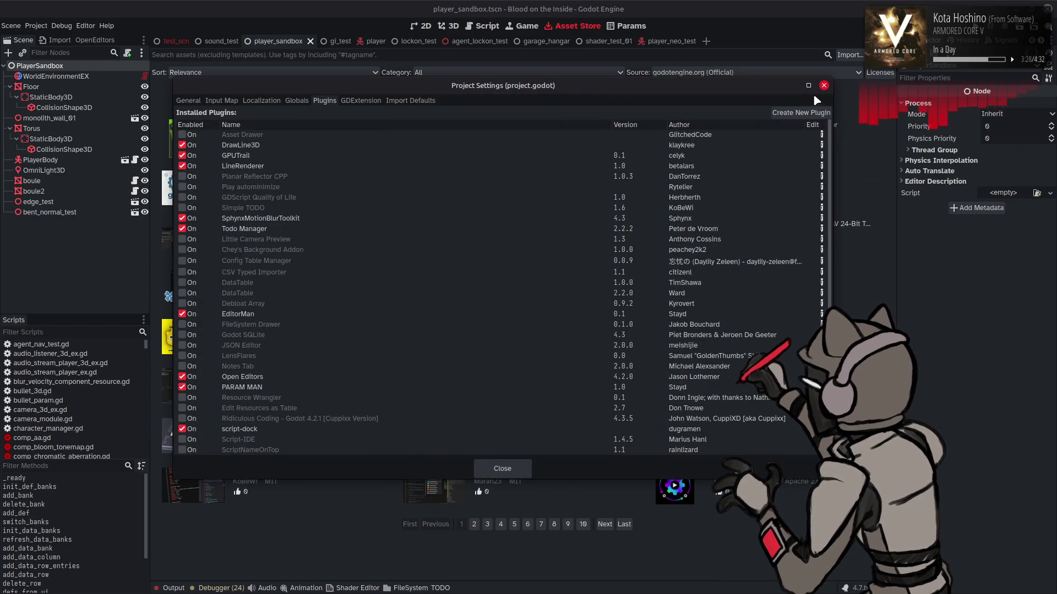
Close Project Settings, then read the Orchestrator and Ura Kata asset details pages.
{"action": "left_click", "coordinate": [824, 85]}
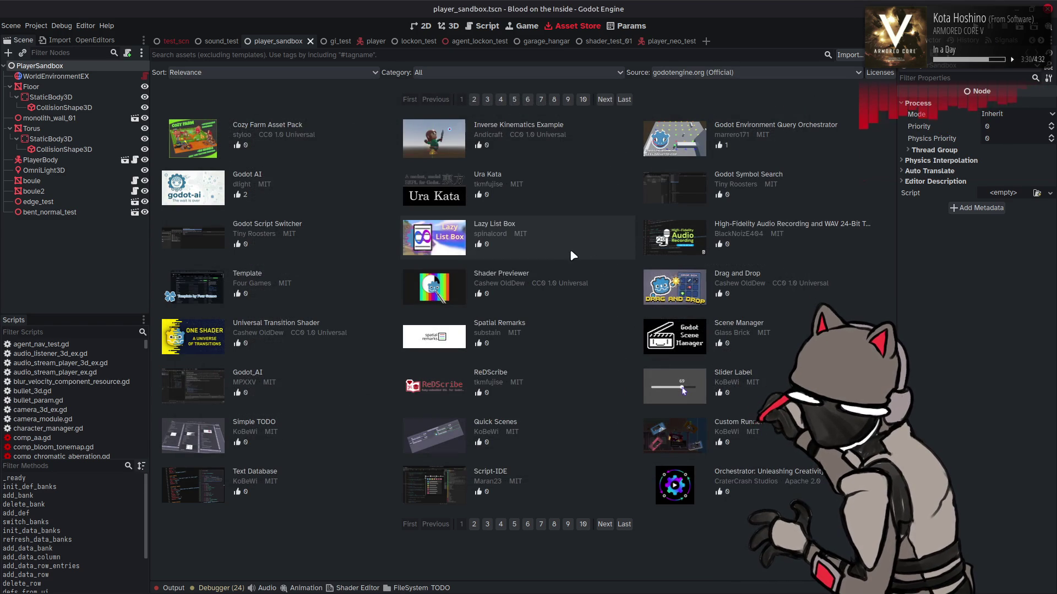
{"action": "left_click", "coordinate": [787, 478]}
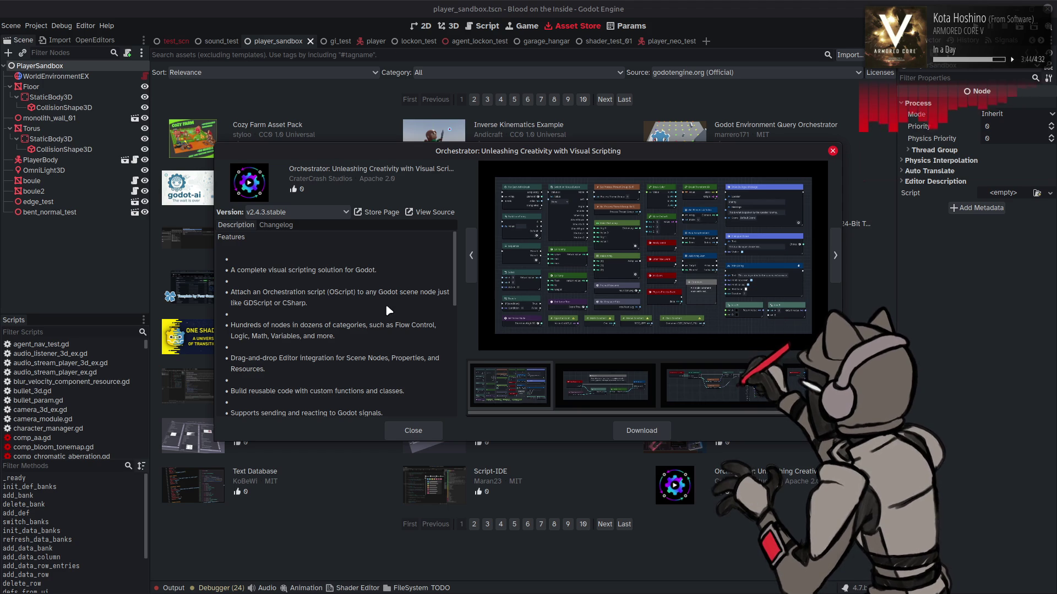
{"action": "scroll", "coordinate": [388, 307], "scroll_direction": "down", "scroll_amount": 5}
{"action": "scroll", "coordinate": [398, 312], "scroll_direction": "down", "scroll_amount": 5}
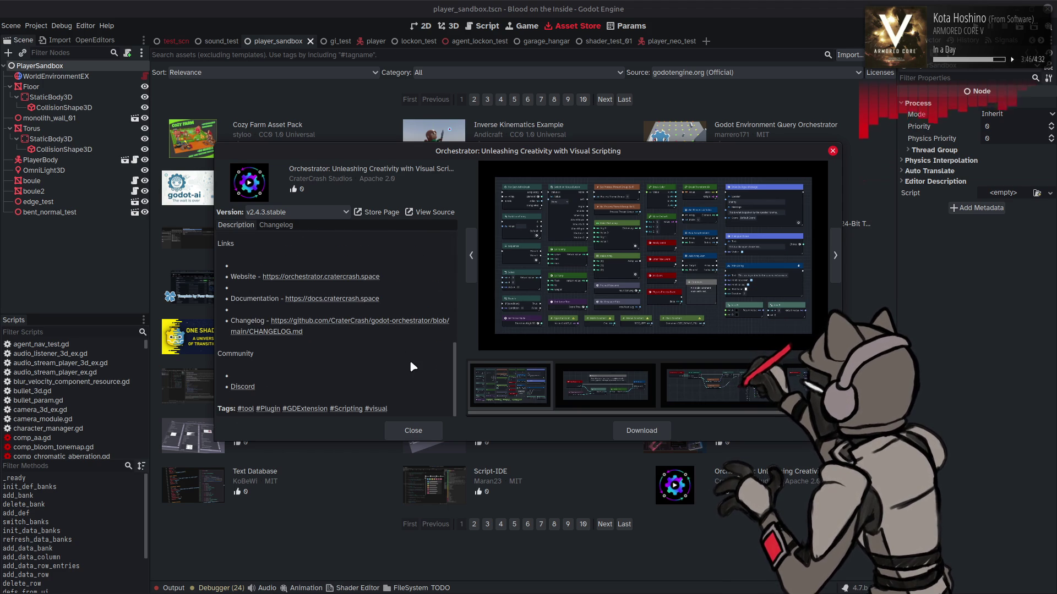
{"action": "left_click", "coordinate": [413, 430]}
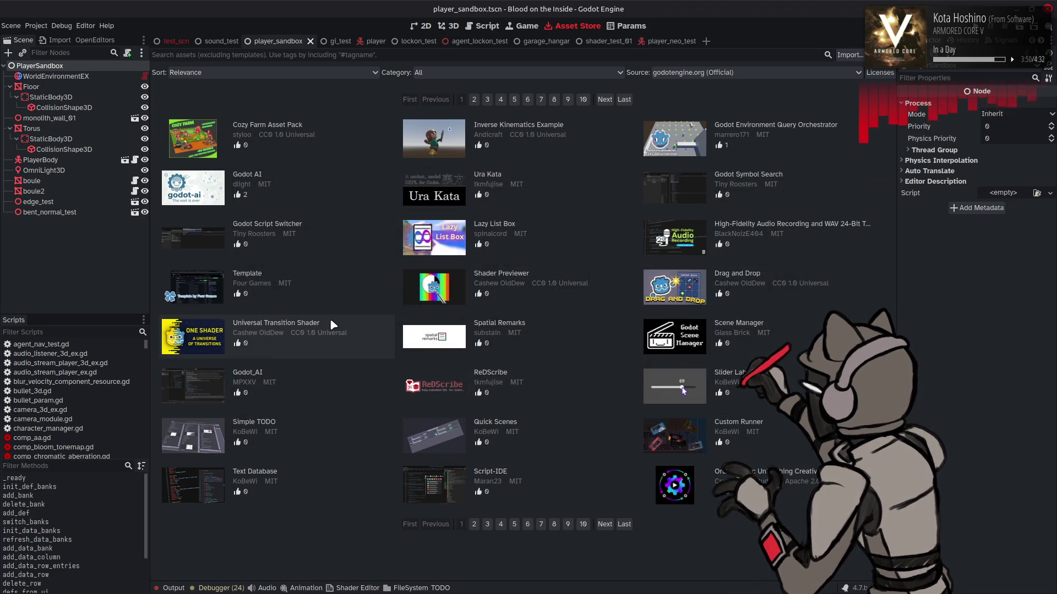
{"action": "left_click", "coordinate": [497, 178]}
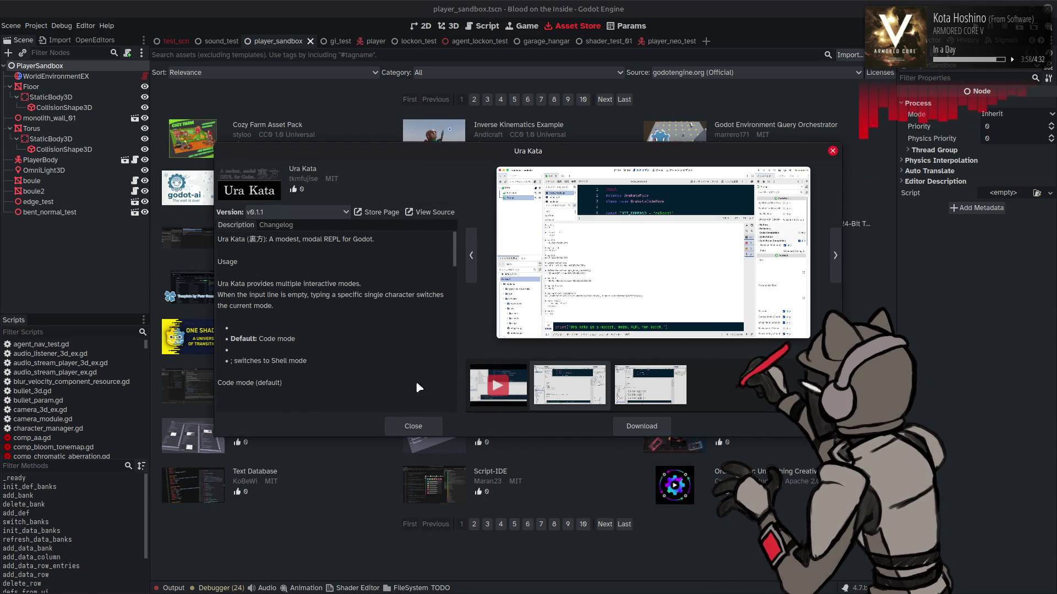
{"action": "key", "text": "Escape"}
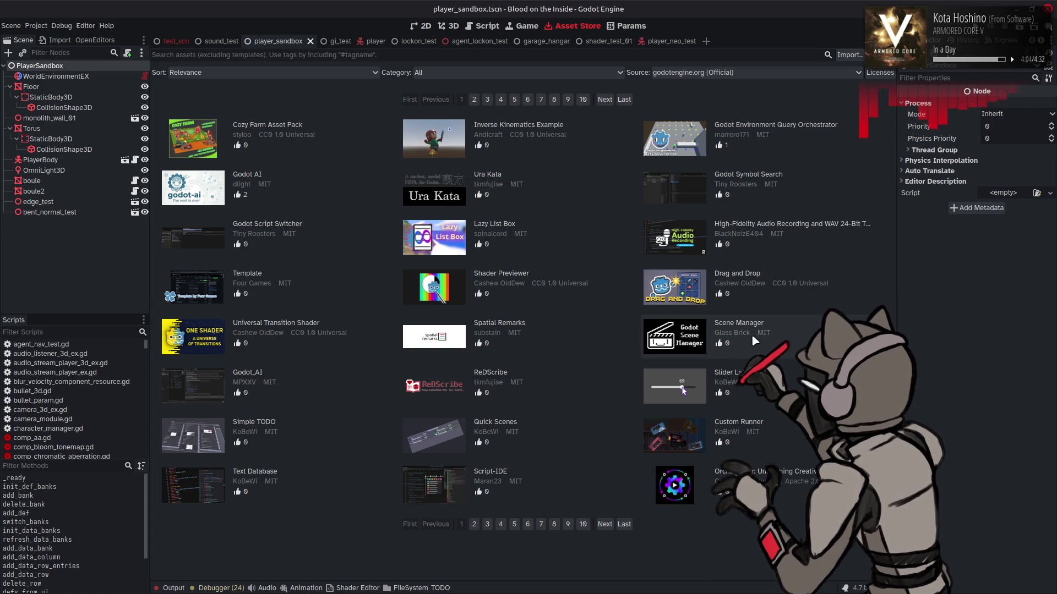
Glance at the ReDScribe and Script-IDE details, then open the Text Database v1.3.1 page.
{"action": "left_click", "coordinate": [511, 375]}
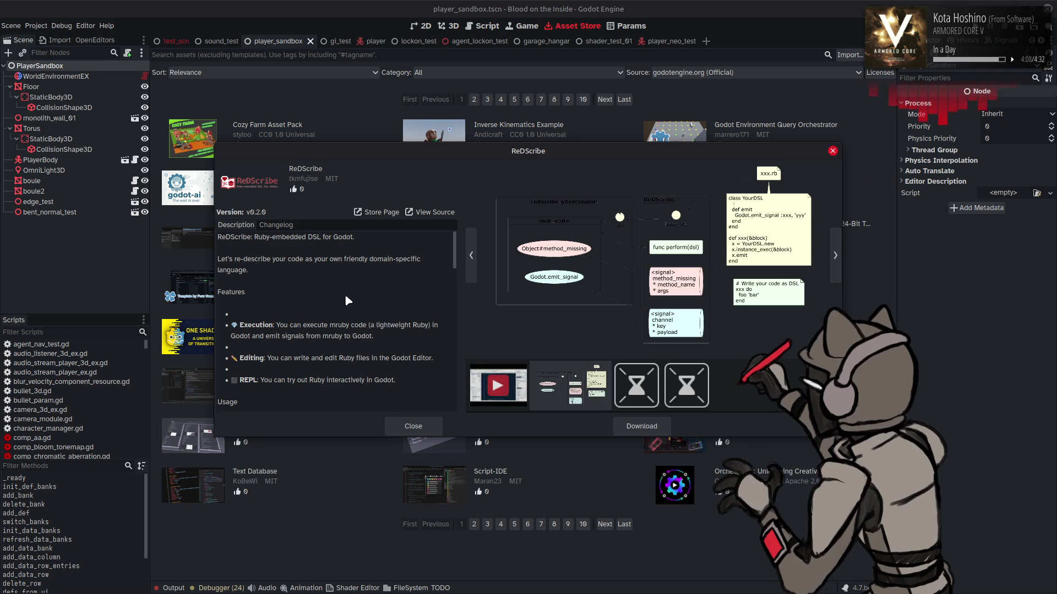
{"action": "left_click", "coordinate": [409, 431]}
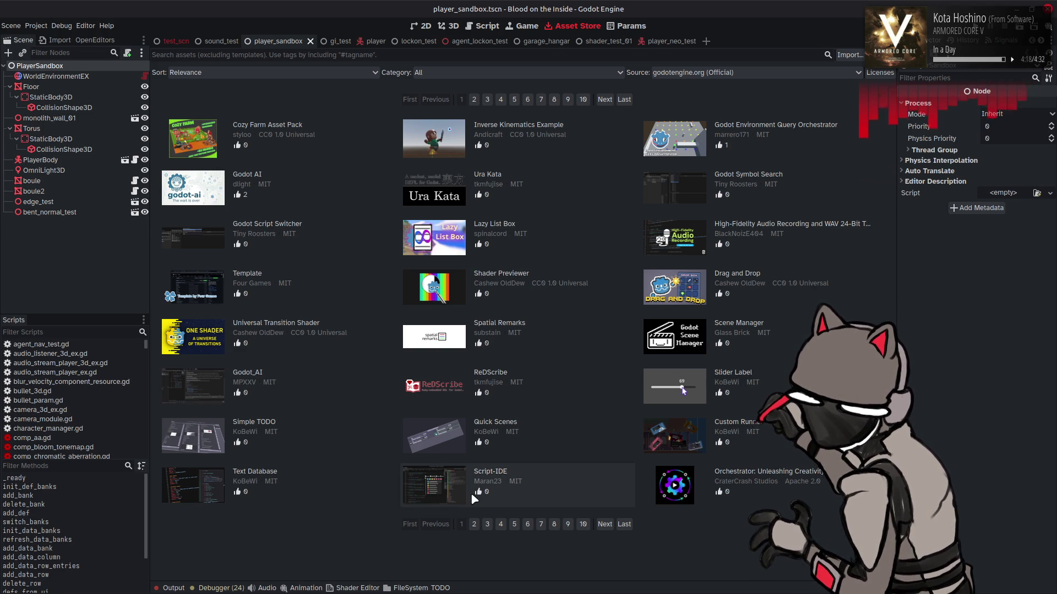
{"action": "left_click", "coordinate": [545, 477]}
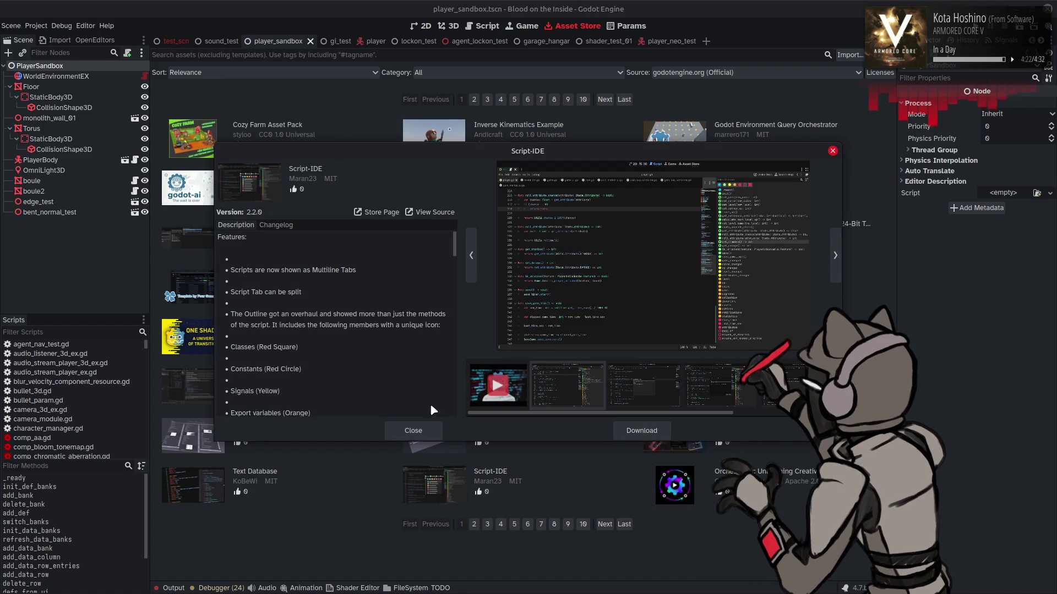
{"action": "left_click", "coordinate": [425, 432]}
{"action": "left_click", "coordinate": [336, 482]}
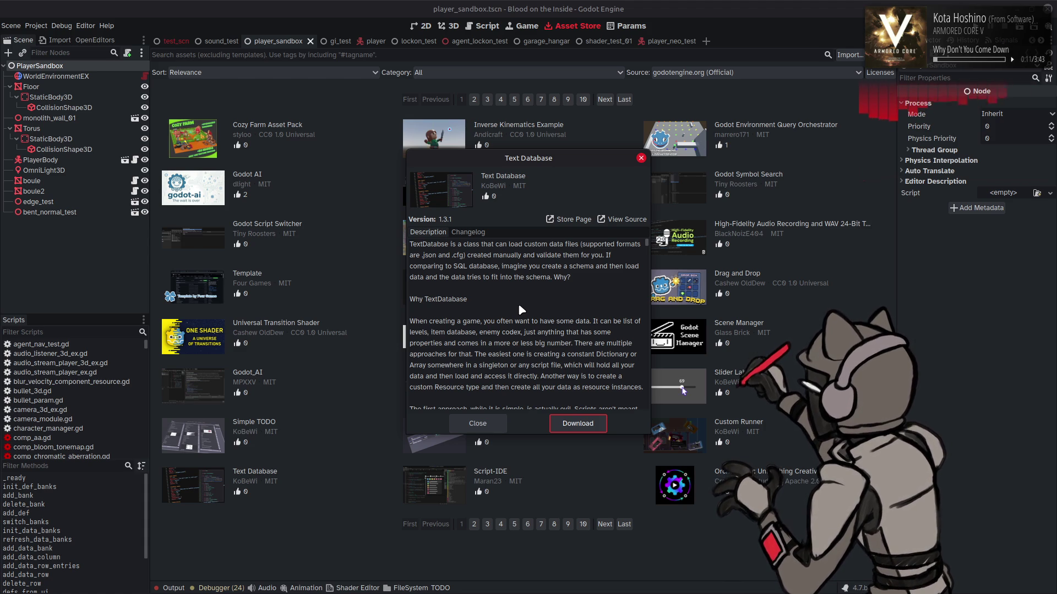
{"action": "scroll", "coordinate": [520, 306], "scroll_direction": "down", "scroll_amount": 1}
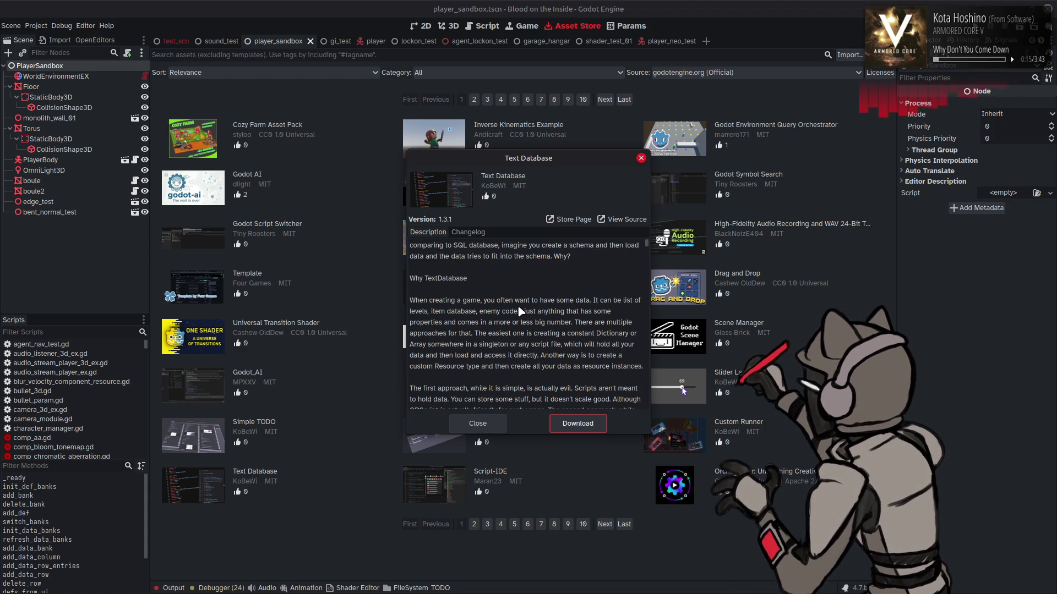
{"action": "scroll", "coordinate": [519, 312], "scroll_direction": "down", "scroll_amount": 1}
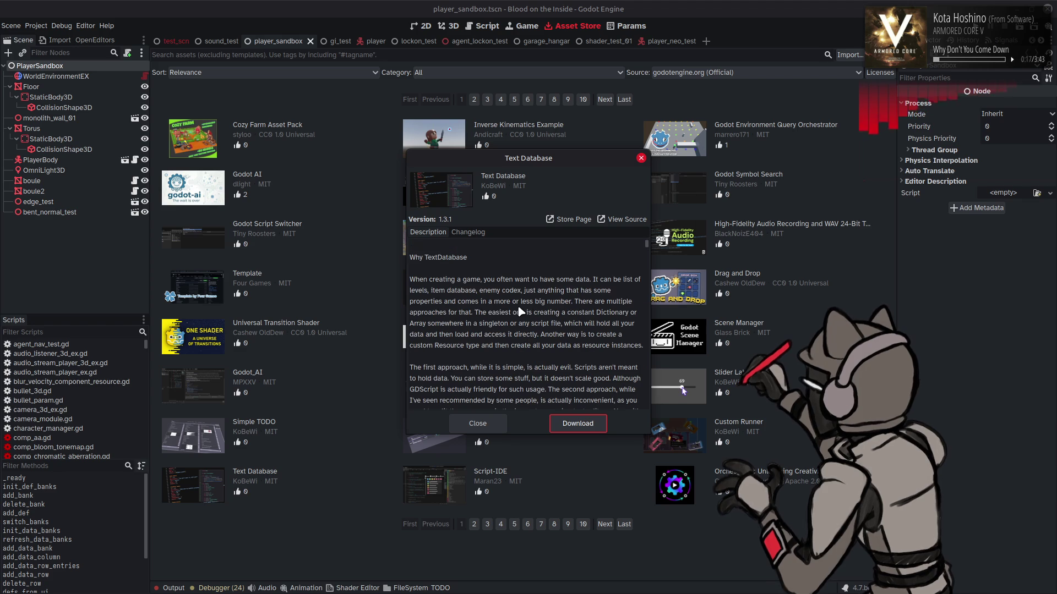
{"action": "scroll", "coordinate": [519, 312], "scroll_direction": "down", "scroll_amount": 1}
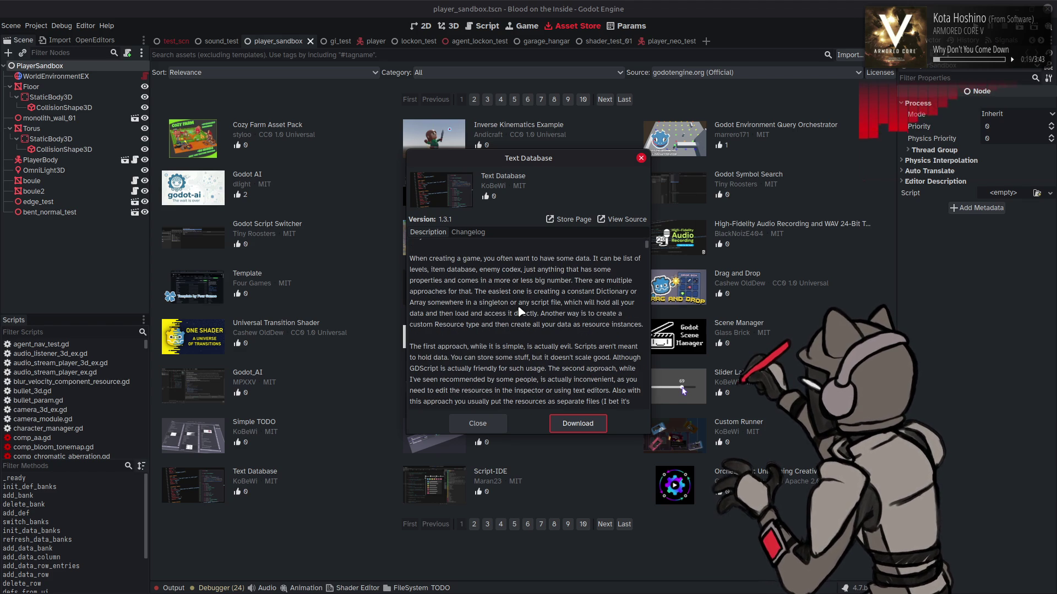
{"action": "scroll", "coordinate": [519, 312], "scroll_direction": "down", "scroll_amount": 1}
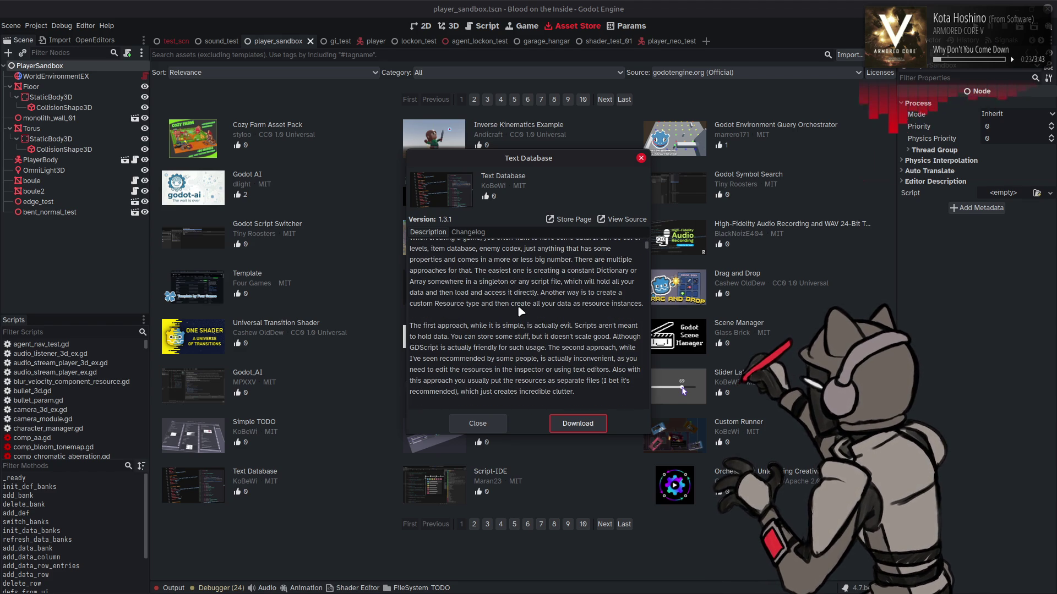
{"action": "scroll", "coordinate": [520, 312], "scroll_direction": "down", "scroll_amount": 1}
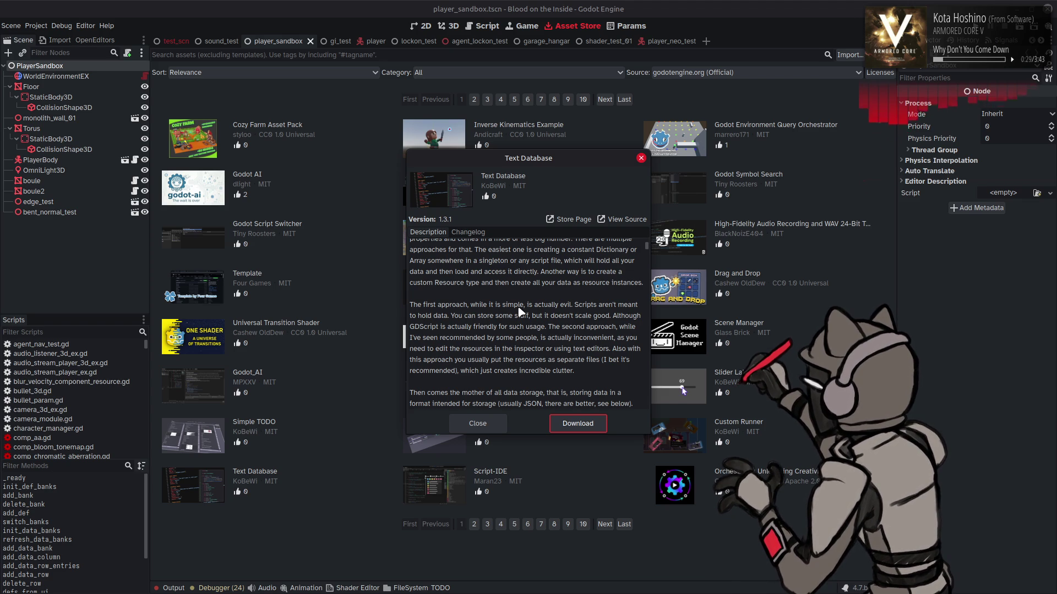
{"action": "scroll", "coordinate": [521, 312], "scroll_direction": "down", "scroll_amount": 1}
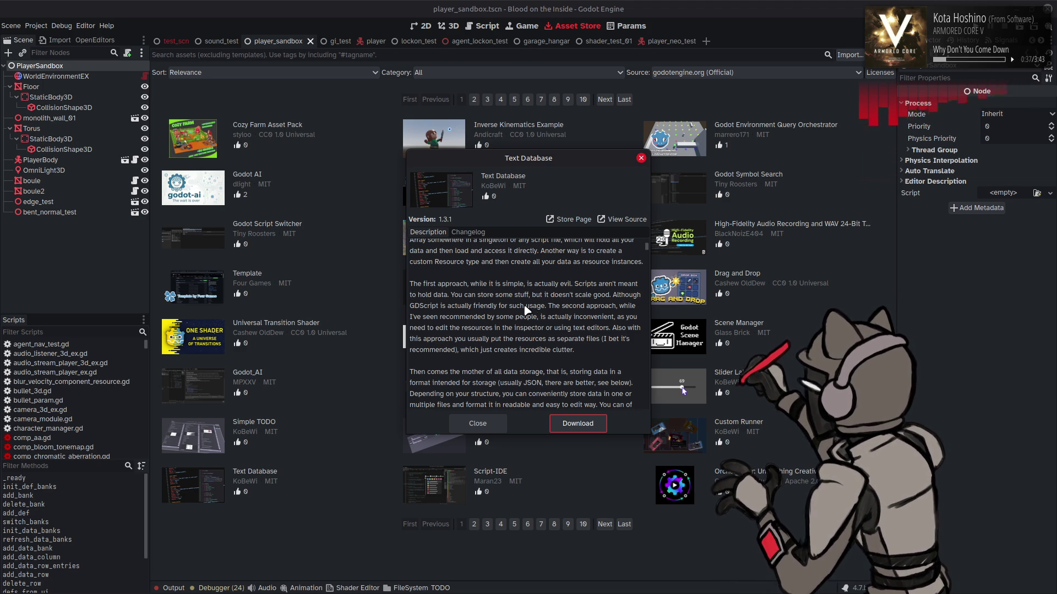
{"action": "scroll", "coordinate": [534, 311], "scroll_direction": "down", "scroll_amount": 2}
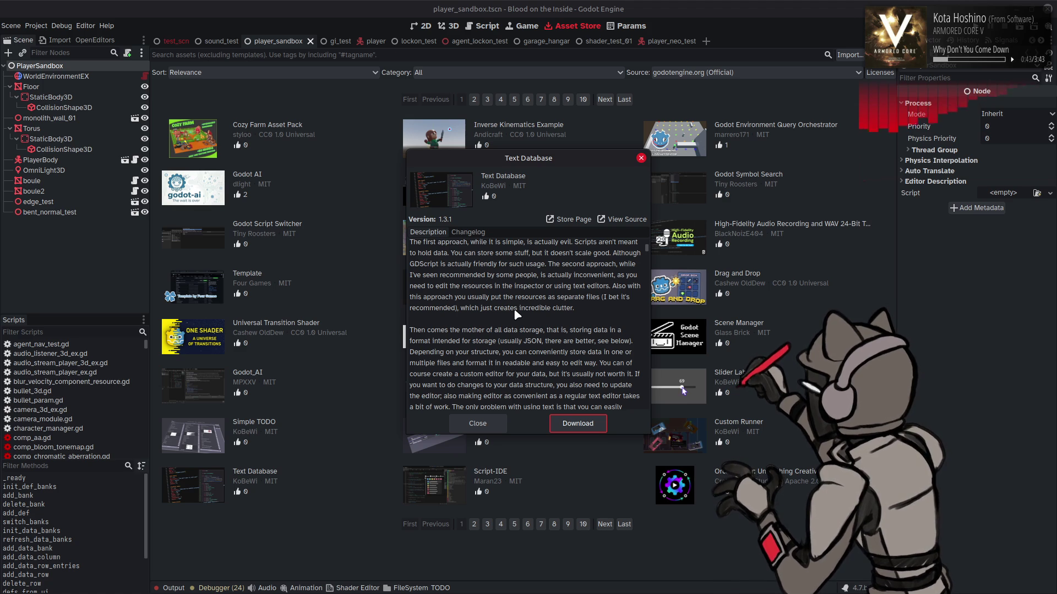
{"action": "left_click_drag", "start_coordinate": [412, 375], "coordinate": [632, 375]}
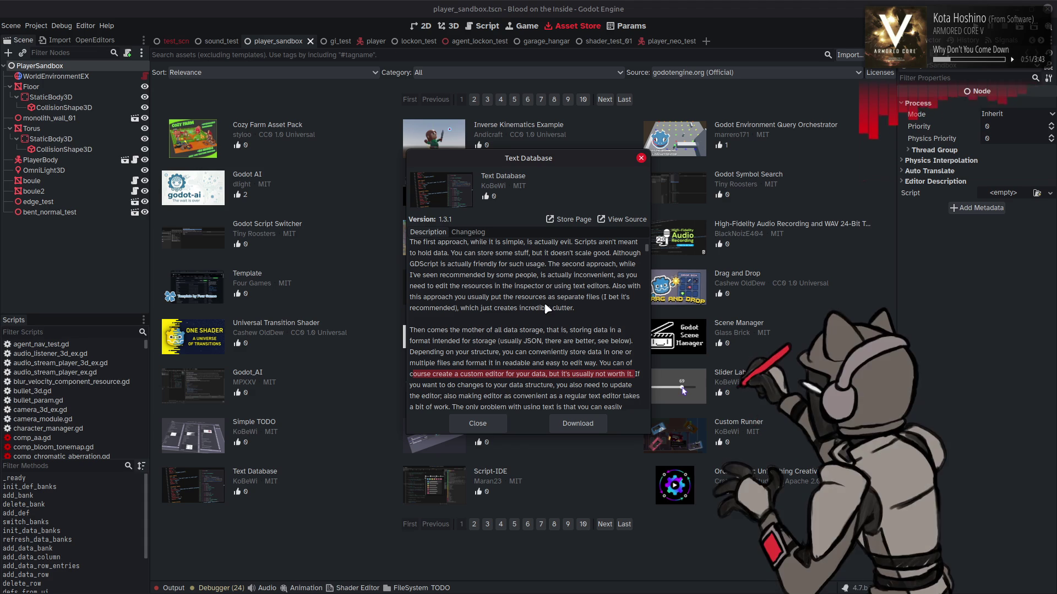
{"action": "scroll", "coordinate": [545, 309], "scroll_direction": "down", "scroll_amount": 1}
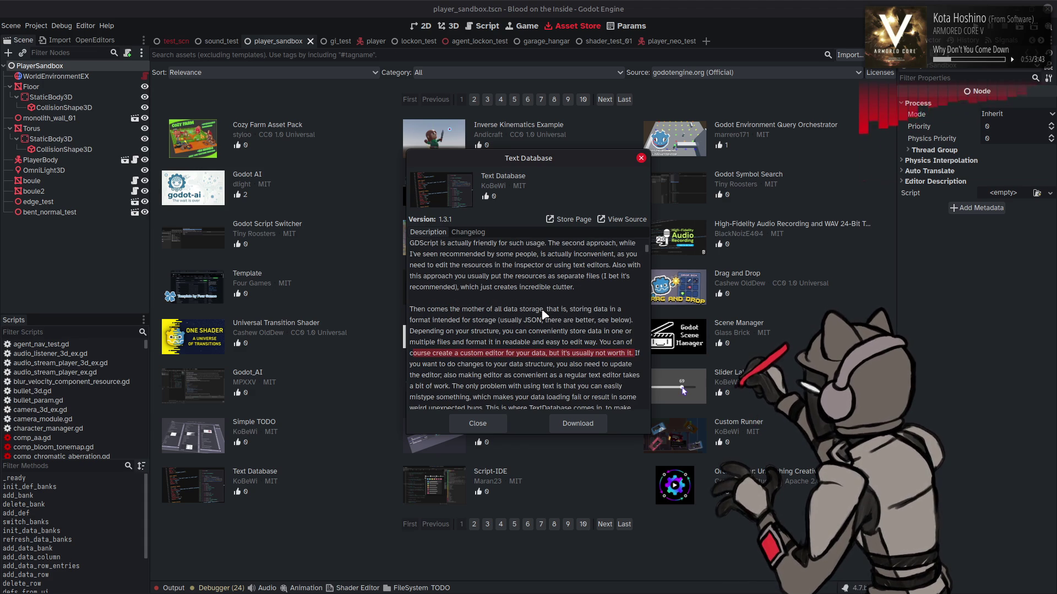
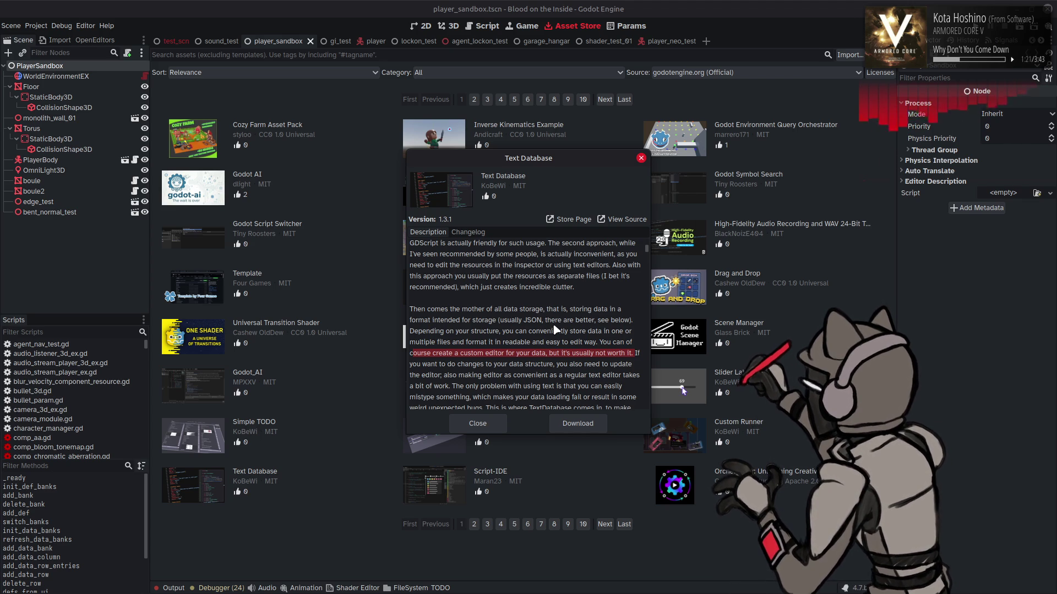
Scroll the Text Database description to the 'Why ConfigFile is better than JSON' bullet list.
{"action": "scroll", "coordinate": [557, 324], "scroll_direction": "down", "scroll_amount": 1}
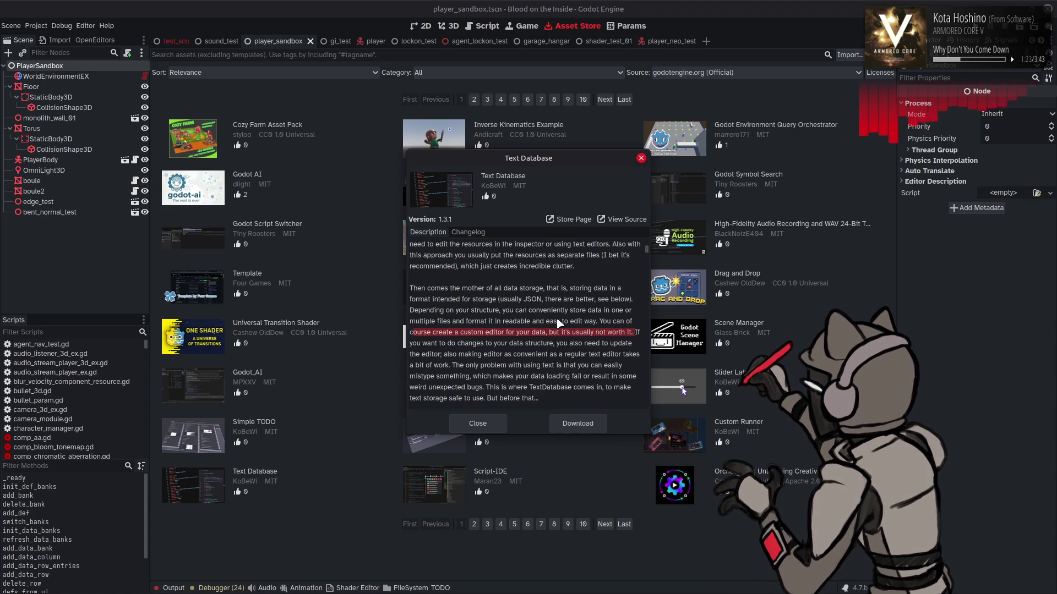
{"action": "scroll", "coordinate": [557, 324], "scroll_direction": "down", "scroll_amount": 3}
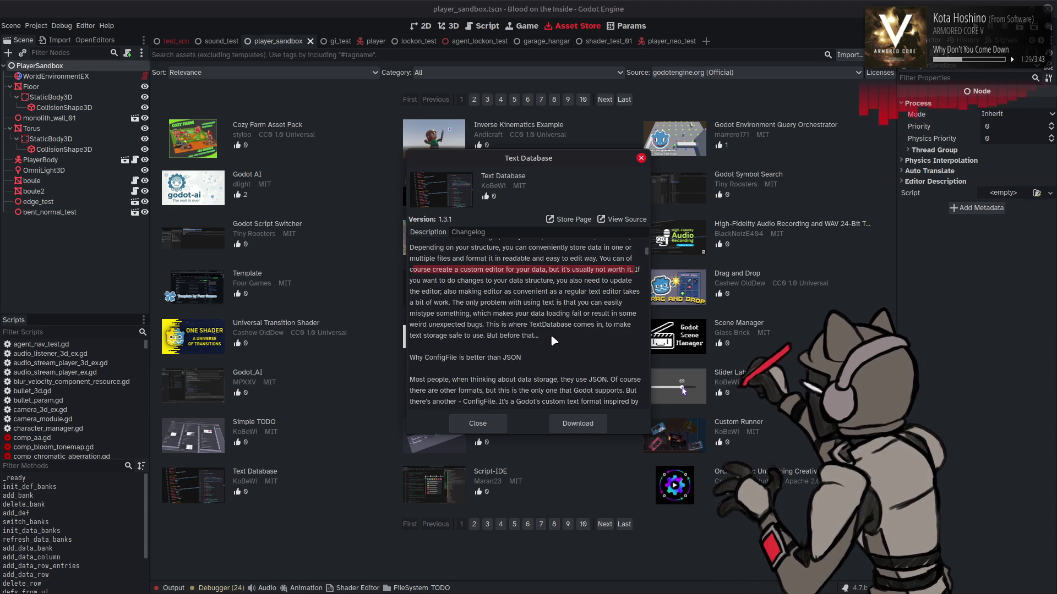
{"action": "scroll", "coordinate": [553, 341], "scroll_direction": "down", "scroll_amount": 1}
{"action": "scroll", "coordinate": [569, 322], "scroll_direction": "down", "scroll_amount": 1}
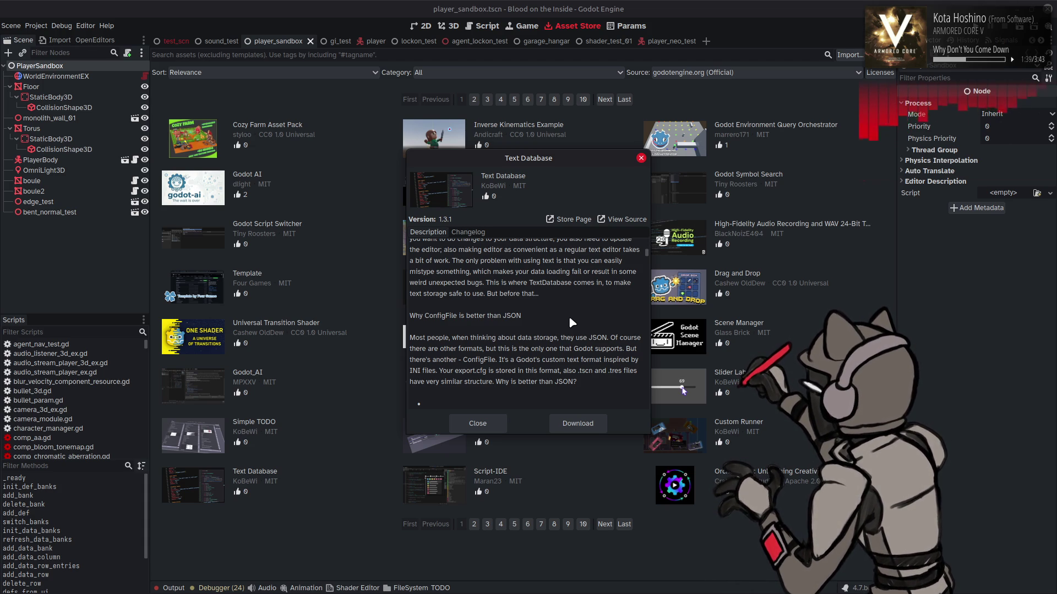
{"action": "scroll", "coordinate": [569, 315], "scroll_direction": "down", "scroll_amount": 2}
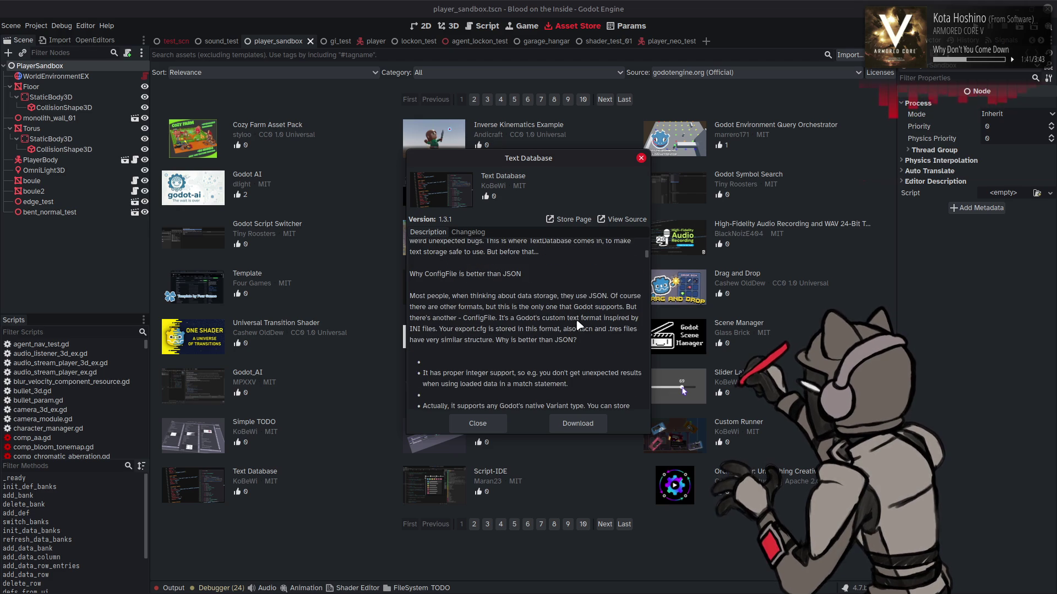
{"action": "scroll", "coordinate": [577, 322], "scroll_direction": "down", "scroll_amount": 1}
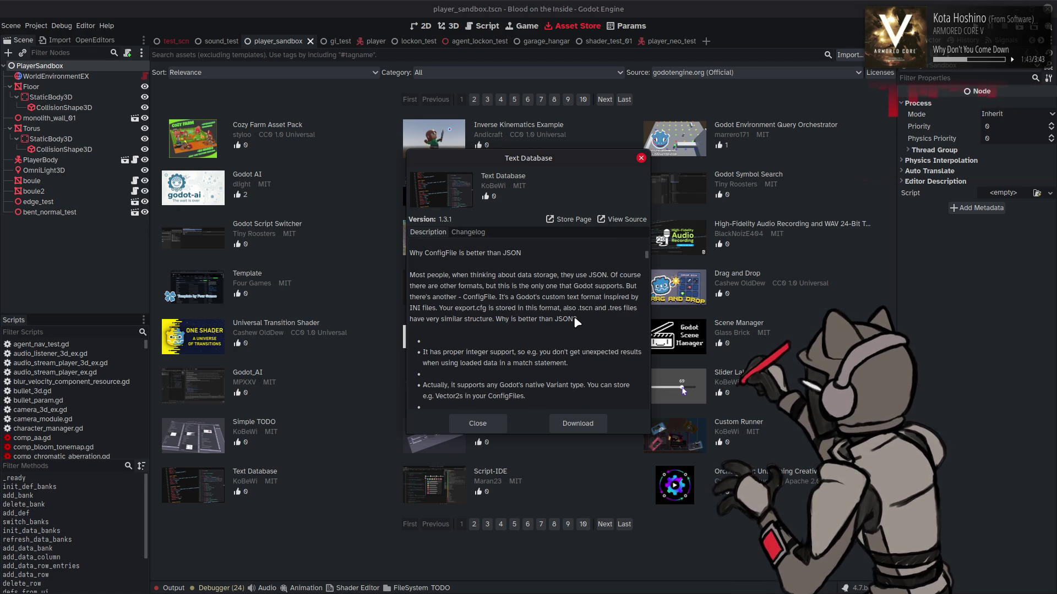
{"action": "scroll", "coordinate": [576, 321], "scroll_direction": "down", "scroll_amount": 1}
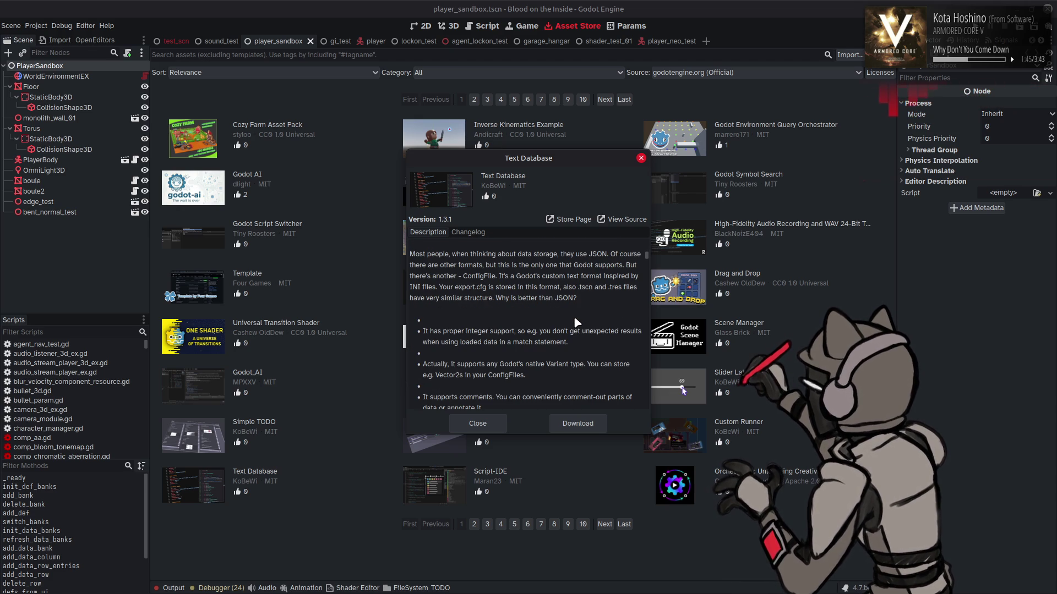
{"action": "scroll", "coordinate": [577, 322], "scroll_direction": "down", "scroll_amount": 1}
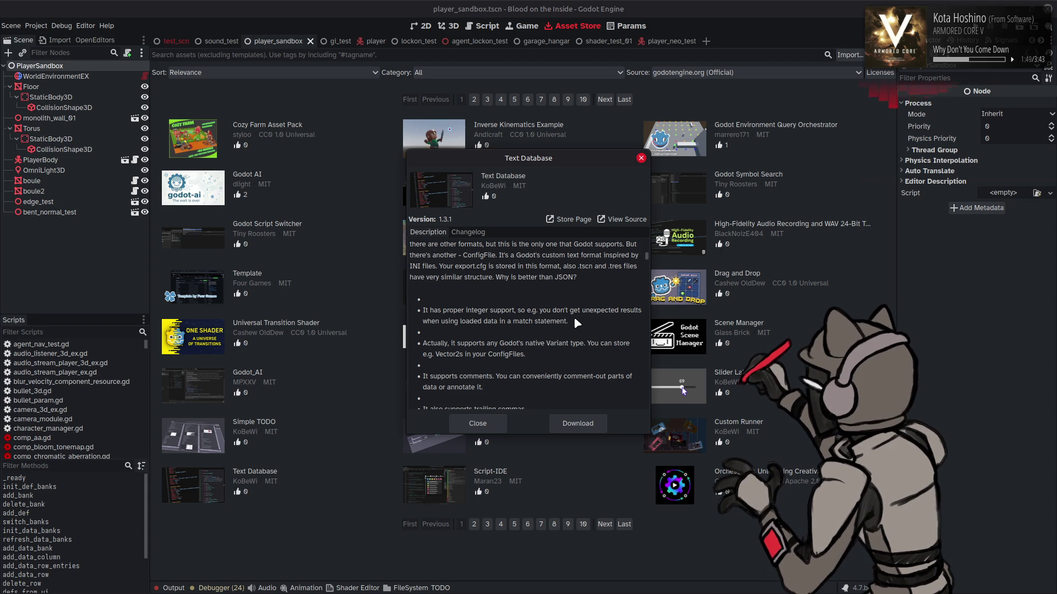
{"action": "left_click_drag", "start_coordinate": [463, 254], "coordinate": [498, 255]}
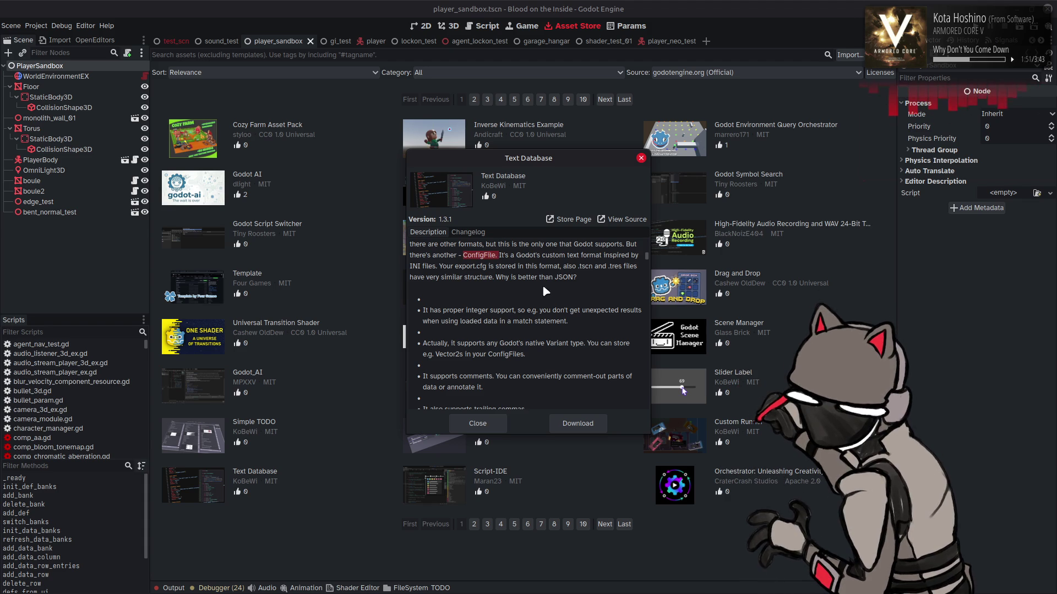
{"action": "left_click", "coordinate": [550, 321]}
{"action": "scroll", "coordinate": [554, 321], "scroll_direction": "down", "scroll_amount": 2}
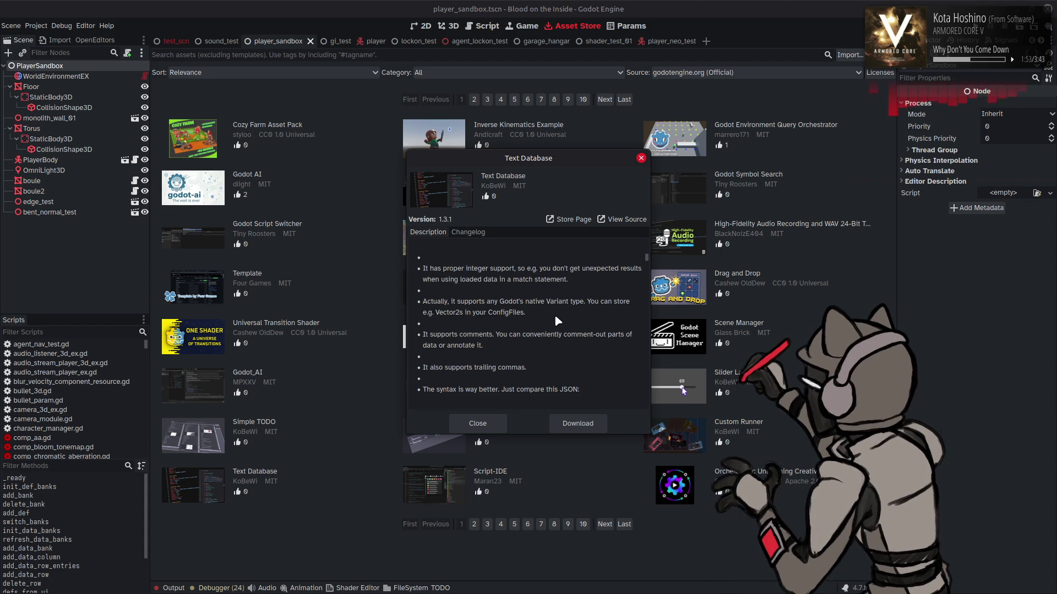
Scroll the Text Database description through the JSON and CFG comparison examples.
{"action": "scroll", "coordinate": [556, 317], "scroll_direction": "down", "scroll_amount": 3}
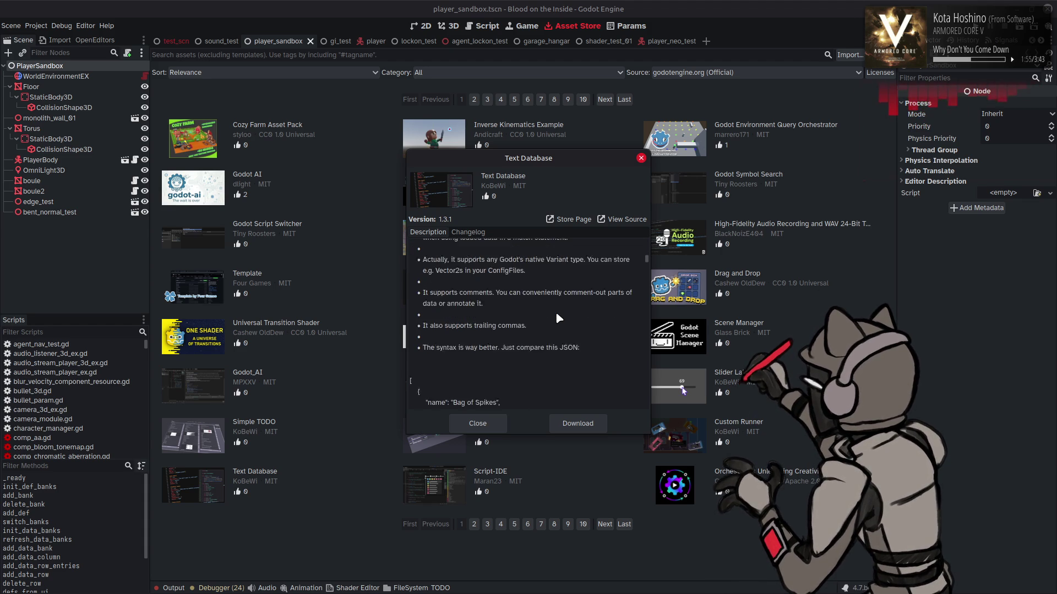
{"action": "scroll", "coordinate": [567, 315], "scroll_direction": "down", "scroll_amount": 2}
{"action": "scroll", "coordinate": [585, 311], "scroll_direction": "down", "scroll_amount": 8}
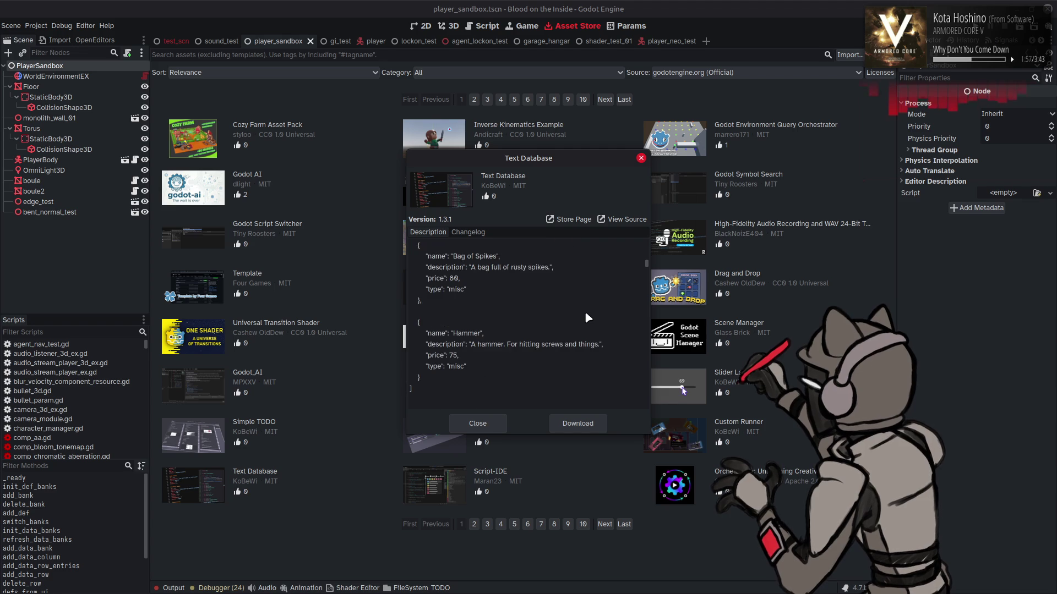
{"action": "scroll", "coordinate": [585, 314], "scroll_direction": "down", "scroll_amount": 3}
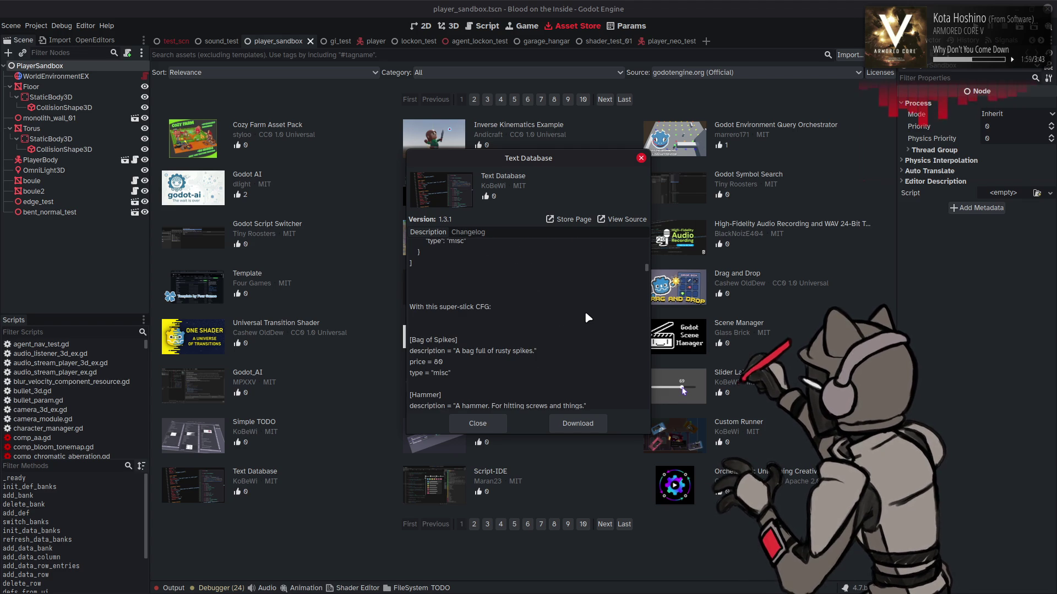
{"action": "scroll", "coordinate": [585, 312], "scroll_direction": "up", "scroll_amount": 3}
{"action": "scroll", "coordinate": [584, 311], "scroll_direction": "down", "scroll_amount": 8}
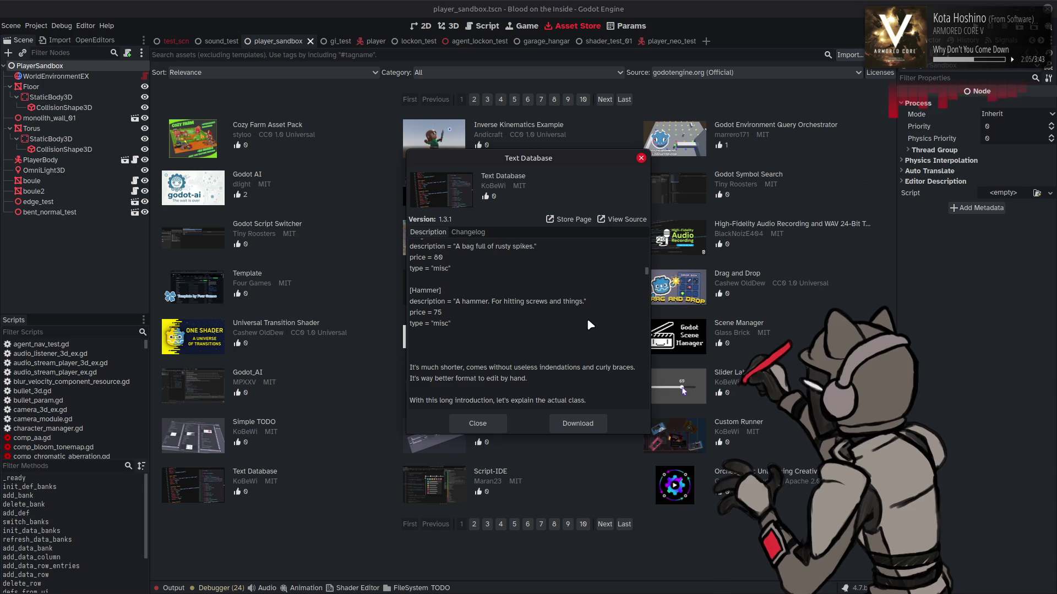
{"action": "scroll", "coordinate": [581, 318], "scroll_direction": "down", "scroll_amount": 2}
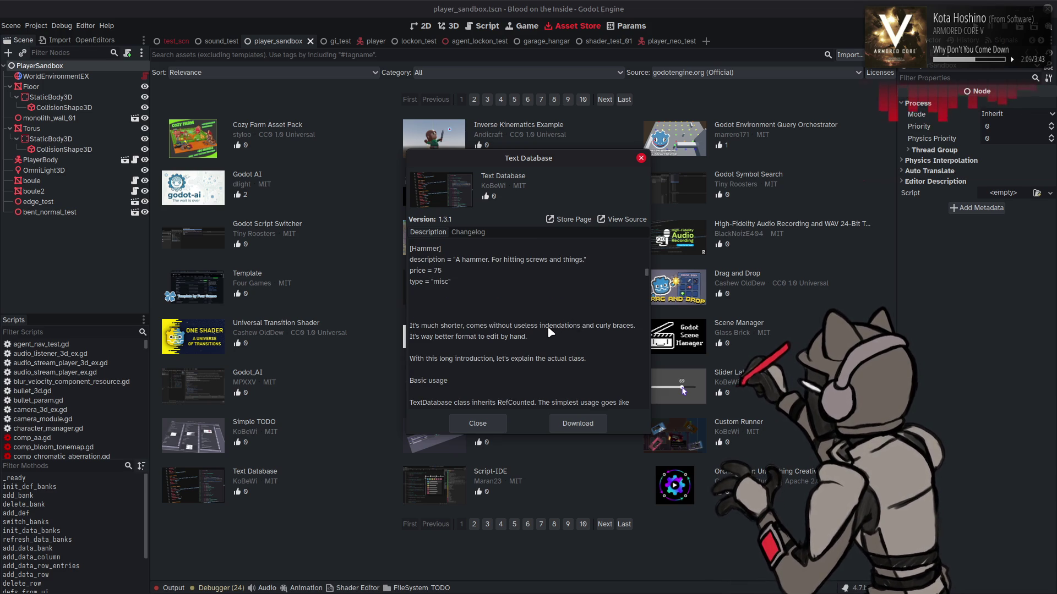
{"action": "scroll", "coordinate": [550, 332], "scroll_direction": "down", "scroll_amount": 2}
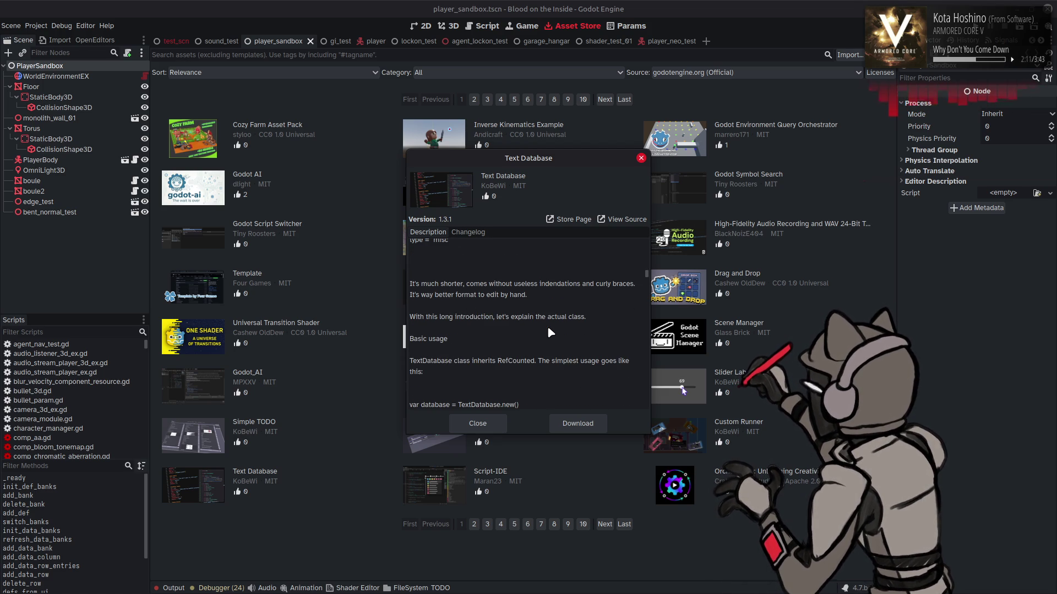
{"action": "scroll", "coordinate": [549, 332], "scroll_direction": "down", "scroll_amount": 1}
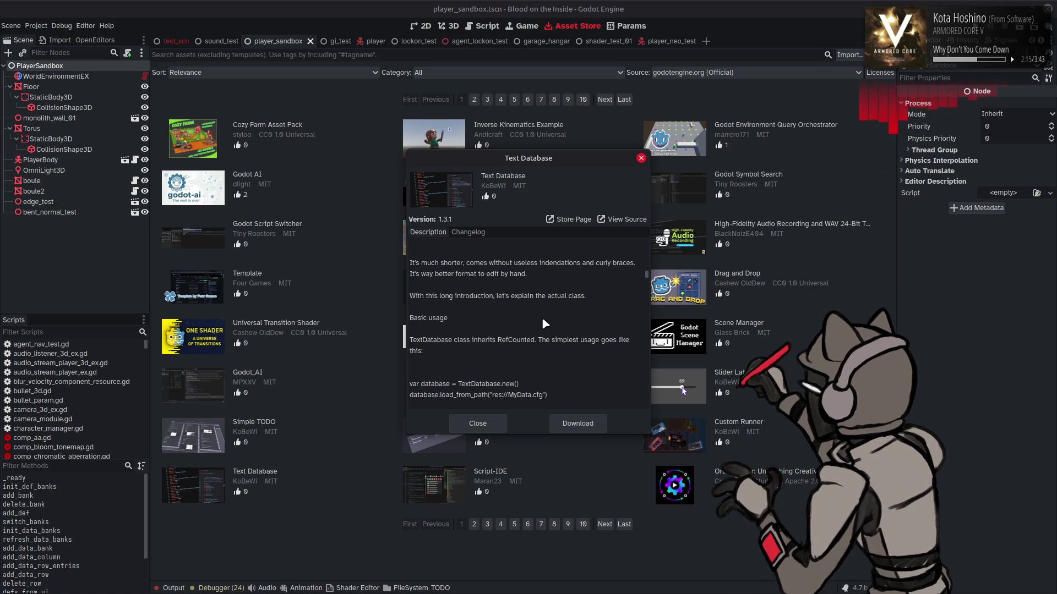
{"action": "scroll", "coordinate": [545, 323], "scroll_direction": "down", "scroll_amount": 2}
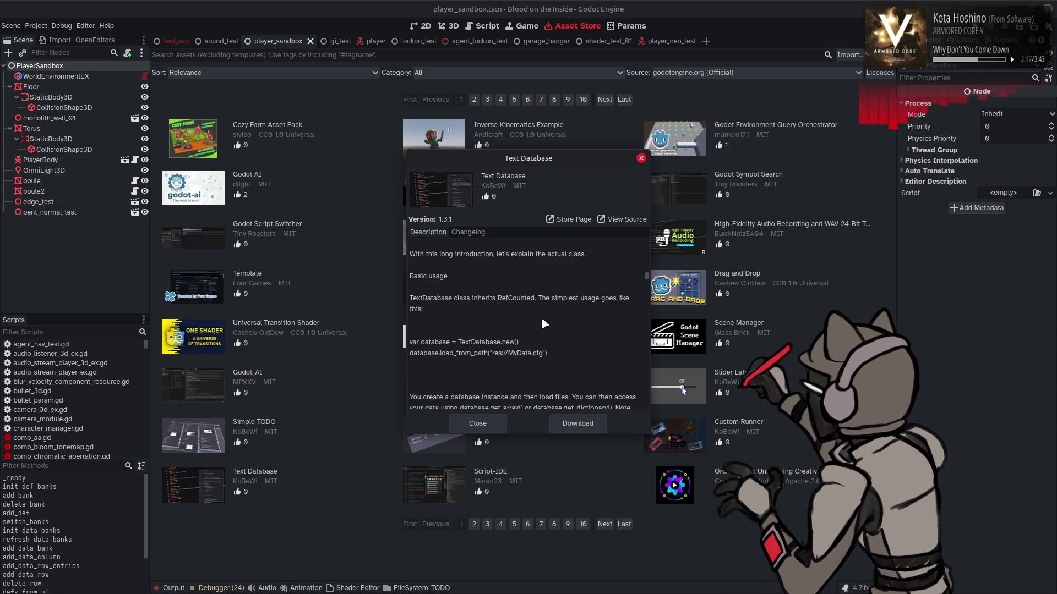
{"action": "scroll", "coordinate": [539, 325], "scroll_direction": "down", "scroll_amount": 3}
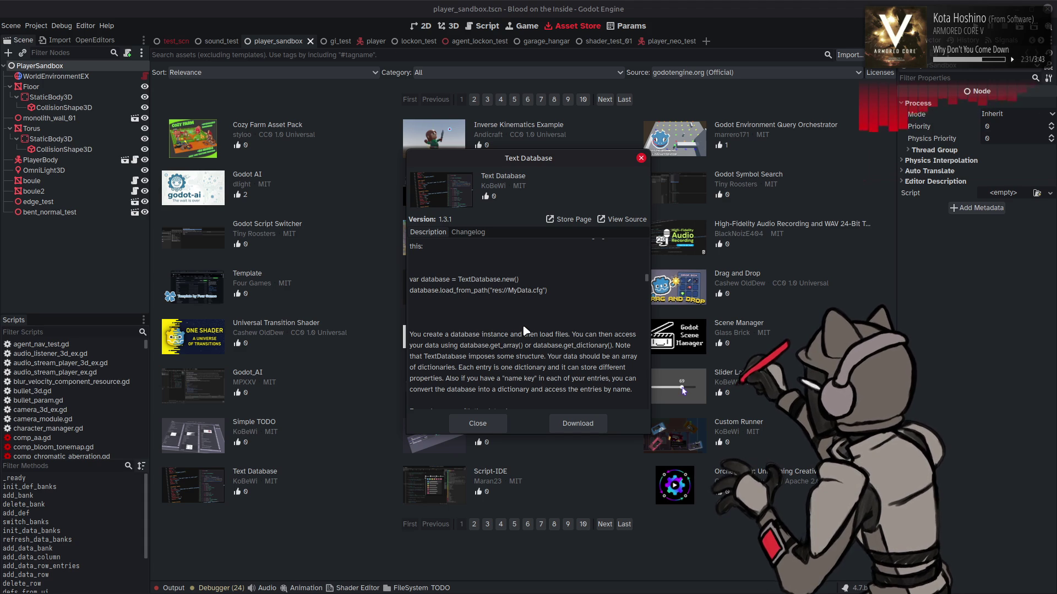
Continue through the Basic usage code, including multiple config files, to the 'ID and name' heading.
{"action": "scroll", "coordinate": [527, 312], "scroll_direction": "down", "scroll_amount": 1}
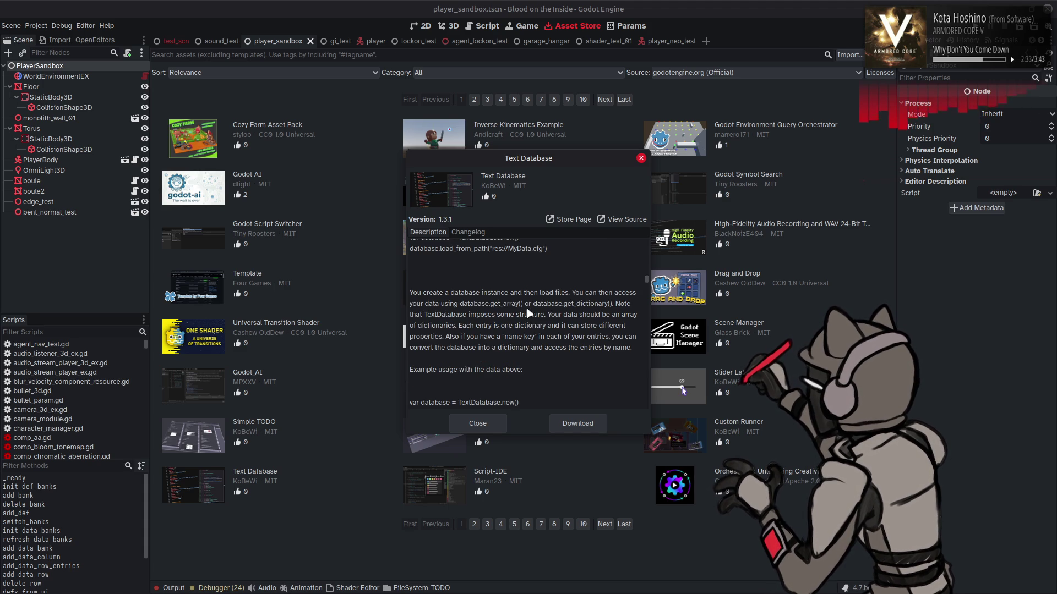
{"action": "scroll", "coordinate": [529, 308], "scroll_direction": "down", "scroll_amount": 1}
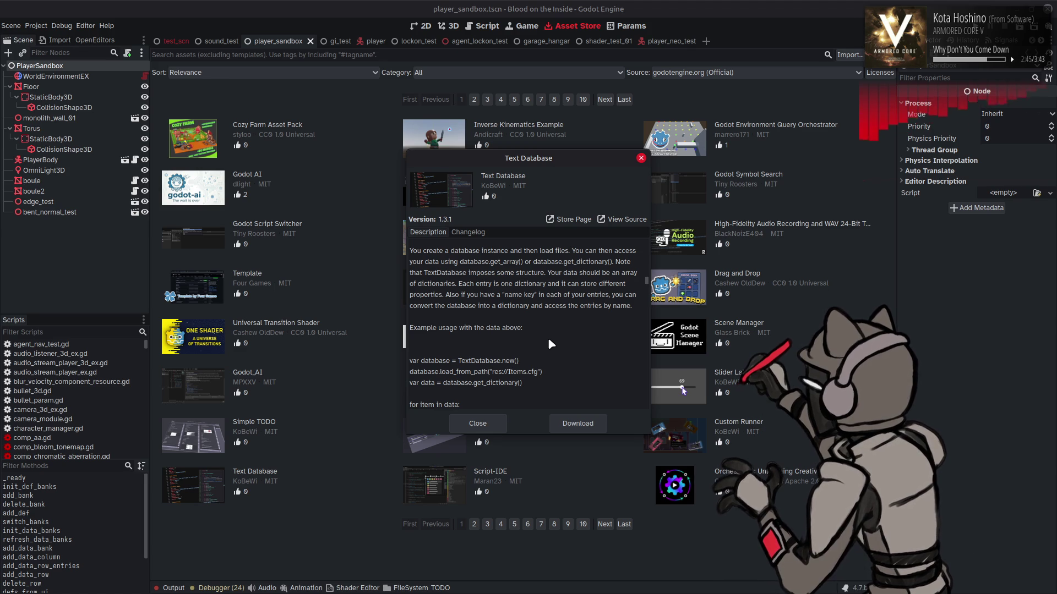
{"action": "scroll", "coordinate": [549, 340], "scroll_direction": "down", "scroll_amount": 1}
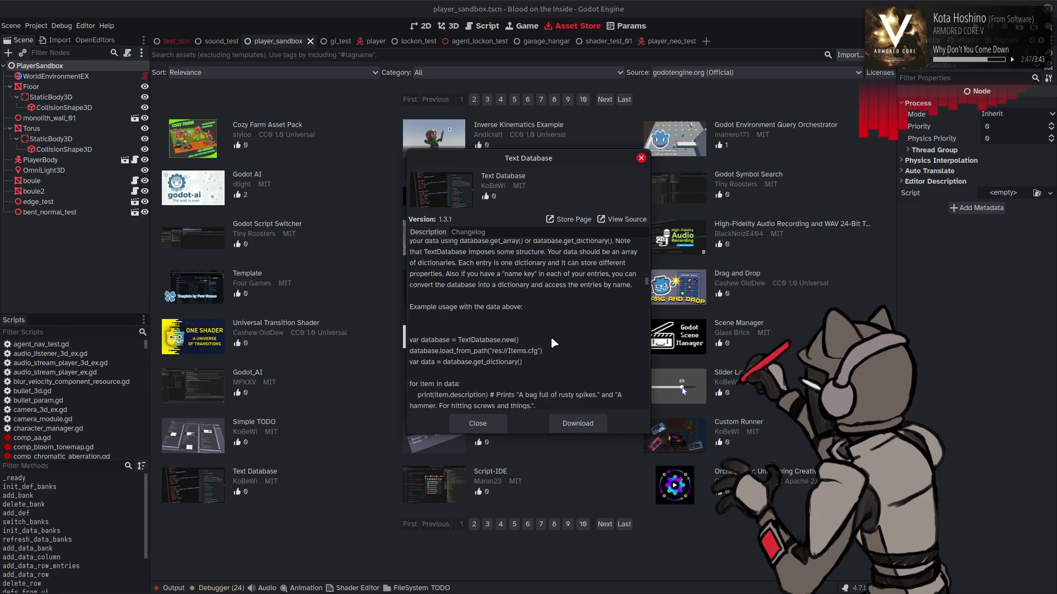
{"action": "scroll", "coordinate": [553, 337], "scroll_direction": "down", "scroll_amount": 3}
{"action": "scroll", "coordinate": [556, 337], "scroll_direction": "down", "scroll_amount": 2}
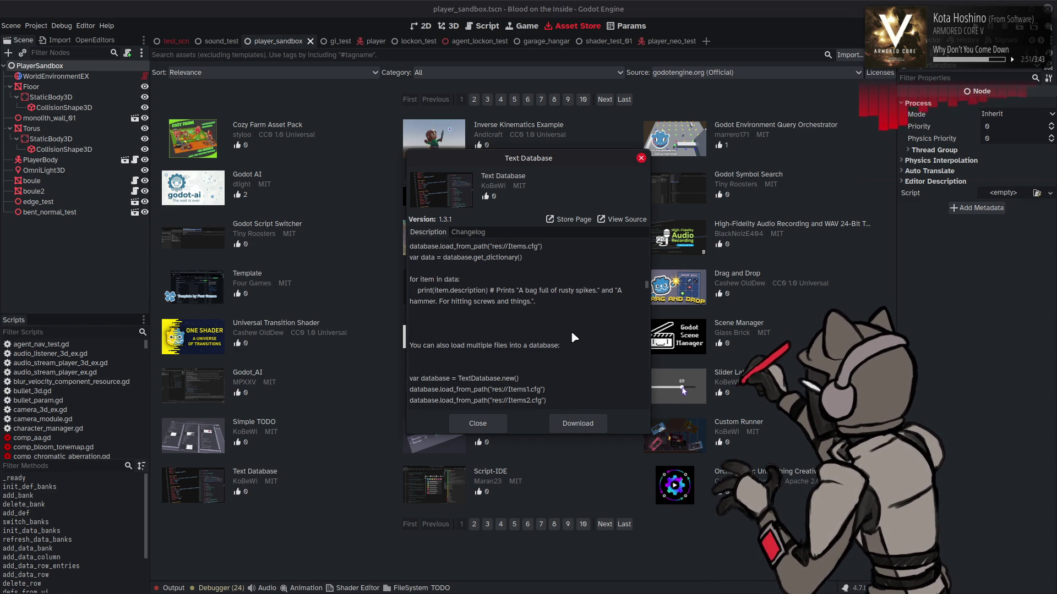
{"action": "scroll", "coordinate": [577, 332], "scroll_direction": "down", "scroll_amount": 3}
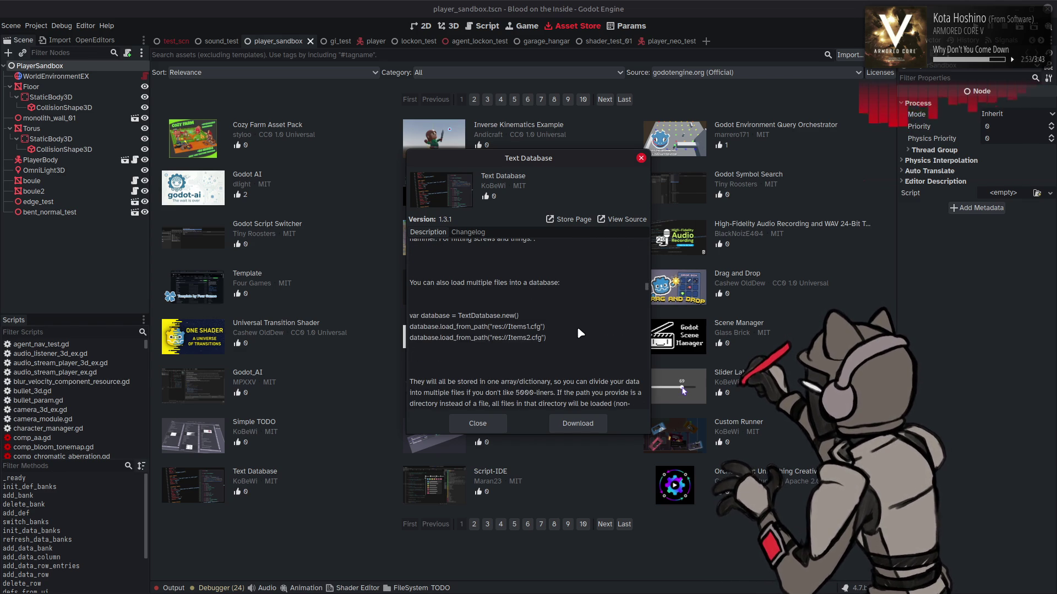
{"action": "scroll", "coordinate": [572, 333], "scroll_direction": "up", "scroll_amount": 3}
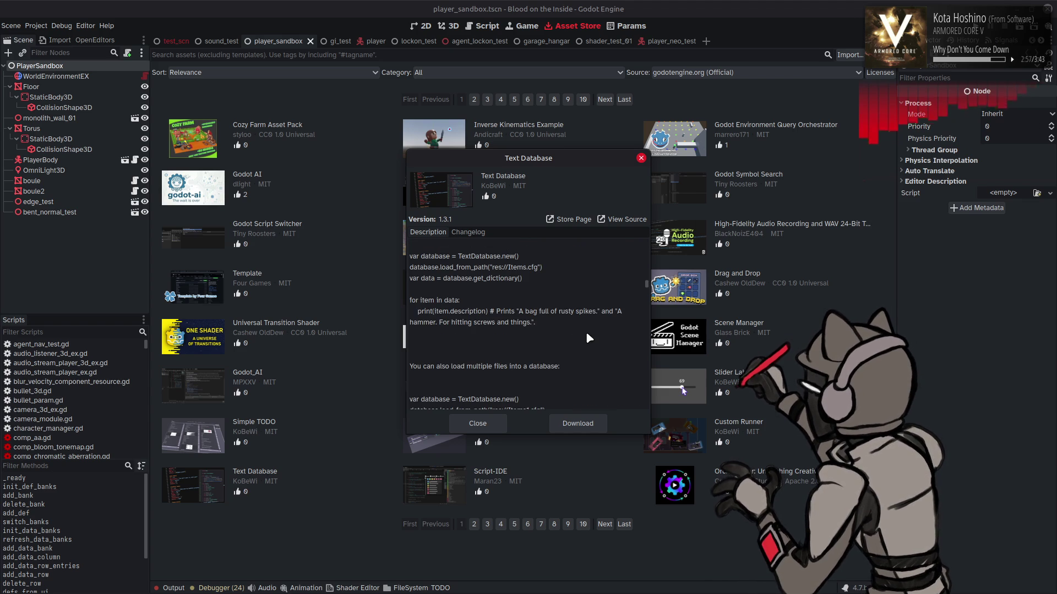
{"action": "scroll", "coordinate": [580, 344], "scroll_direction": "down", "scroll_amount": 5}
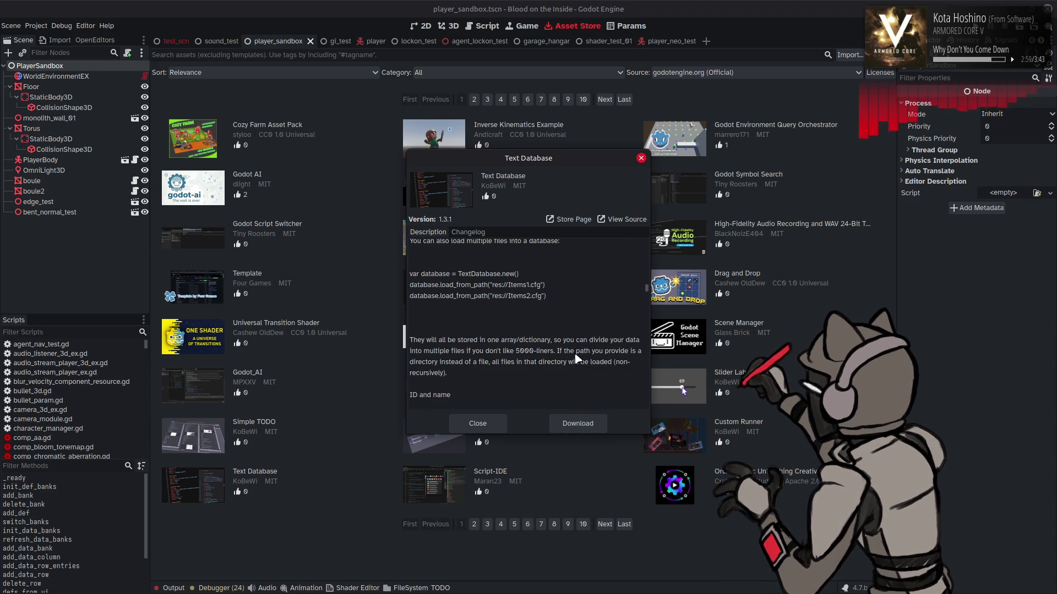
{"action": "scroll", "coordinate": [576, 359], "scroll_direction": "down", "scroll_amount": 2}
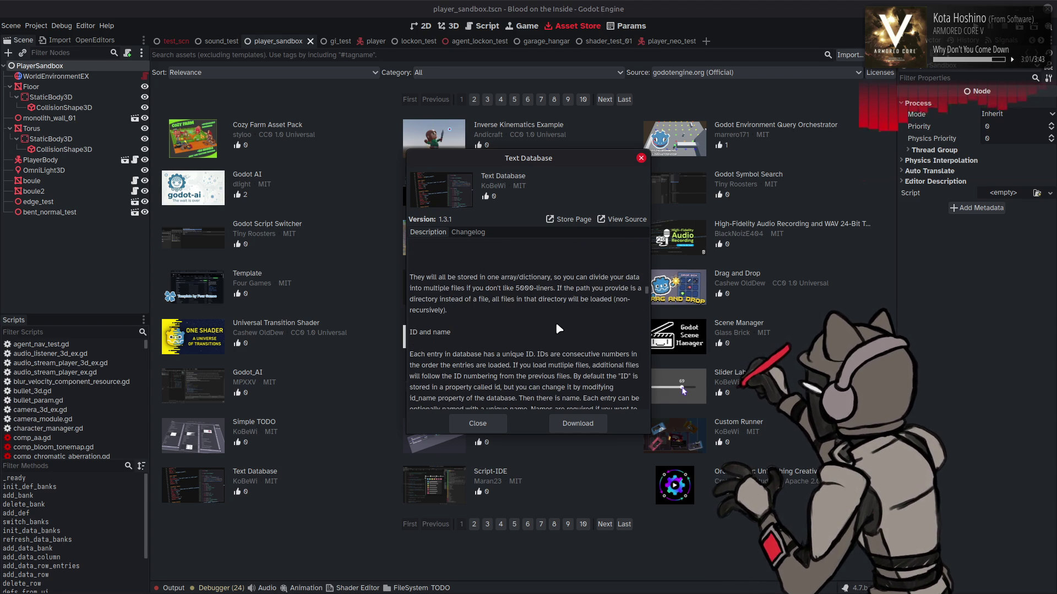
Scroll past the customization example to the Data validation section on mandatory and valid properties.
{"action": "scroll", "coordinate": [558, 328], "scroll_direction": "down", "scroll_amount": 2}
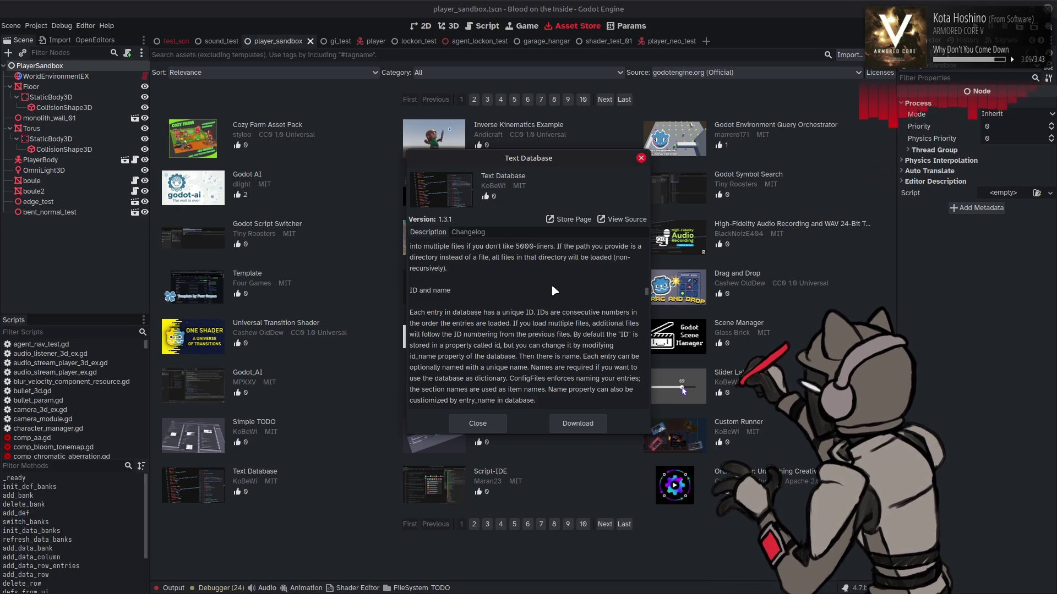
{"action": "scroll", "coordinate": [547, 290], "scroll_direction": "down", "scroll_amount": 5}
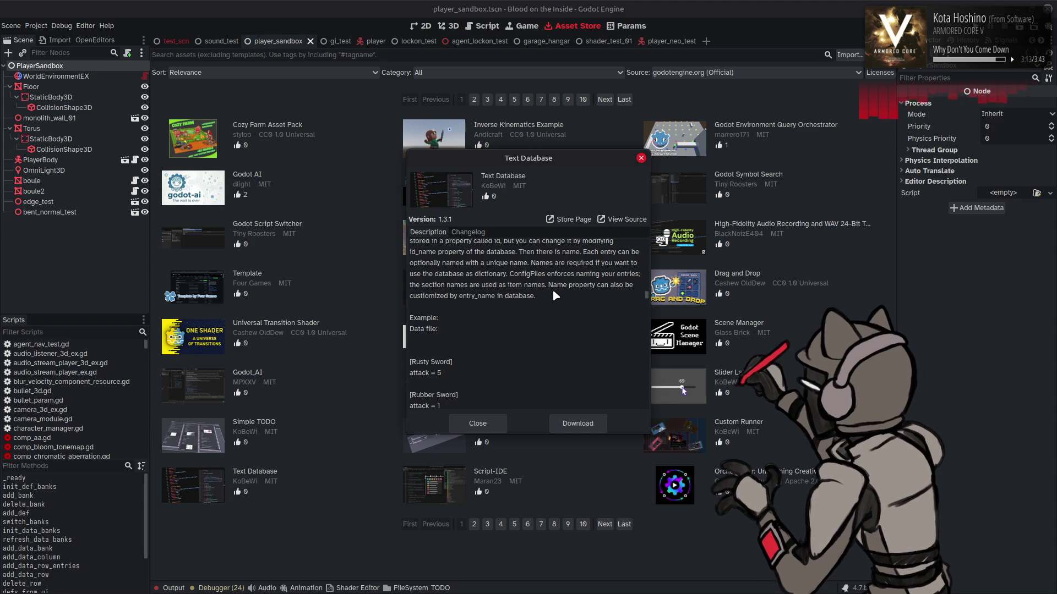
{"action": "scroll", "coordinate": [560, 305], "scroll_direction": "down", "scroll_amount": 5}
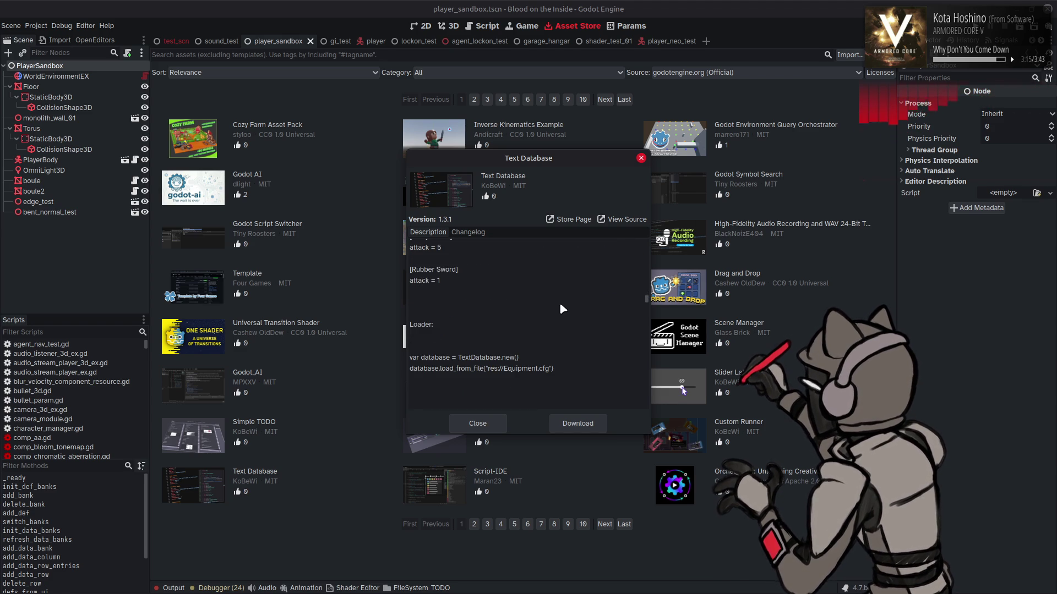
{"action": "scroll", "coordinate": [561, 317], "scroll_direction": "down", "scroll_amount": 3}
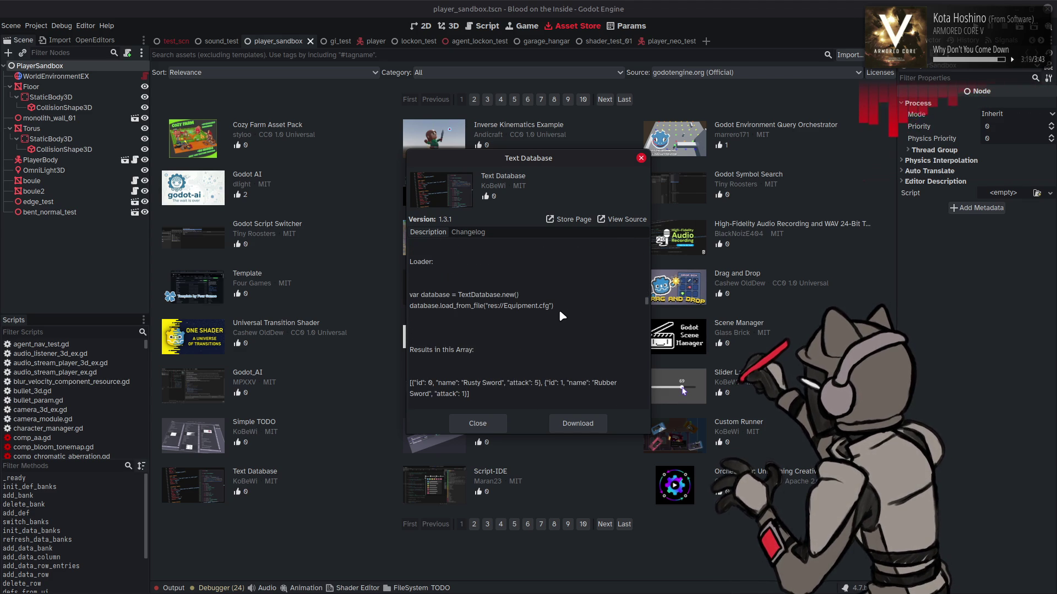
{"action": "scroll", "coordinate": [560, 311], "scroll_direction": "down", "scroll_amount": 4}
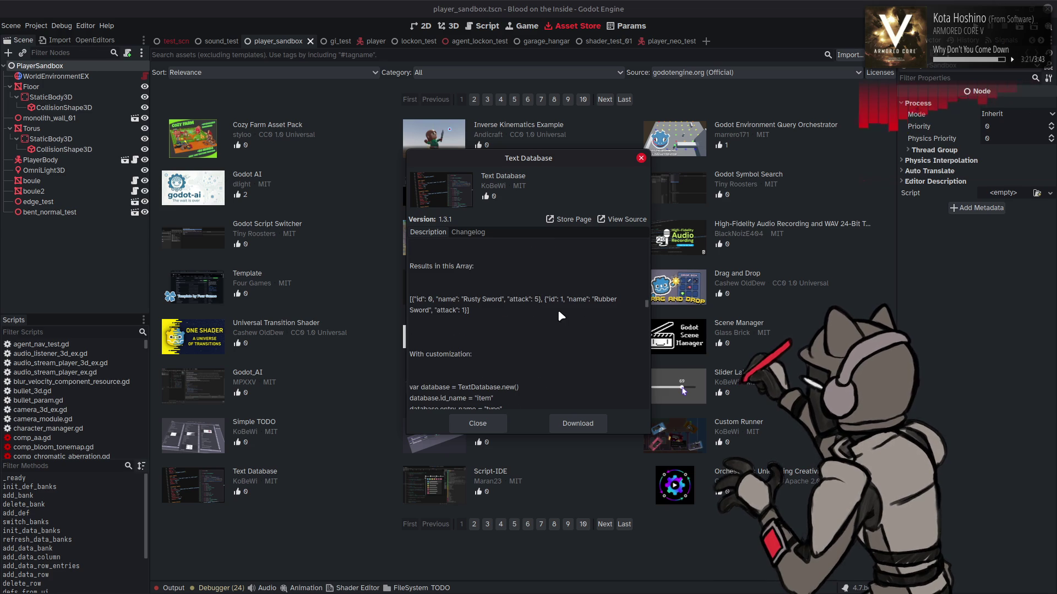
{"action": "scroll", "coordinate": [551, 314], "scroll_direction": "down", "scroll_amount": 2}
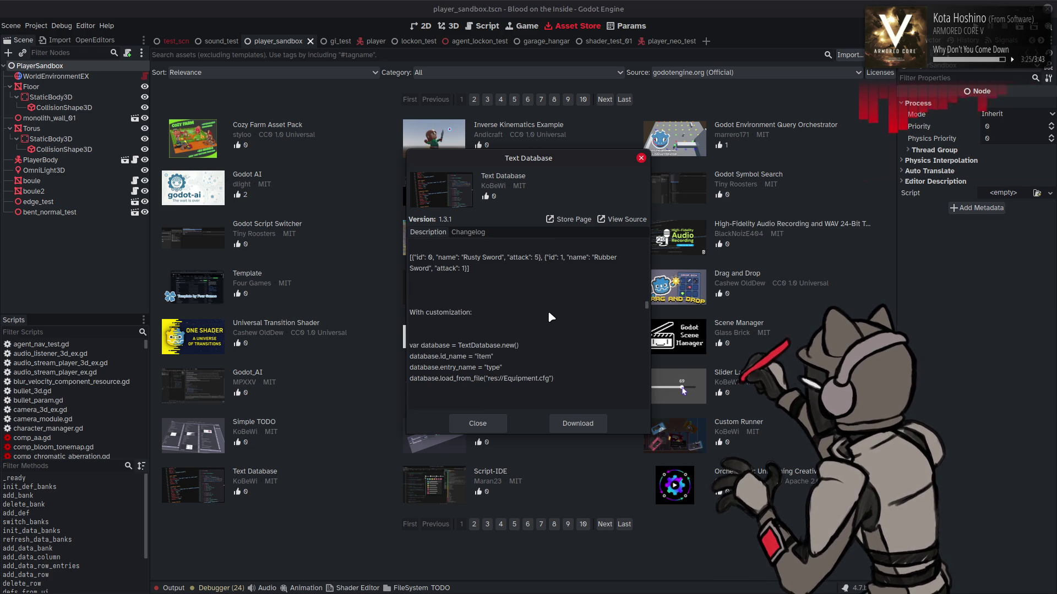
{"action": "scroll", "coordinate": [548, 311], "scroll_direction": "down", "scroll_amount": 4}
{"action": "scroll", "coordinate": [540, 318], "scroll_direction": "down", "scroll_amount": 2}
{"action": "scroll", "coordinate": [539, 315], "scroll_direction": "down", "scroll_amount": 1}
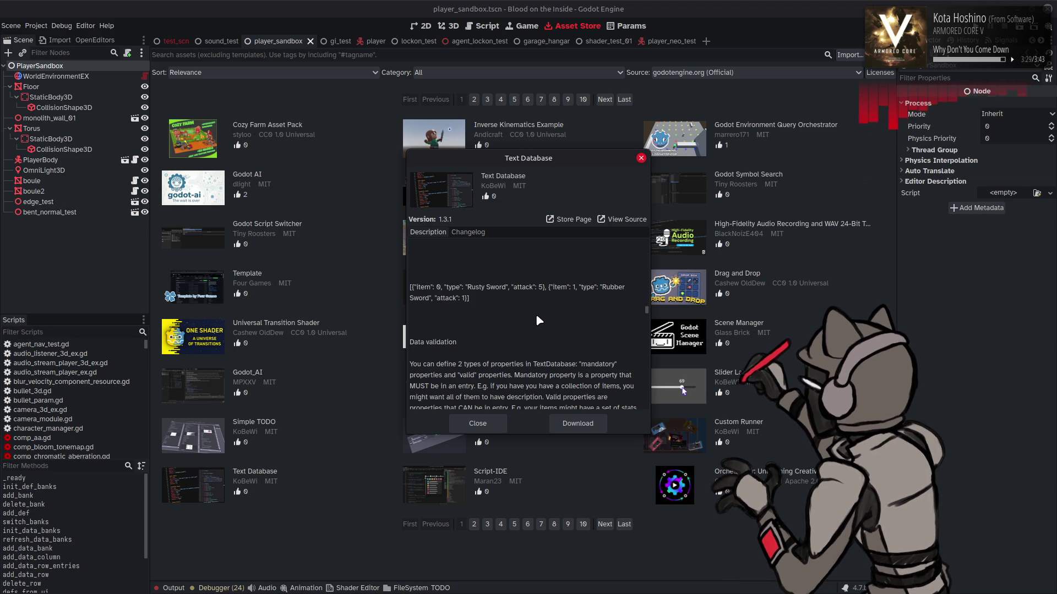
Scroll the Text Database description through the validation examples and typed properties.
{"action": "scroll", "coordinate": [539, 320], "scroll_direction": "down", "scroll_amount": 1}
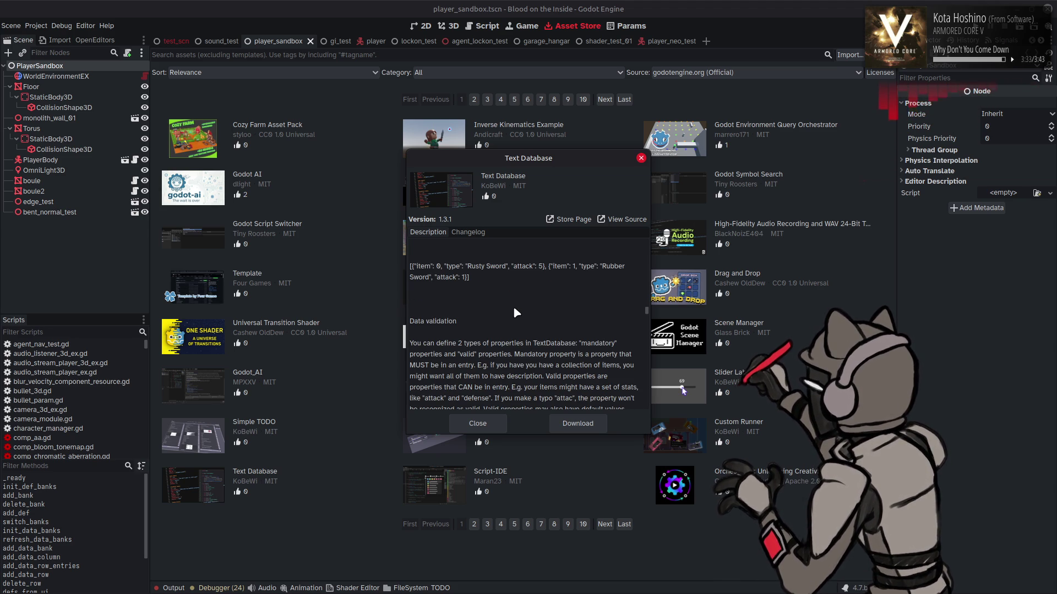
{"action": "scroll", "coordinate": [515, 312], "scroll_direction": "down", "scroll_amount": 4}
{"action": "scroll", "coordinate": [515, 312], "scroll_direction": "down", "scroll_amount": 3}
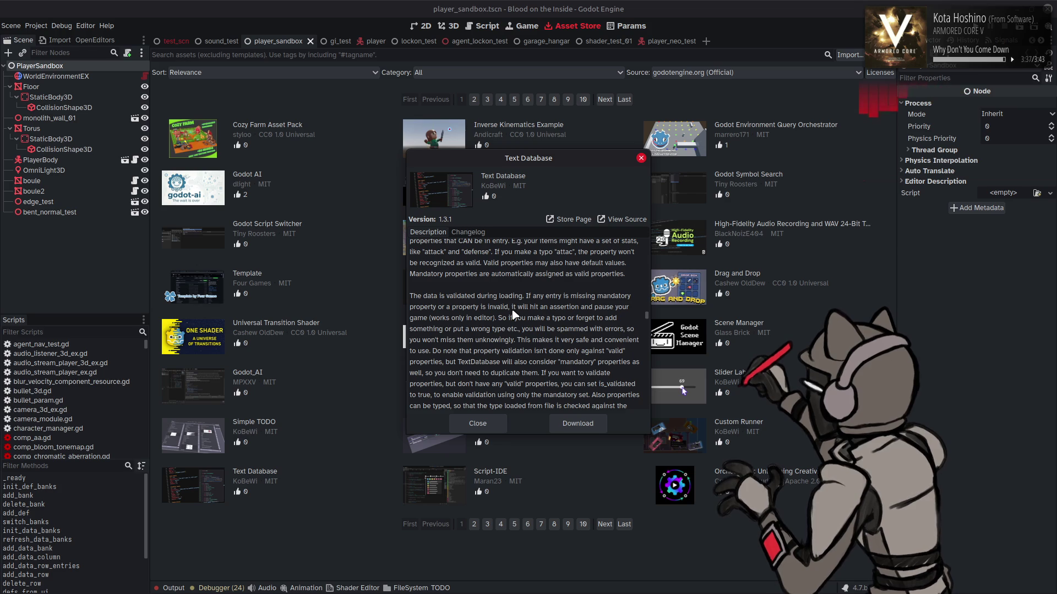
{"action": "scroll", "coordinate": [513, 314], "scroll_direction": "down", "scroll_amount": 1}
{"action": "scroll", "coordinate": [512, 314], "scroll_direction": "down", "scroll_amount": 3}
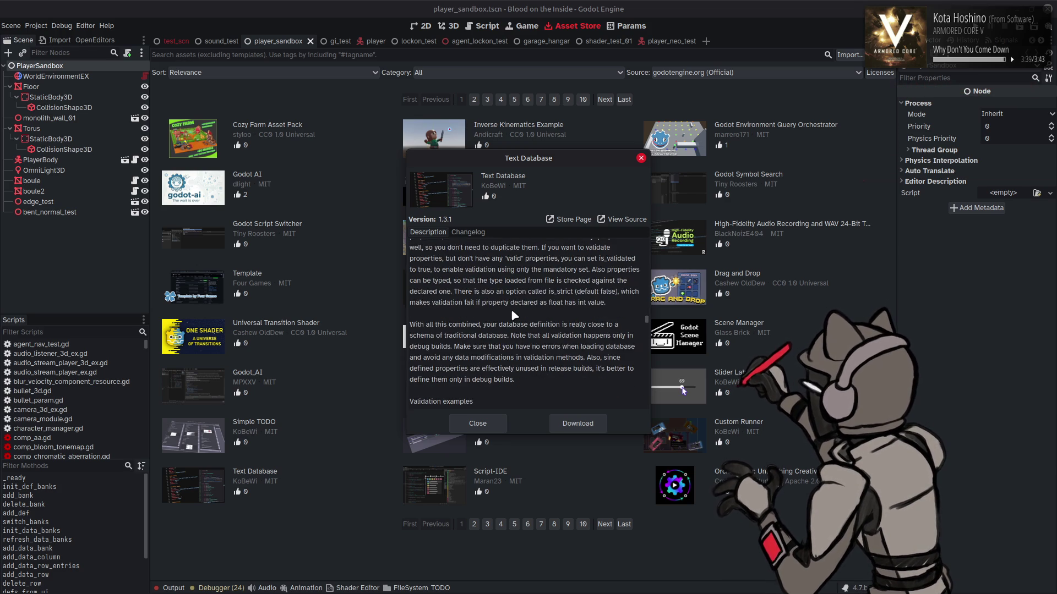
{"action": "scroll", "coordinate": [512, 315], "scroll_direction": "down", "scroll_amount": 4}
{"action": "scroll", "coordinate": [521, 316], "scroll_direction": "down", "scroll_amount": 3}
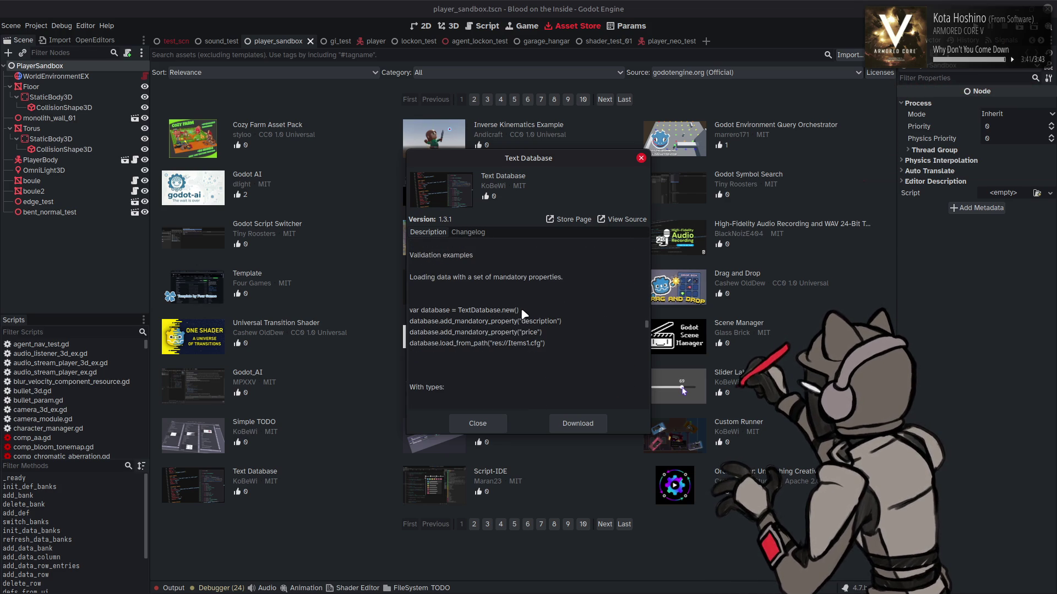
{"action": "scroll", "coordinate": [524, 314], "scroll_direction": "down", "scroll_amount": 3}
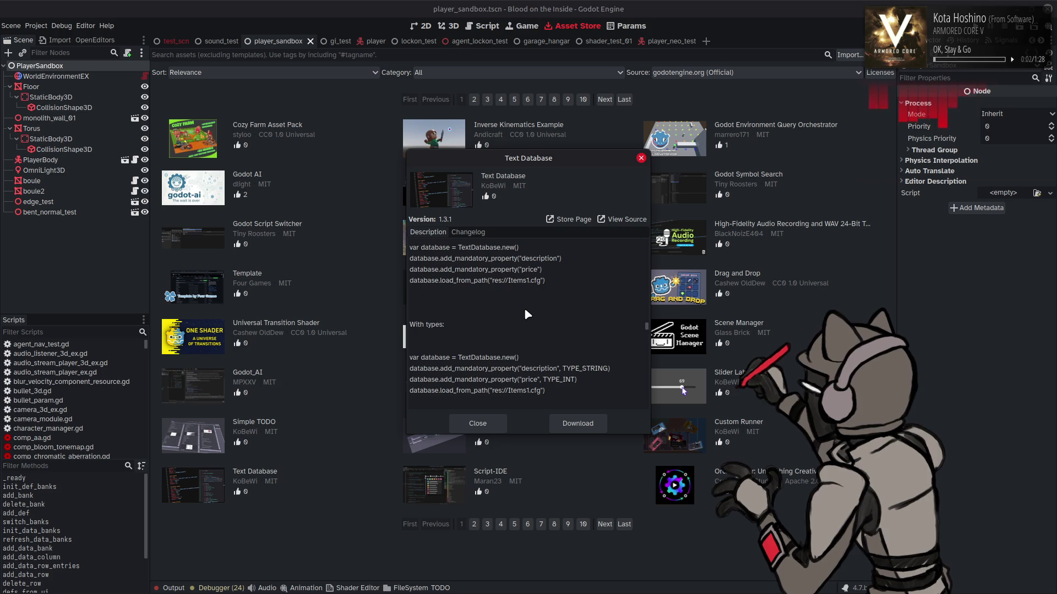
Read the custom database class callbacks, then close the Text Database details.
{"action": "scroll", "coordinate": [526, 313], "scroll_direction": "down", "scroll_amount": 4}
{"action": "scroll", "coordinate": [536, 285], "scroll_direction": "down", "scroll_amount": 3}
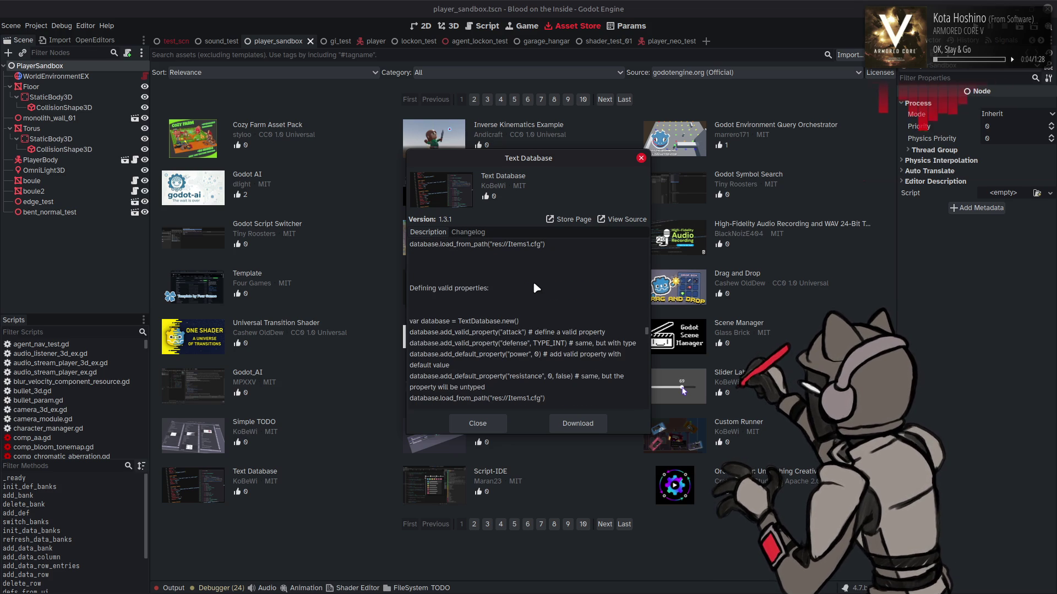
{"action": "scroll", "coordinate": [531, 285], "scroll_direction": "down", "scroll_amount": 5}
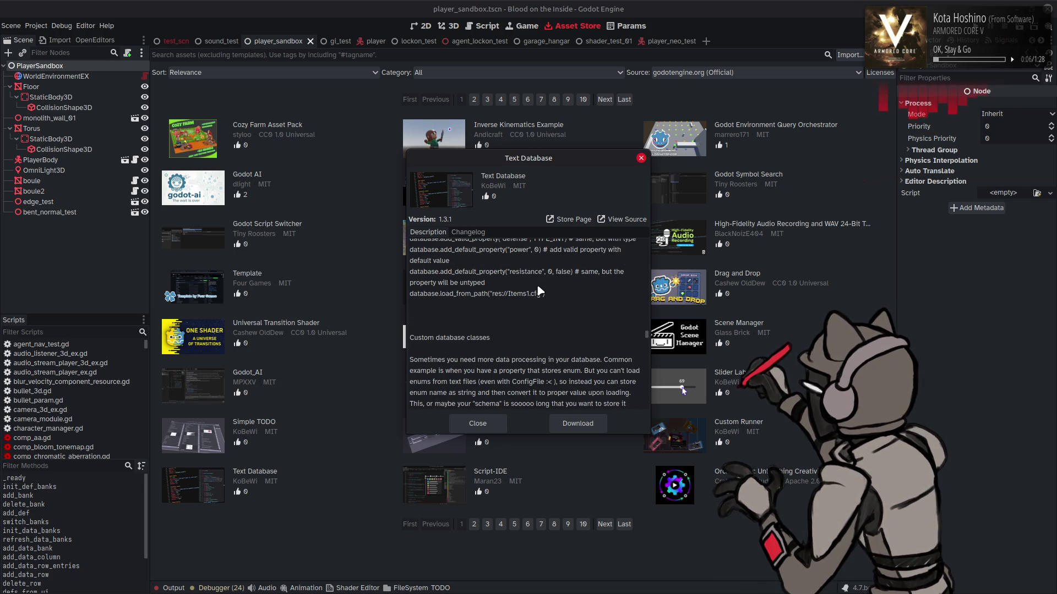
{"action": "scroll", "coordinate": [539, 292], "scroll_direction": "down", "scroll_amount": 4}
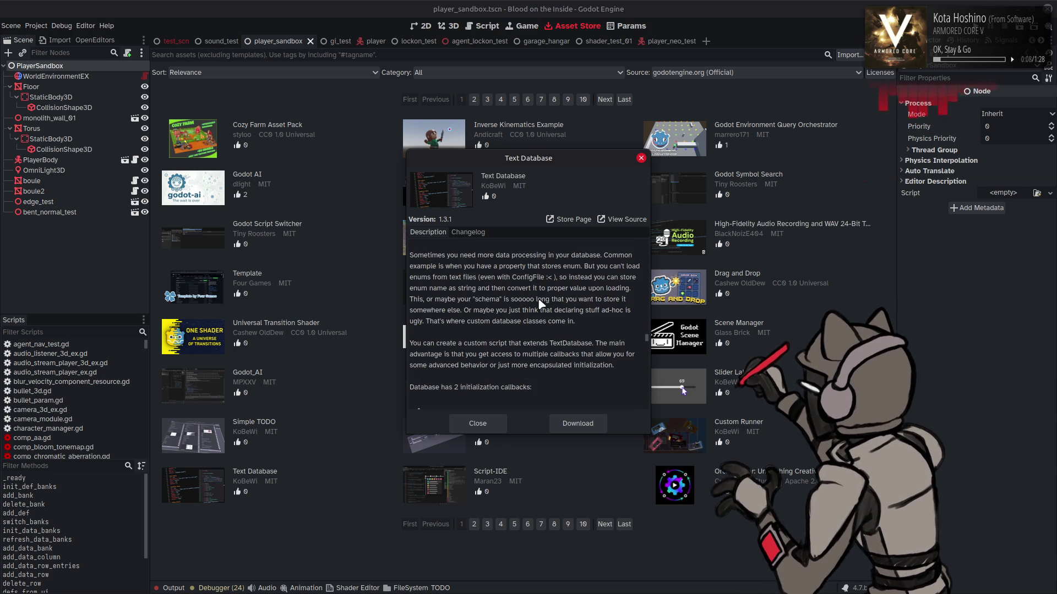
{"action": "scroll", "coordinate": [541, 305], "scroll_direction": "down", "scroll_amount": 4}
{"action": "scroll", "coordinate": [536, 307], "scroll_direction": "down", "scroll_amount": 12}
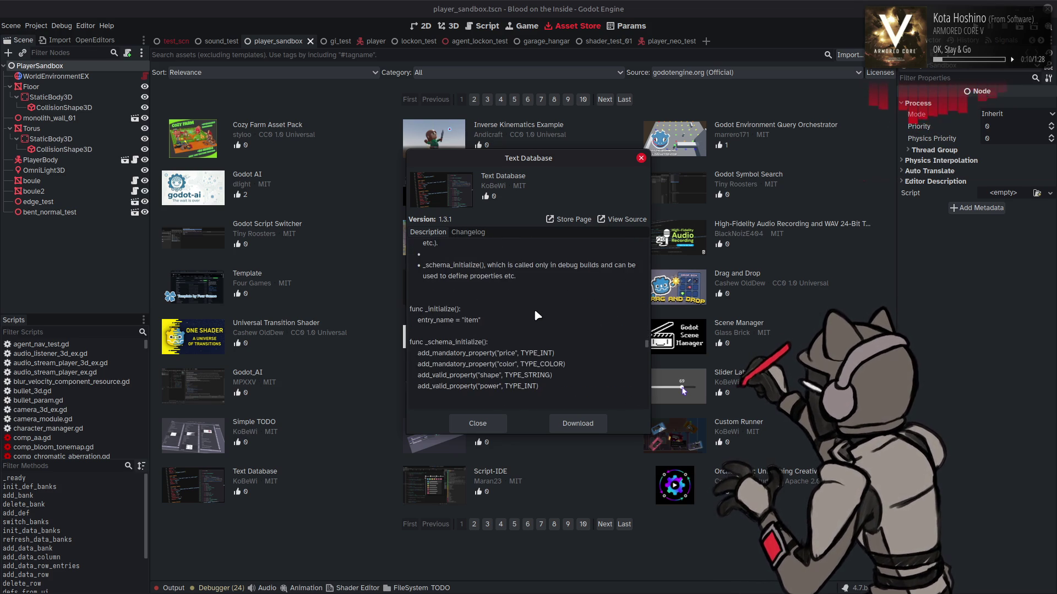
{"action": "scroll", "coordinate": [533, 310], "scroll_direction": "down", "scroll_amount": 5}
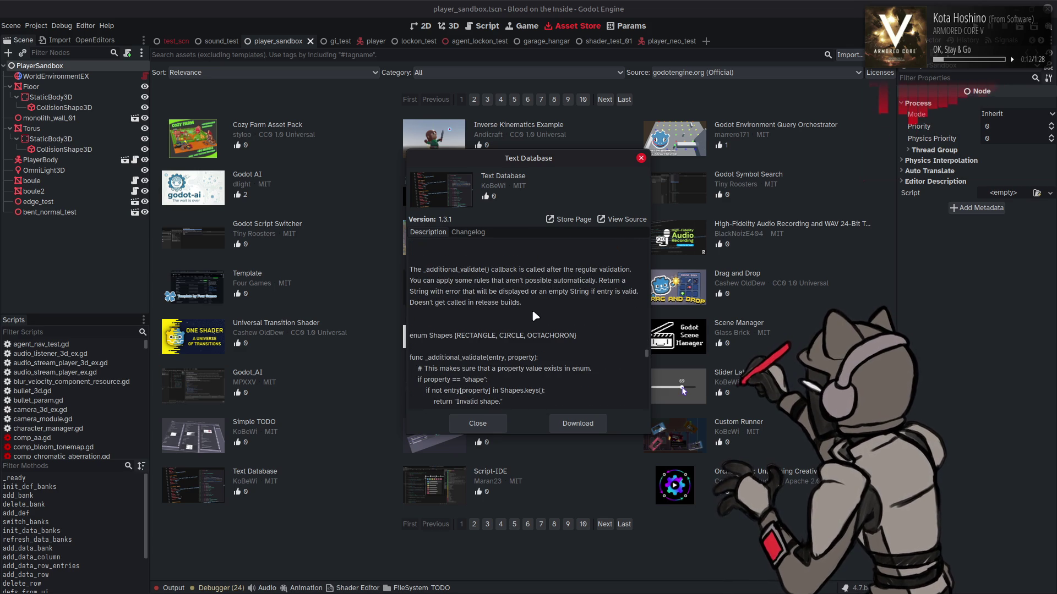
{"action": "scroll", "coordinate": [537, 314], "scroll_direction": "down", "scroll_amount": 8}
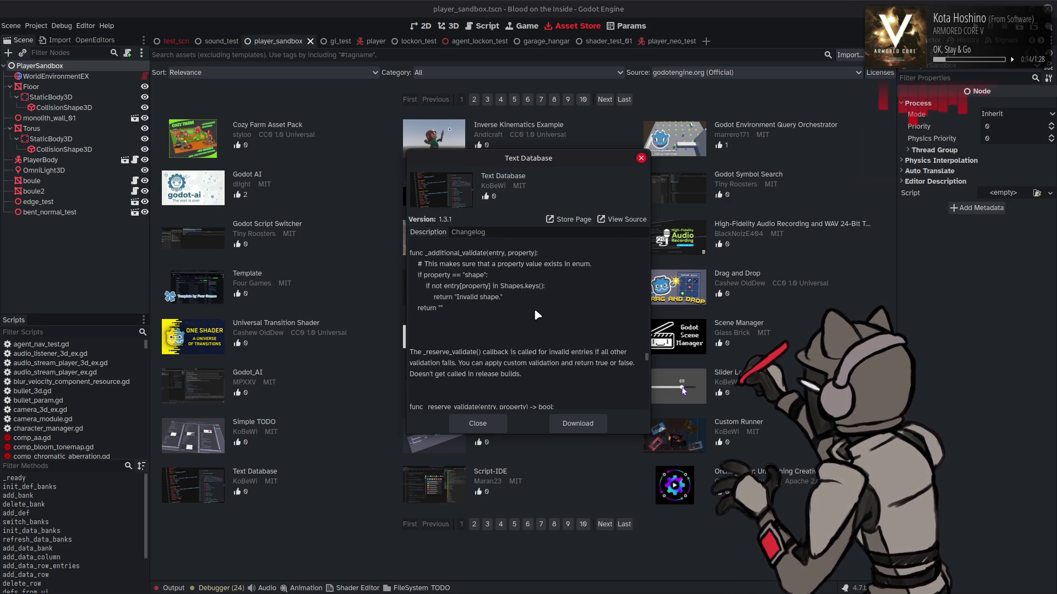
{"action": "scroll", "coordinate": [535, 312], "scroll_direction": "down", "scroll_amount": 10}
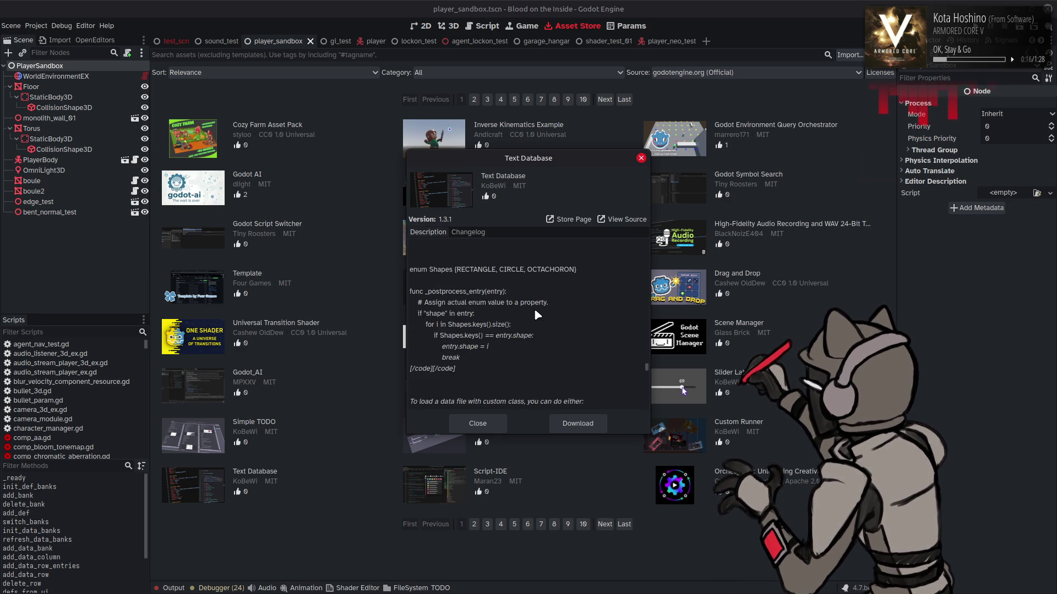
{"action": "left_click", "coordinate": [489, 425]}
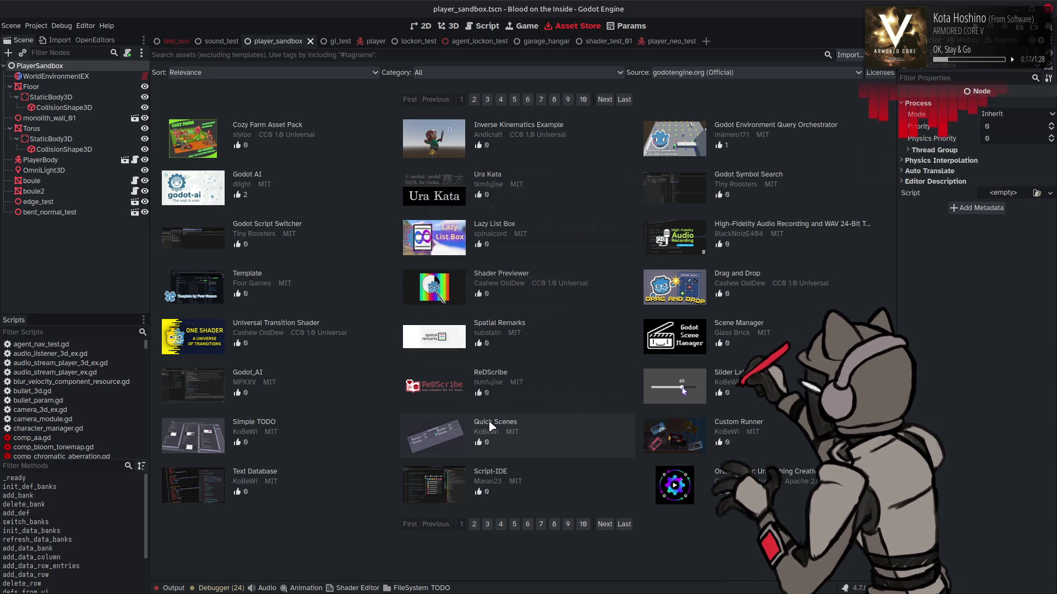
Look over the Quick Scenes 1.5 notes on dock layouts and path assignment, then close it.
{"action": "left_click", "coordinate": [546, 425]}
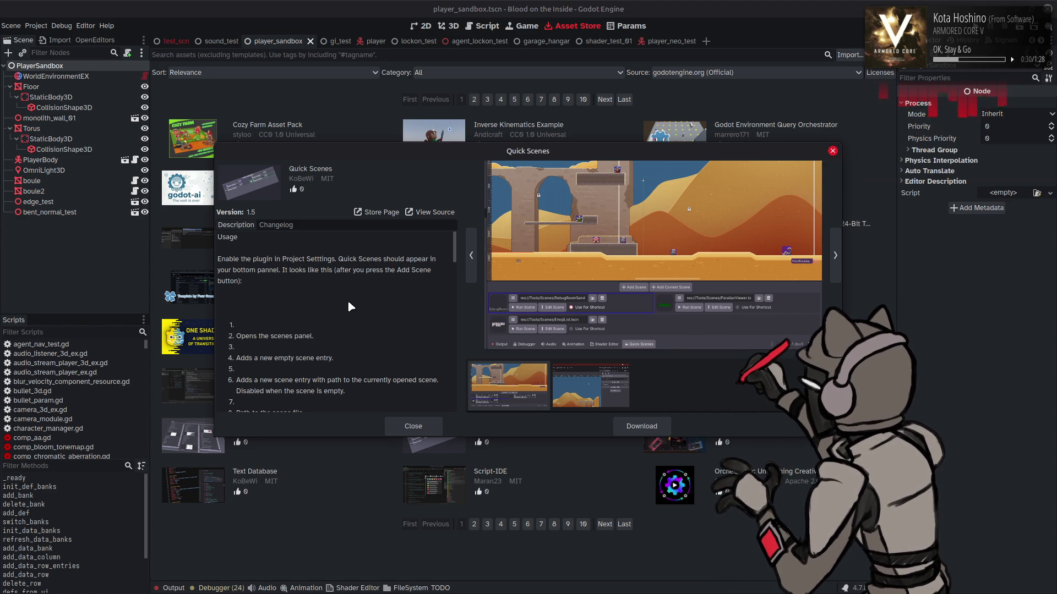
{"action": "scroll", "coordinate": [348, 303], "scroll_direction": "down", "scroll_amount": 5}
{"action": "scroll", "coordinate": [349, 302], "scroll_direction": "down", "scroll_amount": 5}
{"action": "scroll", "coordinate": [348, 303], "scroll_direction": "down", "scroll_amount": 7}
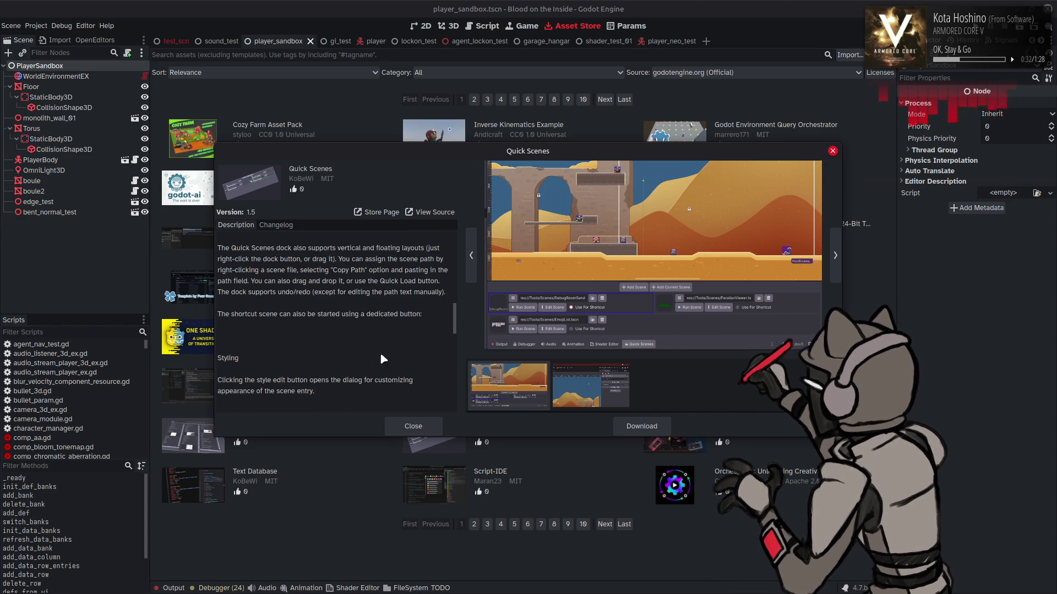
{"action": "scroll", "coordinate": [405, 382], "scroll_direction": "up", "scroll_amount": 2}
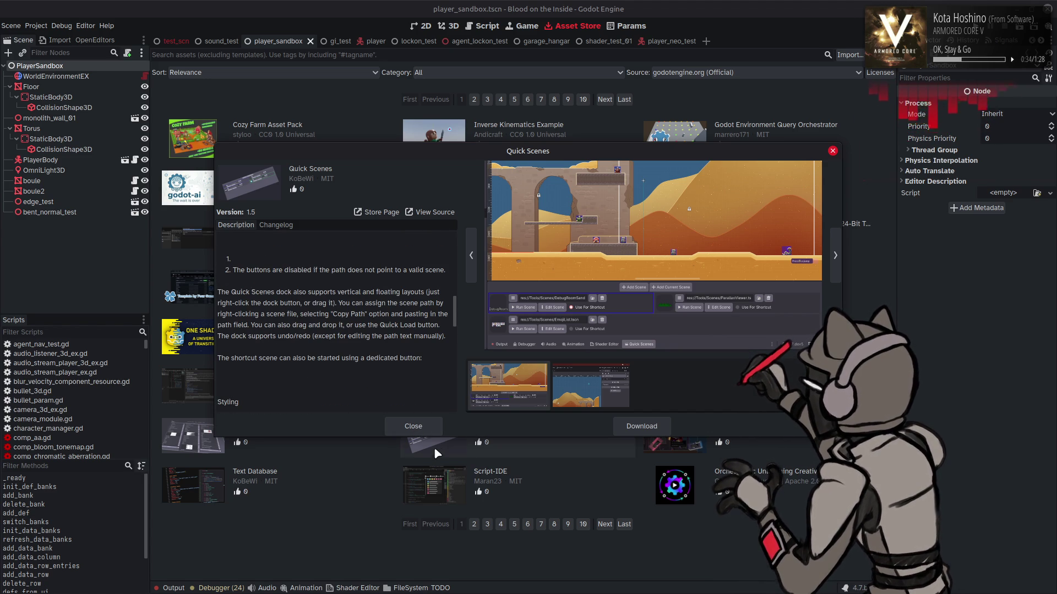
{"action": "left_click", "coordinate": [412, 426]}
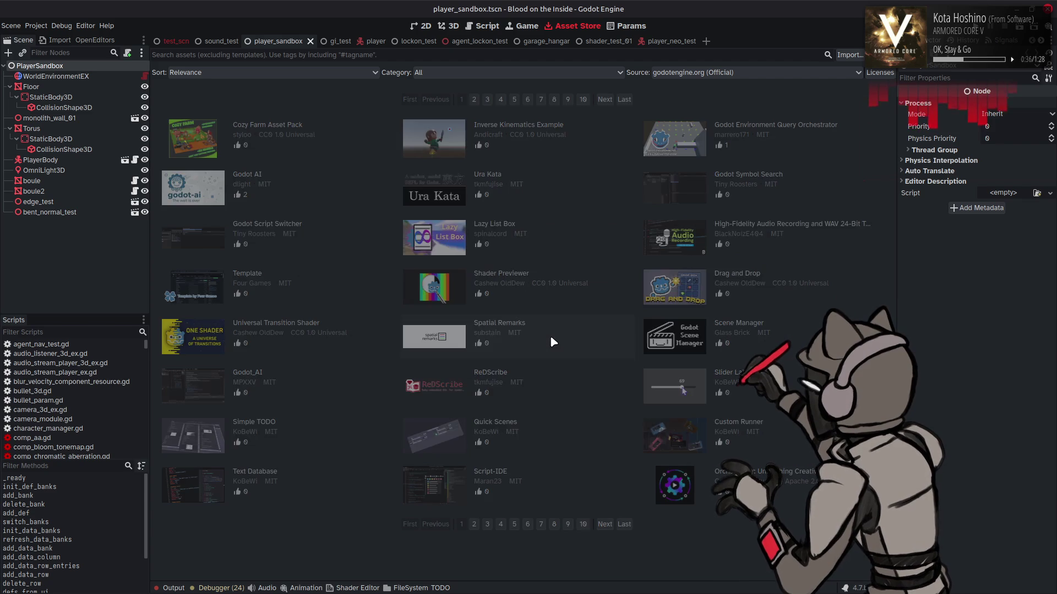
{"action": "left_click", "coordinate": [550, 336]}
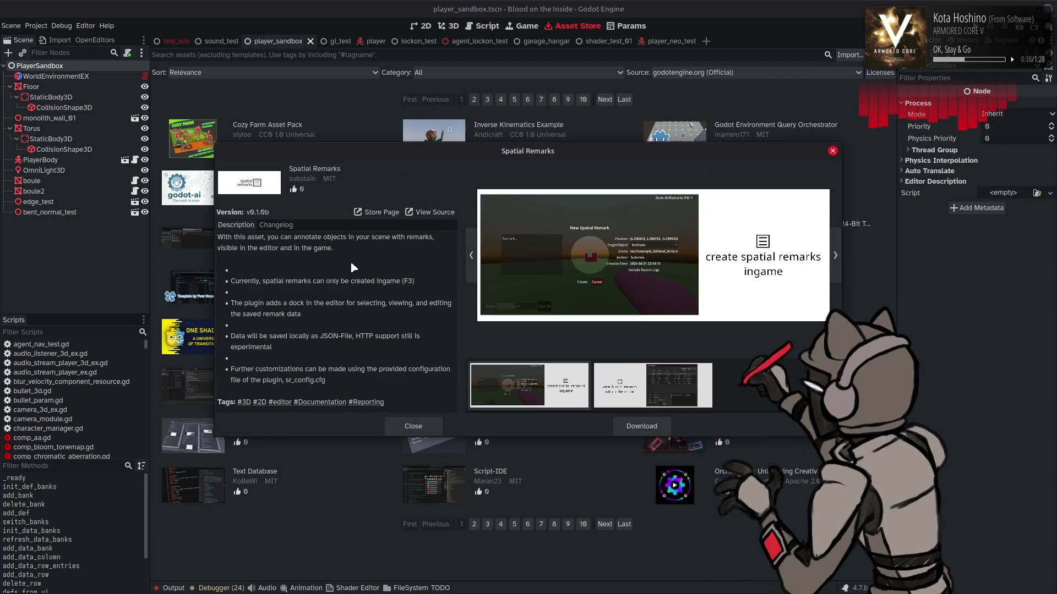
{"action": "mouse_move", "coordinate": [345, 246]}
{"action": "left_mouse_down"}
{"action": "mouse_move", "coordinate": [232, 249]}
{"action": "mouse_move", "coordinate": [312, 257]}
{"action": "left_mouse_up"}
{"action": "left_click", "coordinate": [321, 250]}
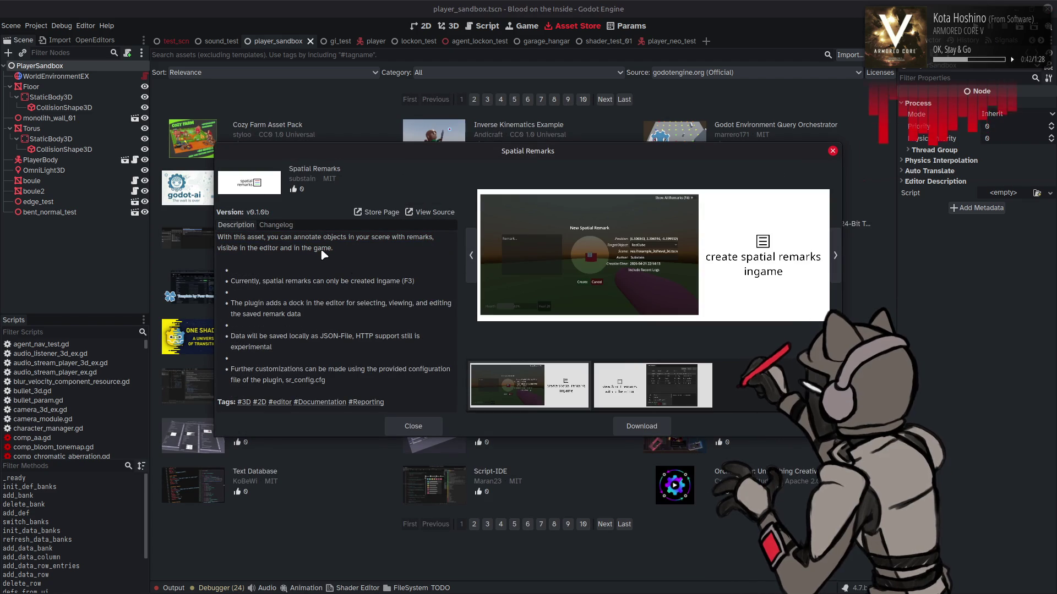
{"action": "left_click", "coordinate": [432, 428]}
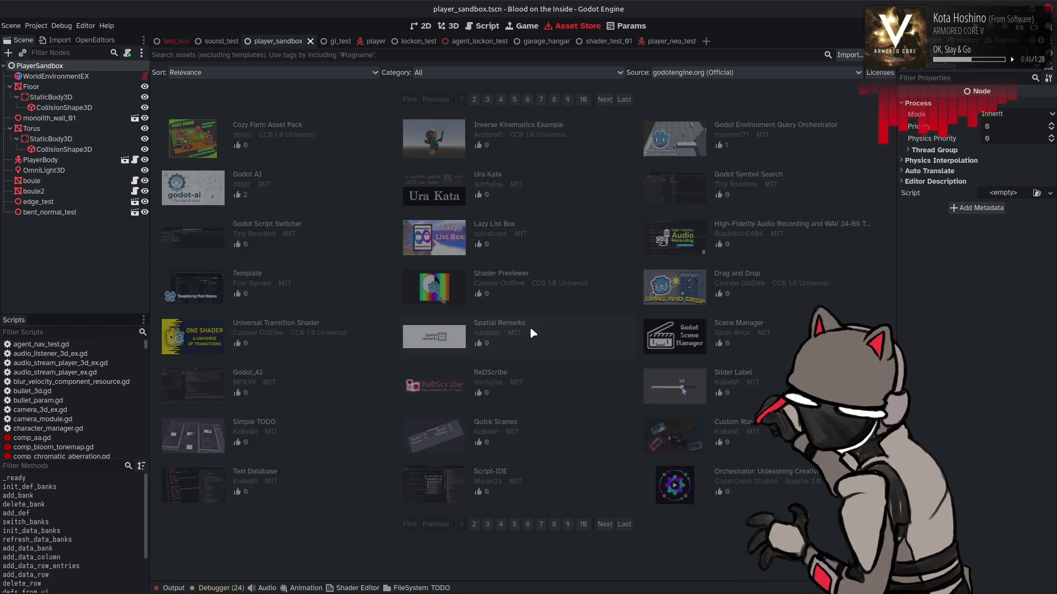
{"action": "left_click", "coordinate": [529, 327]}
{"action": "left_click_drag", "start_coordinate": [414, 281], "coordinate": [241, 285]}
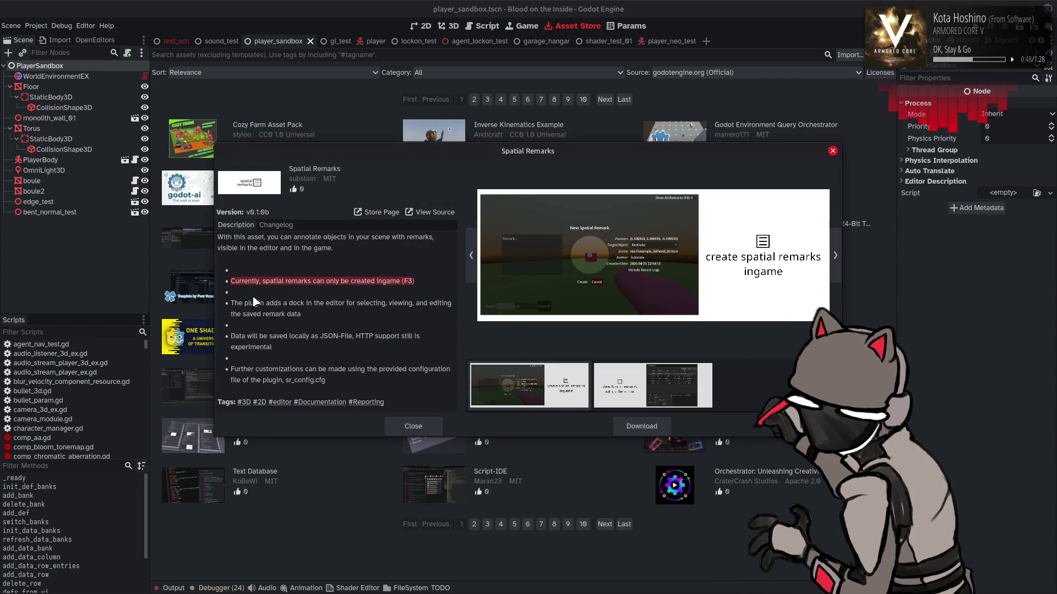
{"action": "left_click", "coordinate": [413, 426]}
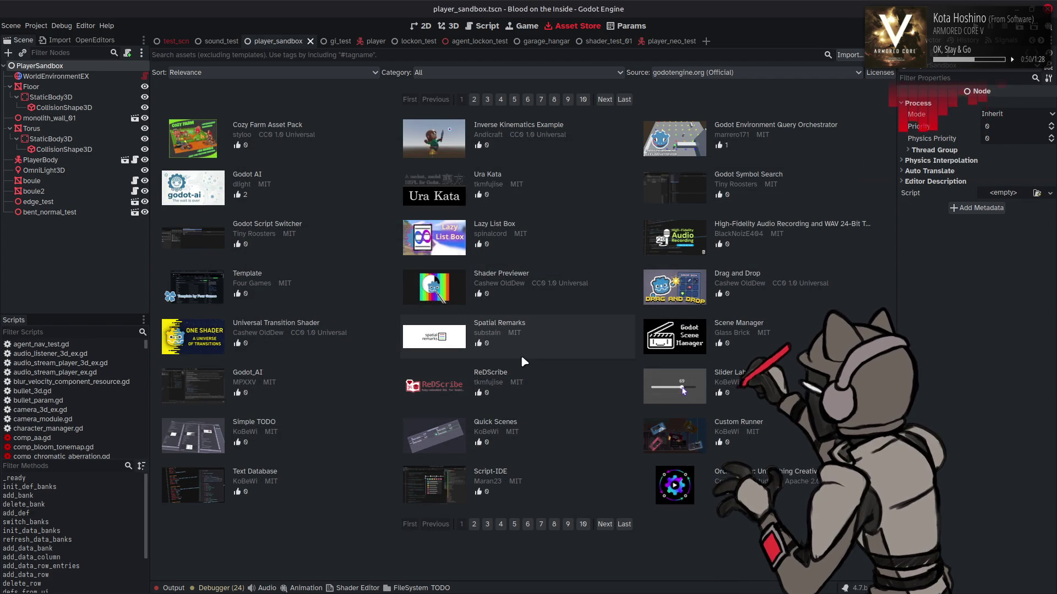
{"action": "key", "text": "XF86AudioLowerVolume"}
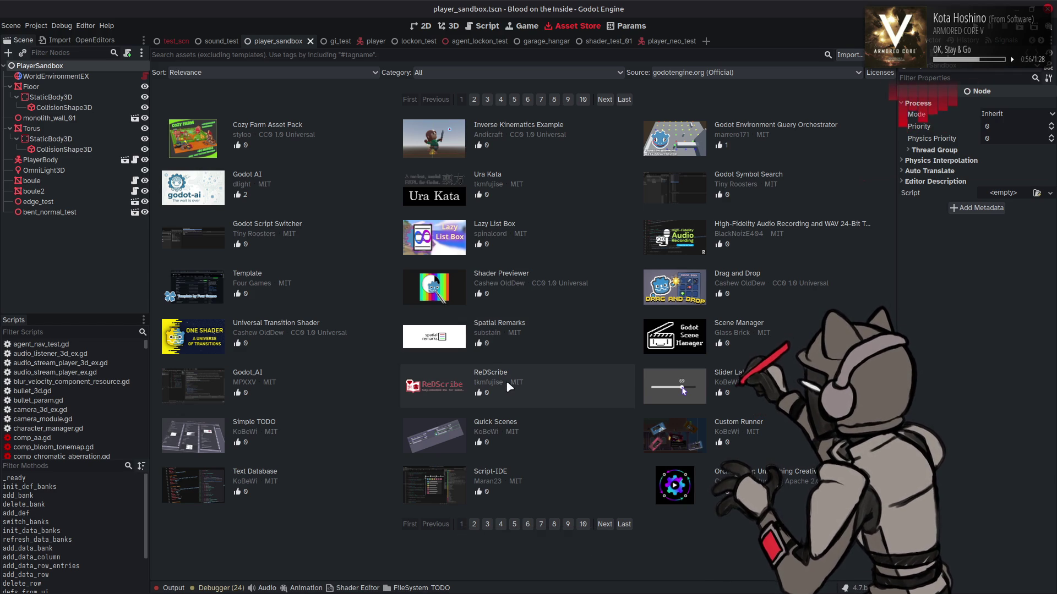
Open the Godot Script Switcher details and scroll its description to the Usage shortcuts.
{"action": "left_click", "coordinate": [315, 226]}
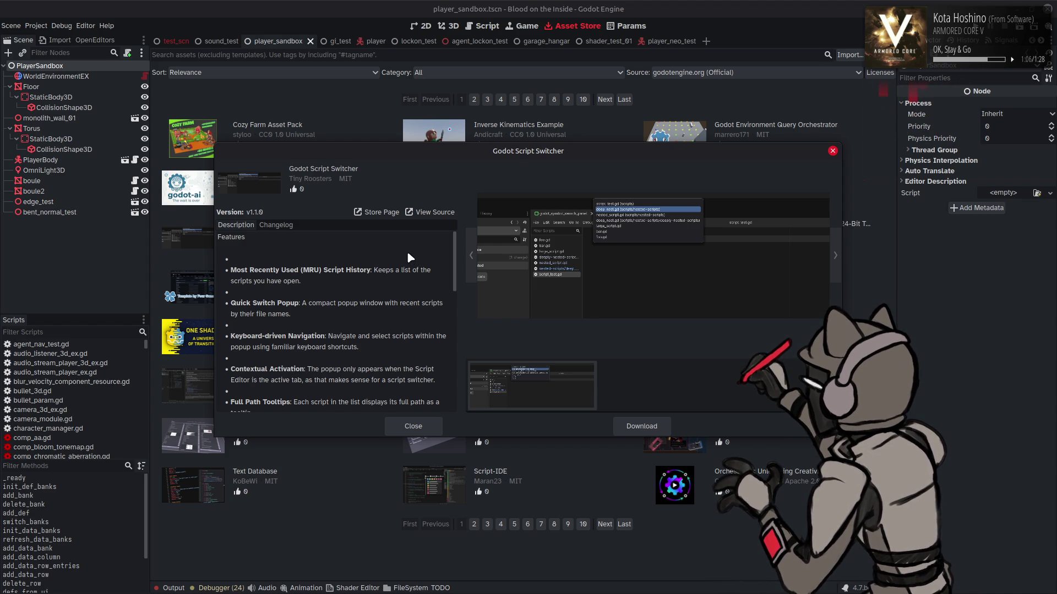
{"action": "scroll", "coordinate": [407, 257], "scroll_direction": "down", "scroll_amount": 3}
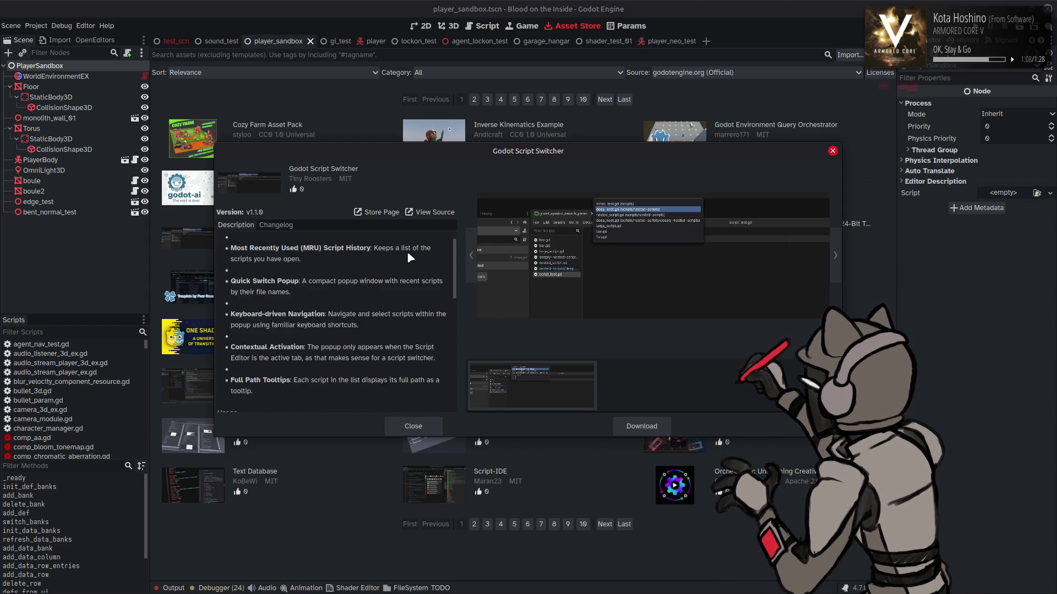
{"action": "scroll", "coordinate": [409, 257], "scroll_direction": "down", "scroll_amount": 4}
{"action": "scroll", "coordinate": [407, 251], "scroll_direction": "down", "scroll_amount": 3}
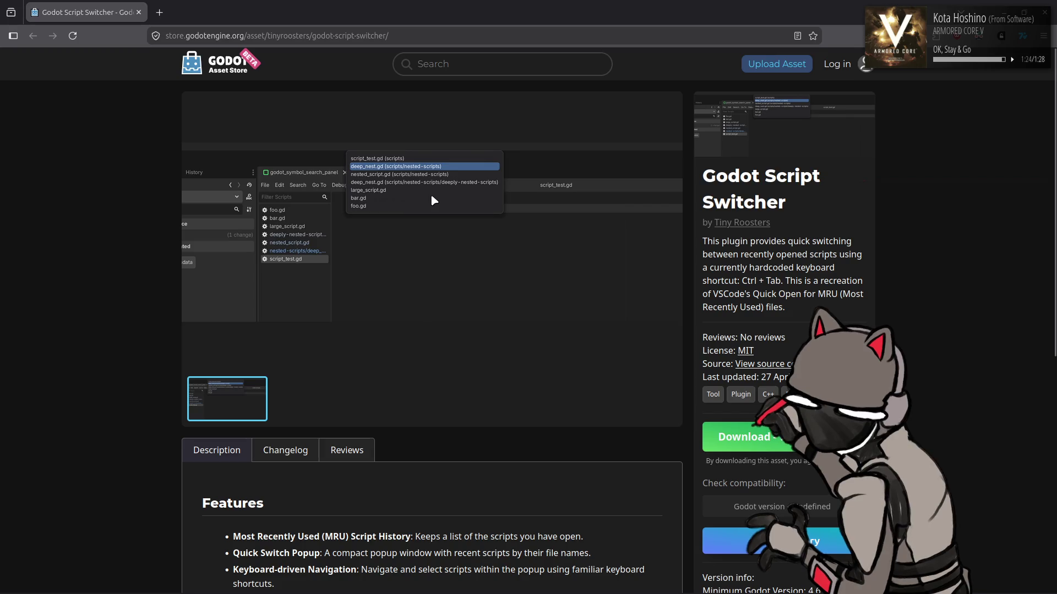
Close the Godot Script Switcher store page in the browser to return to Godot.
{"action": "left_click", "coordinate": [139, 13]}
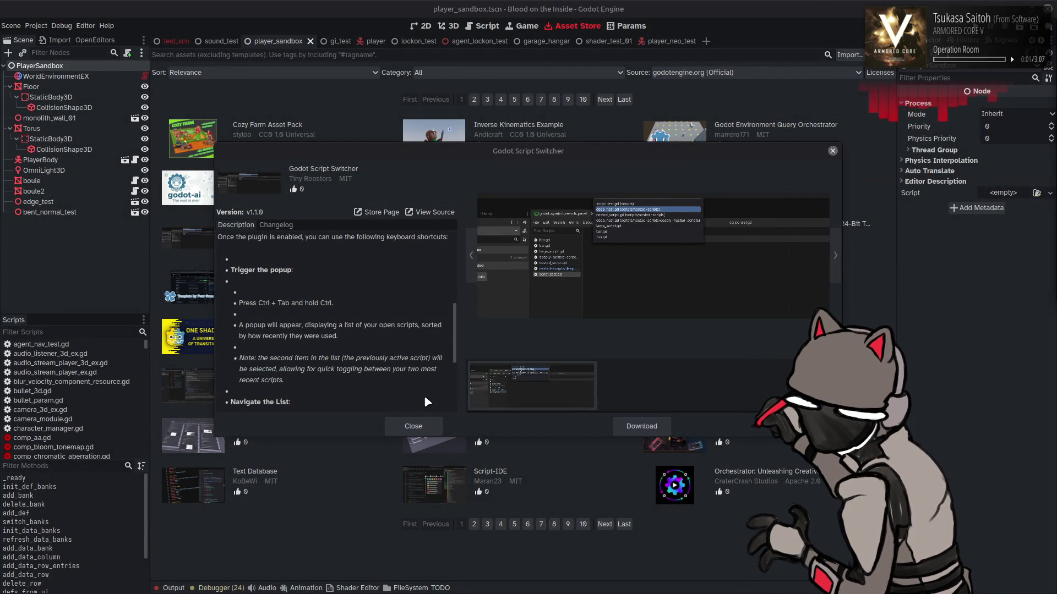
Download and install Godot Script Switcher into the project's addons, dismissing the success message.
{"action": "left_click", "coordinate": [635, 431]}
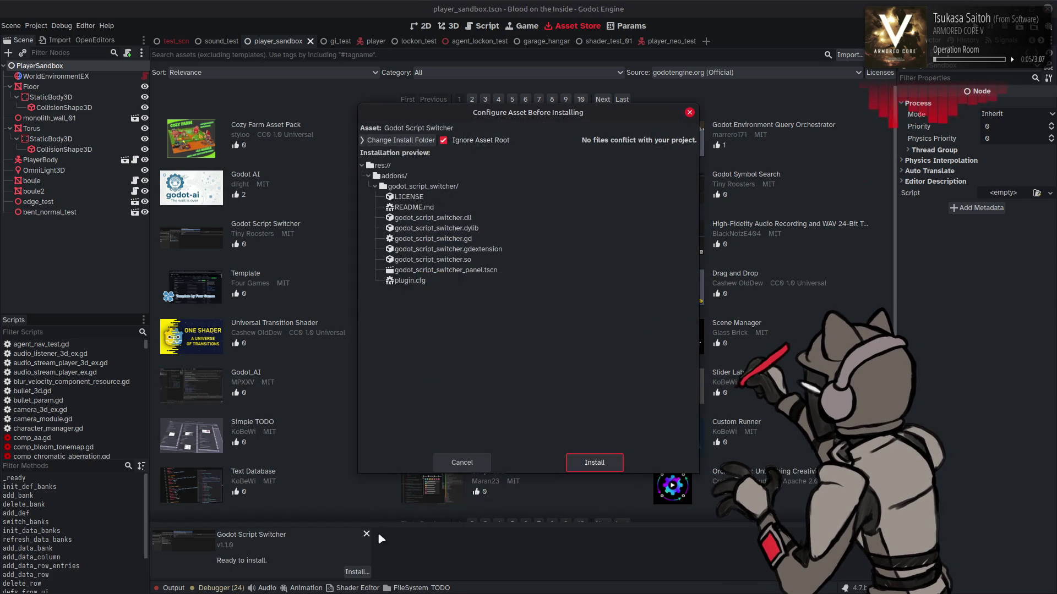
{"action": "left_click", "coordinate": [592, 464]}
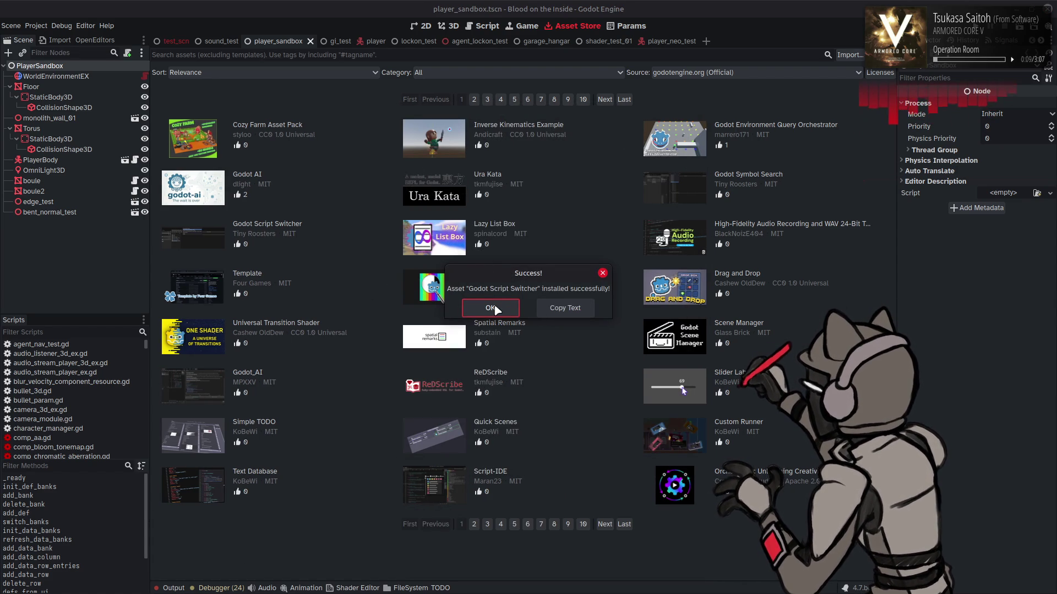
{"action": "key", "text": "Return"}
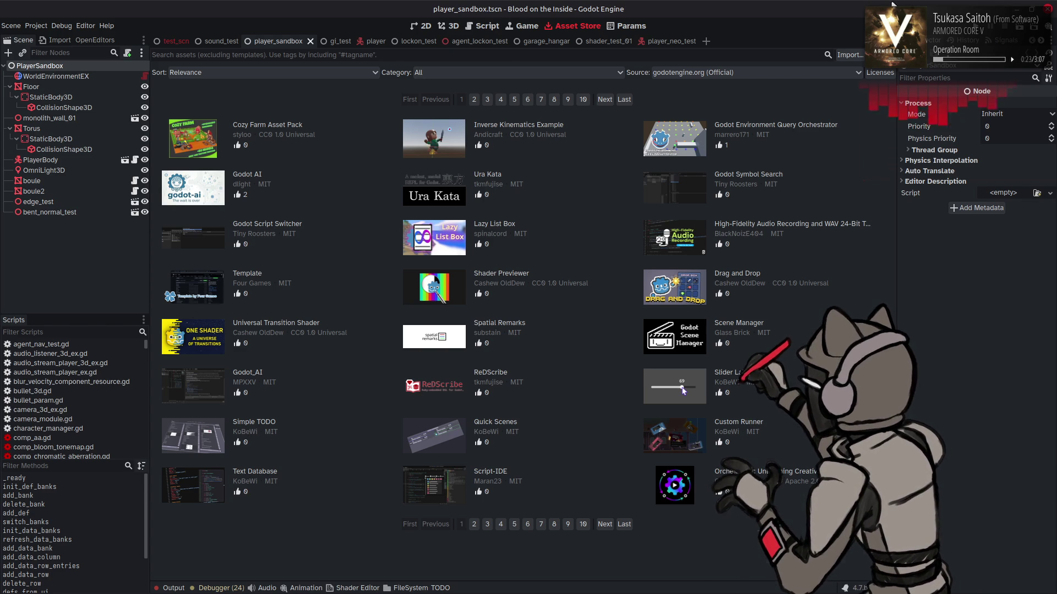
Shrink the editor window, then launch System Monitor from the menu and close it.
{"action": "left_click_drag", "start_coordinate": [489, 26], "coordinate": [706, 129]}
{"action": "key", "text": "super+Up"}
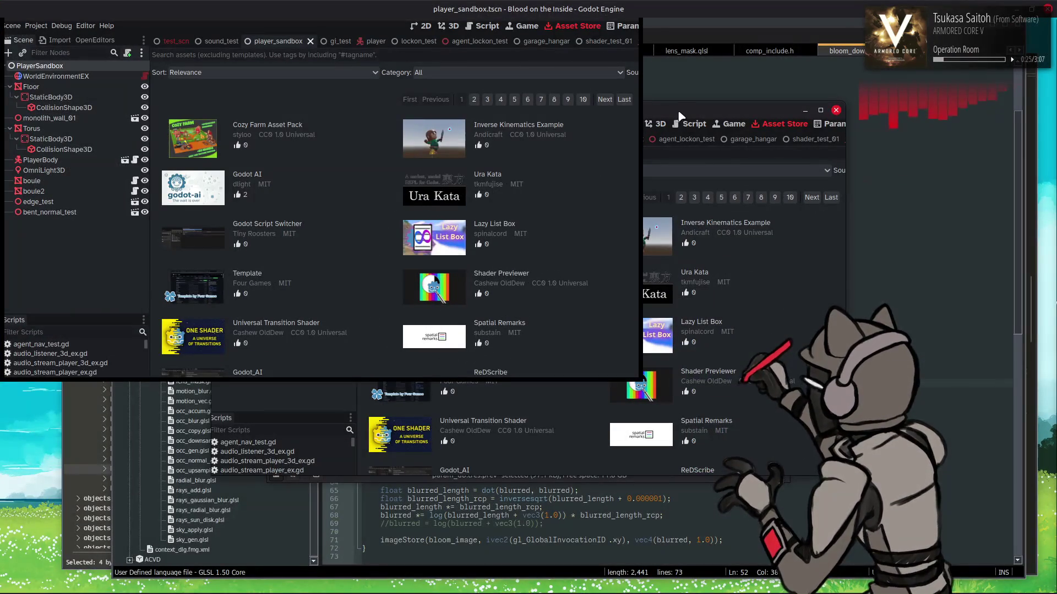
{"action": "key", "text": "super"}
{"action": "type", "text": "system"}
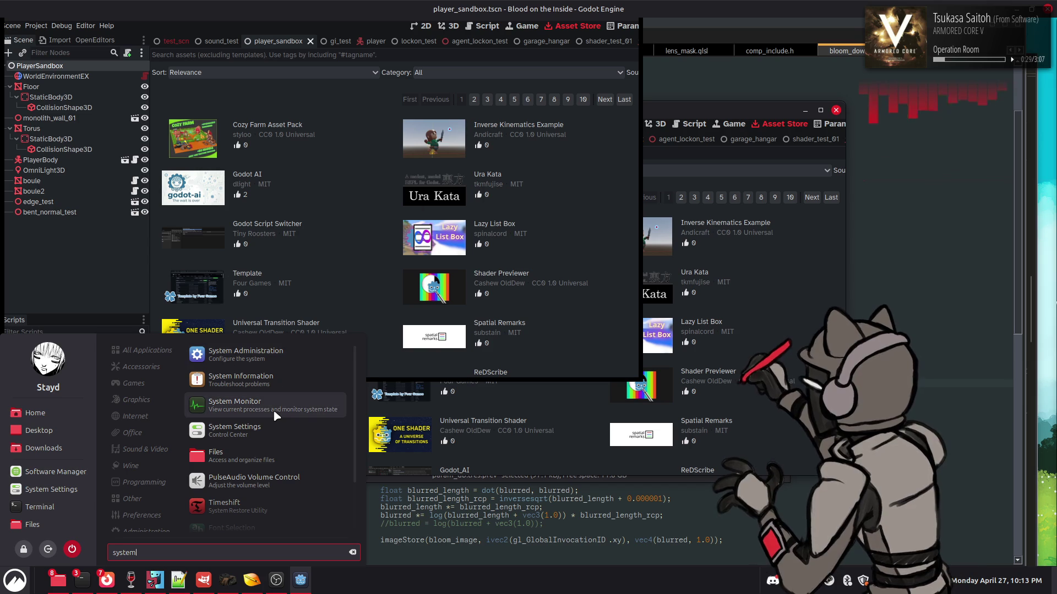
{"action": "left_click", "coordinate": [264, 406]}
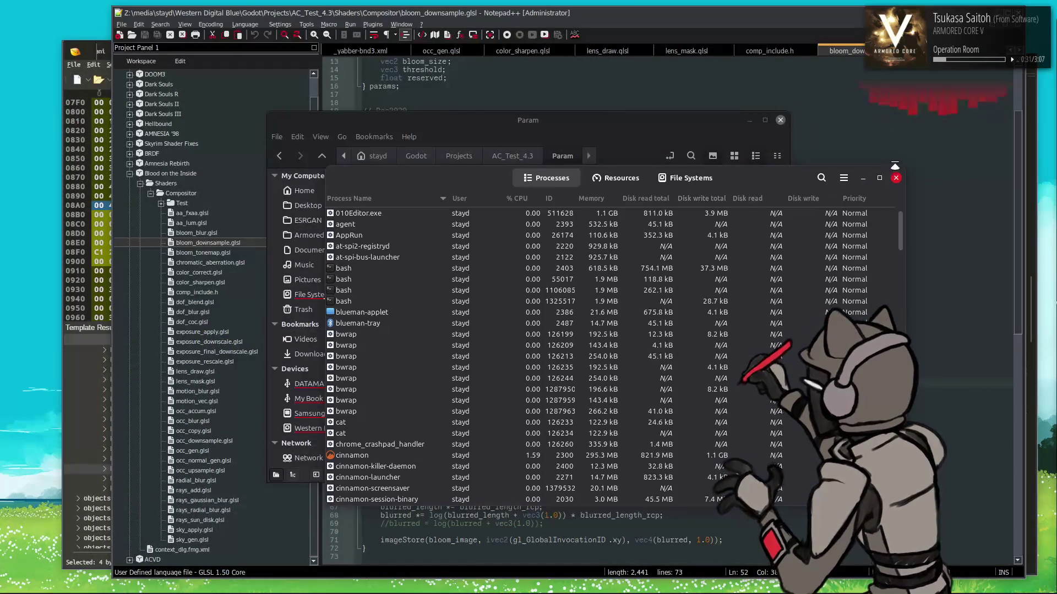
{"action": "left_click", "coordinate": [896, 178]}
Launch Godot from the menu and open the Blood on the Inside project.
{"action": "key", "text": "super"}
{"action": "type", "text": "gl_Glo"}
{"action": "key", "text": "Return"}
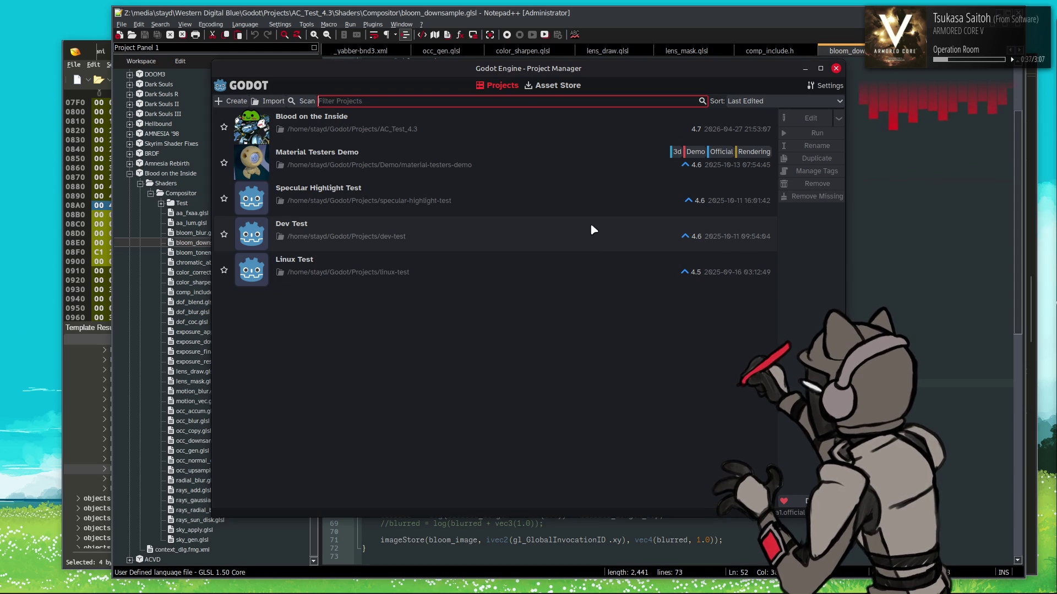
{"action": "left_click", "coordinate": [597, 130]}
{"action": "left_click", "coordinate": [812, 119]}
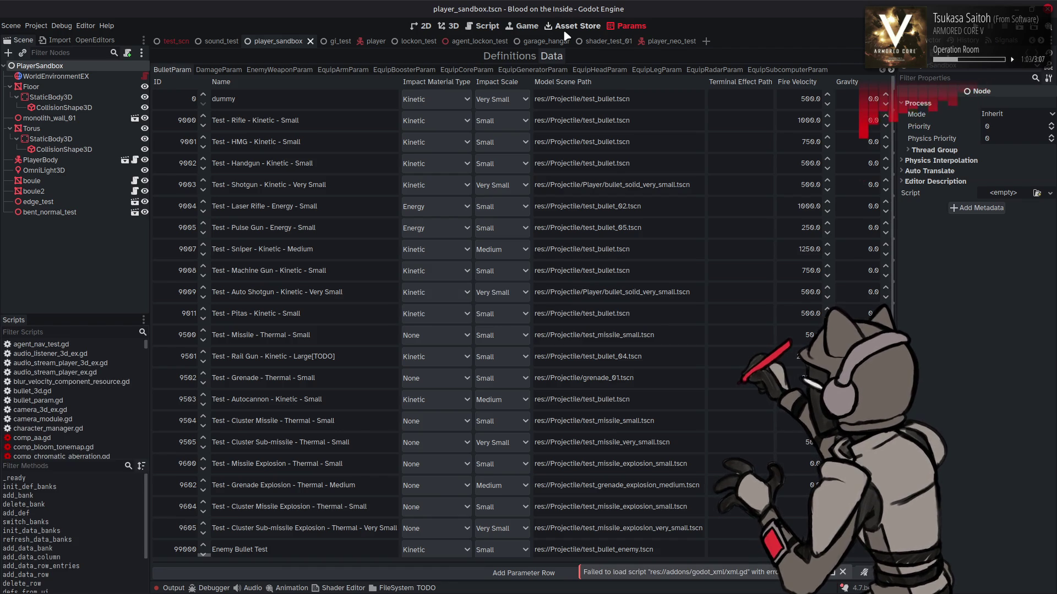
Switch the script editor to param_man/params.gd.
{"action": "left_click", "coordinate": [482, 26]}
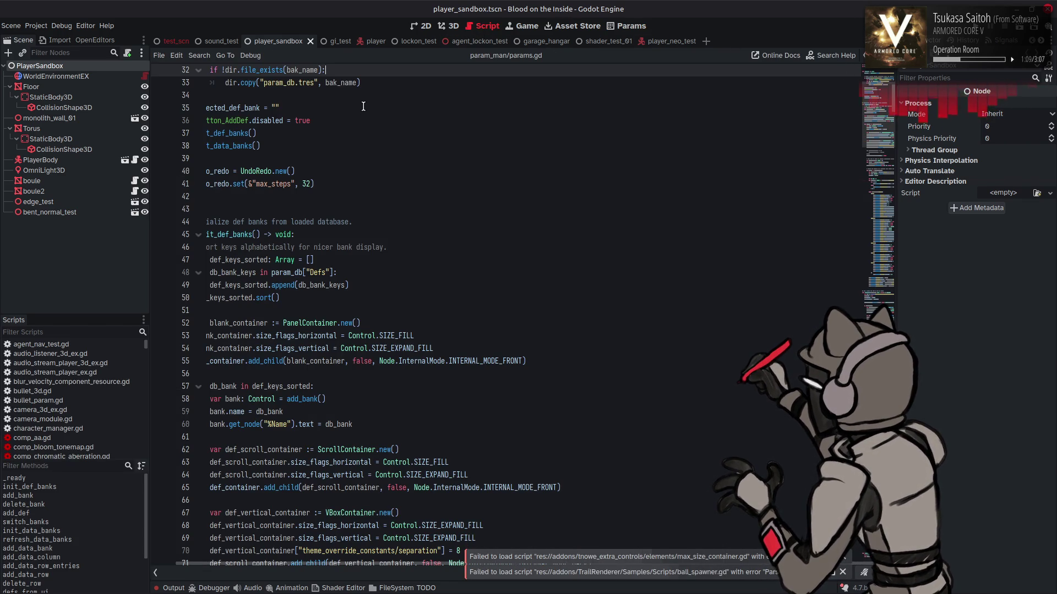
From the Script workspace, open Project Settings, check the GDExtension tab, and return to the Plugins list.
{"action": "left_click", "coordinate": [61, 25]}
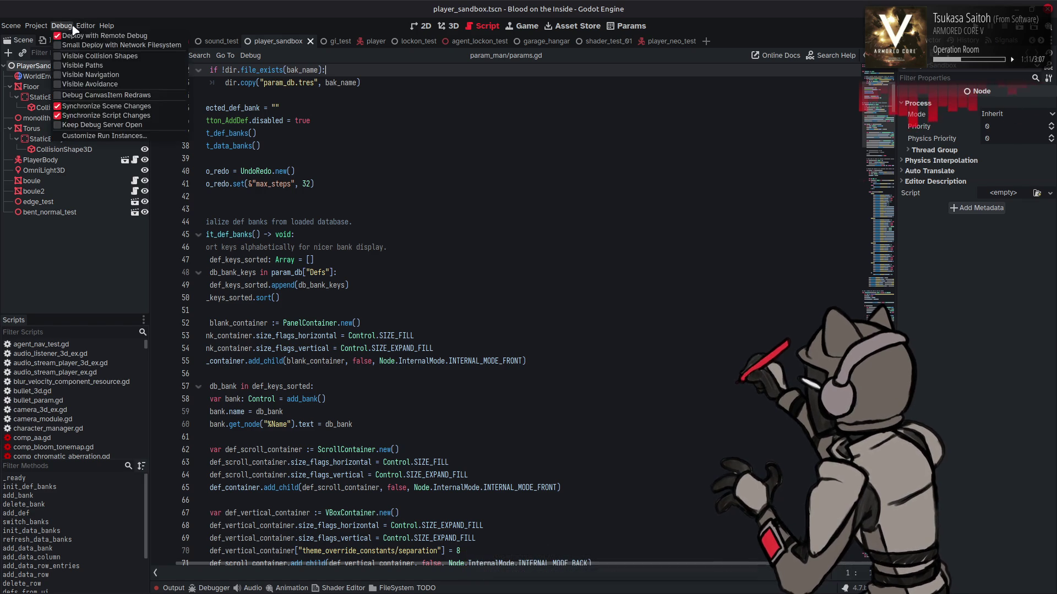
{"action": "left_click", "coordinate": [36, 25]}
{"action": "left_click", "coordinate": [55, 37]}
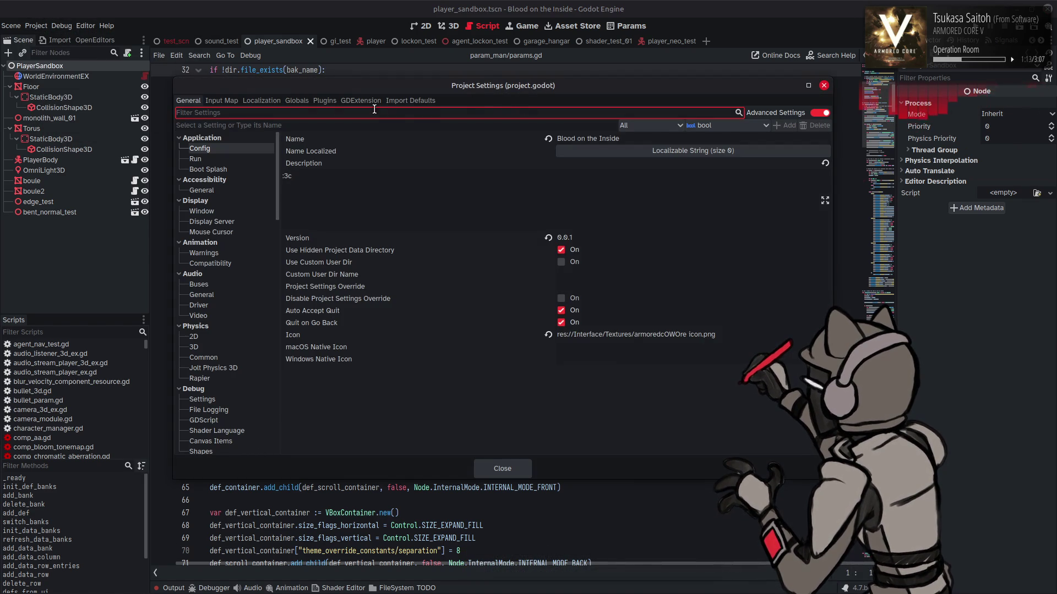
{"action": "left_click", "coordinate": [323, 101]}
{"action": "left_click", "coordinate": [353, 102]}
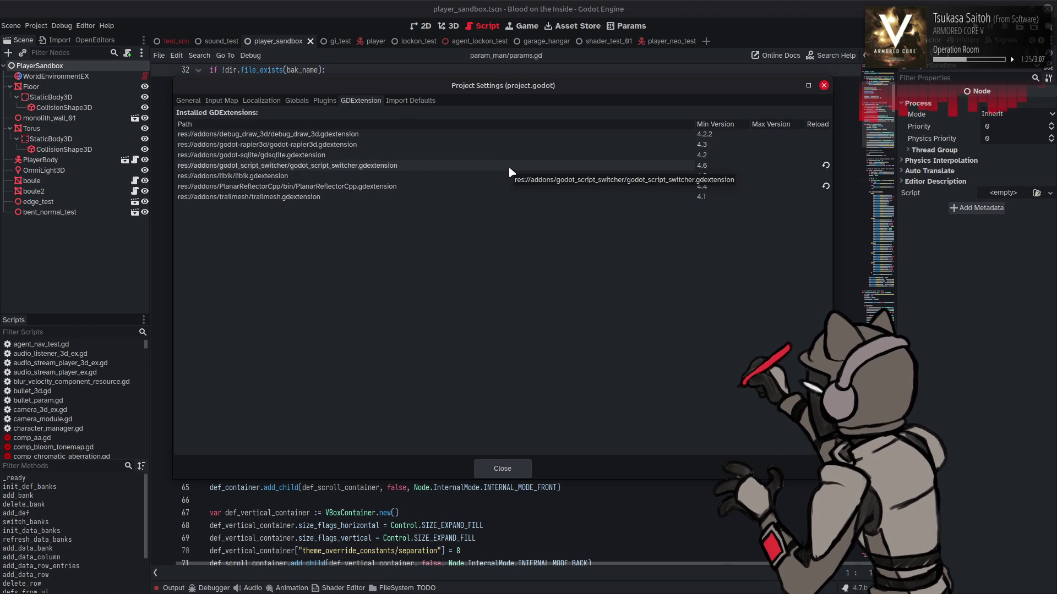
{"action": "left_click", "coordinate": [324, 100]}
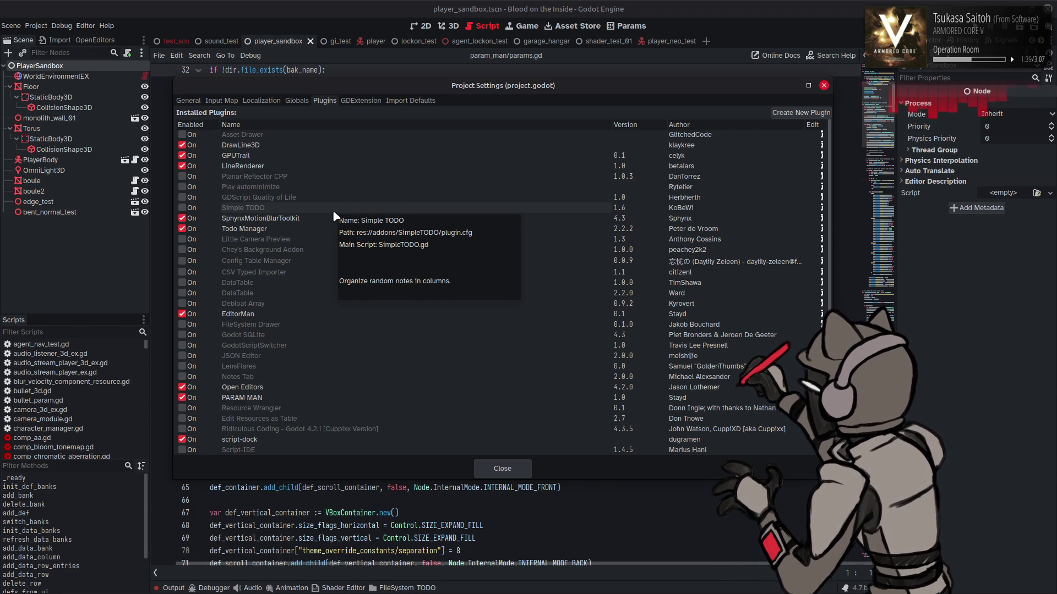
Toggle GodotScriptSwitcher's Enabled checkbox on and off several times, leaving it disabled.
{"action": "scroll", "coordinate": [334, 216], "scroll_direction": "down", "scroll_amount": 2}
{"action": "scroll", "coordinate": [334, 215], "scroll_direction": "down", "scroll_amount": 2}
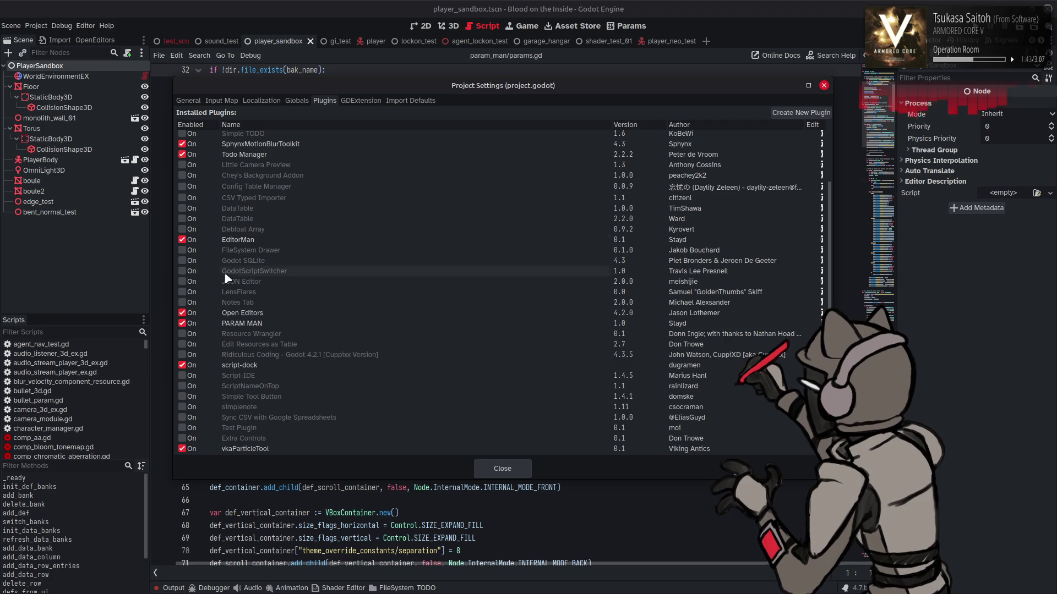
{"action": "left_click", "coordinate": [182, 271]}
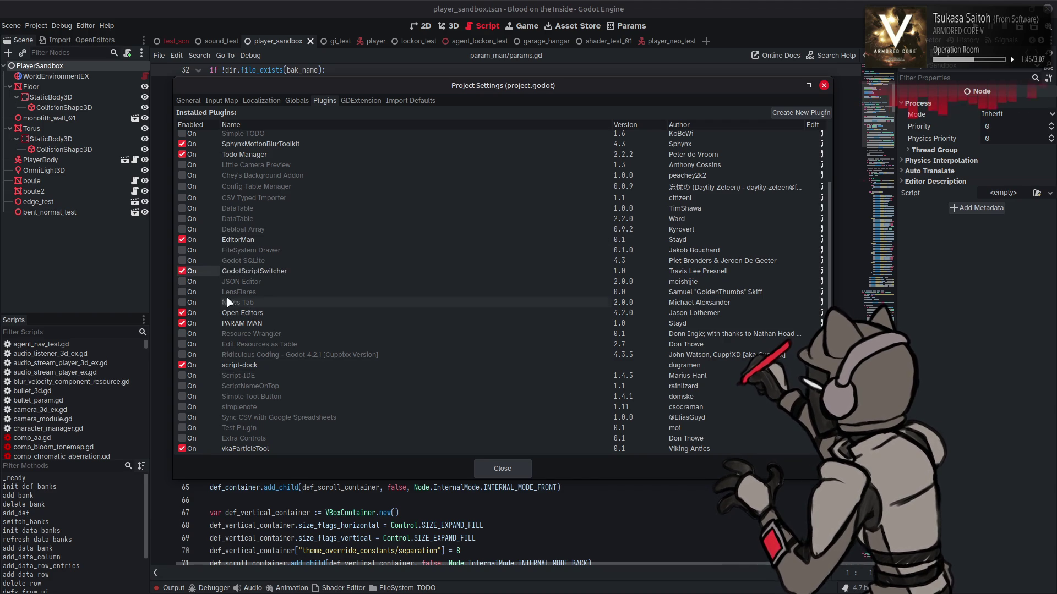
{"action": "left_click", "coordinate": [182, 270]}
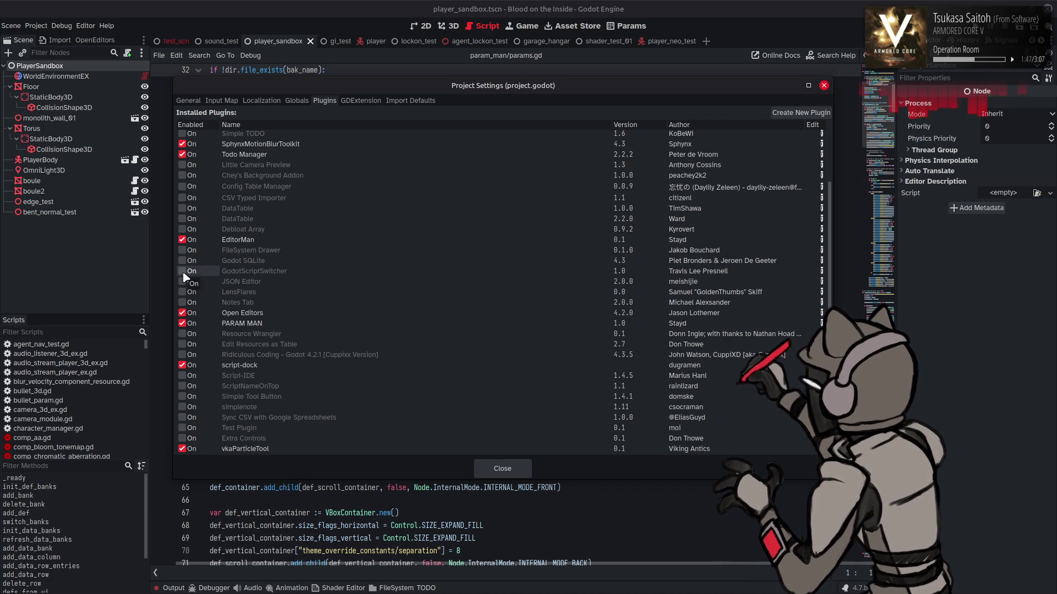
{"action": "left_click", "coordinate": [182, 271]}
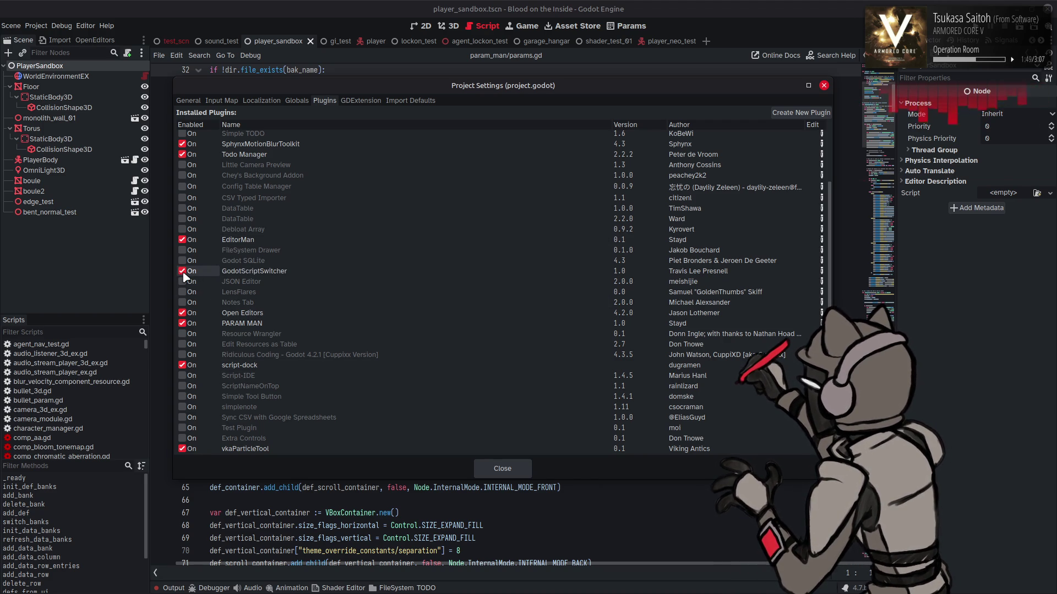
{"action": "left_click", "coordinate": [182, 271]}
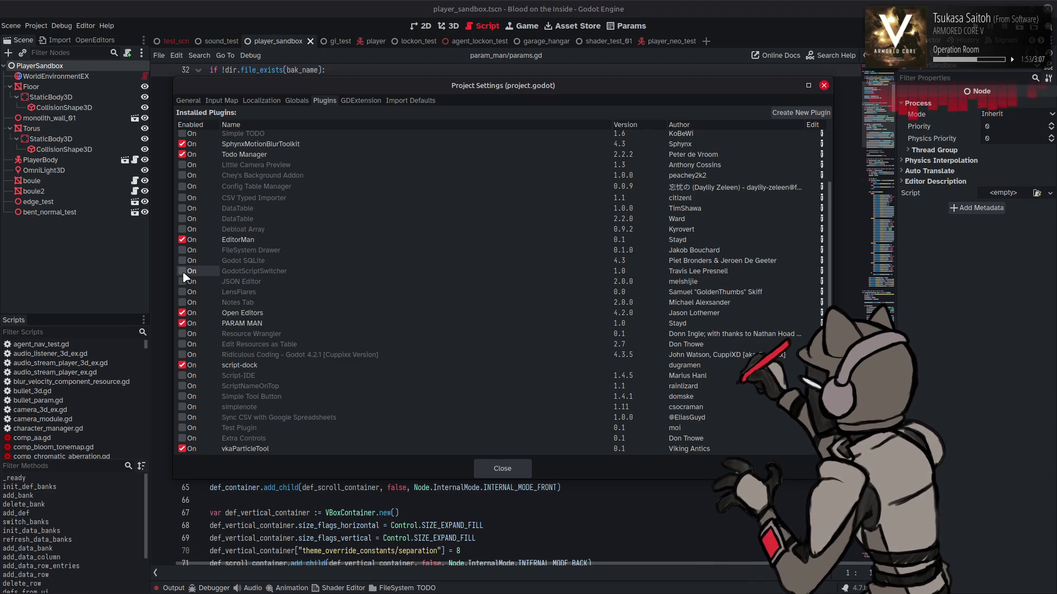
{"action": "left_click", "coordinate": [519, 59]}
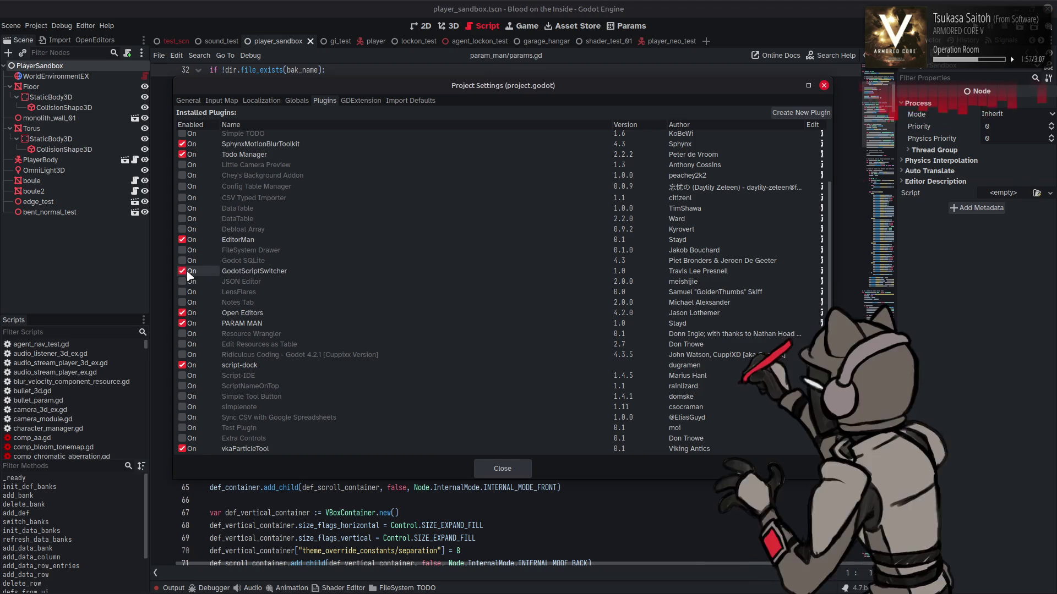
{"action": "left_click", "coordinate": [510, 57]}
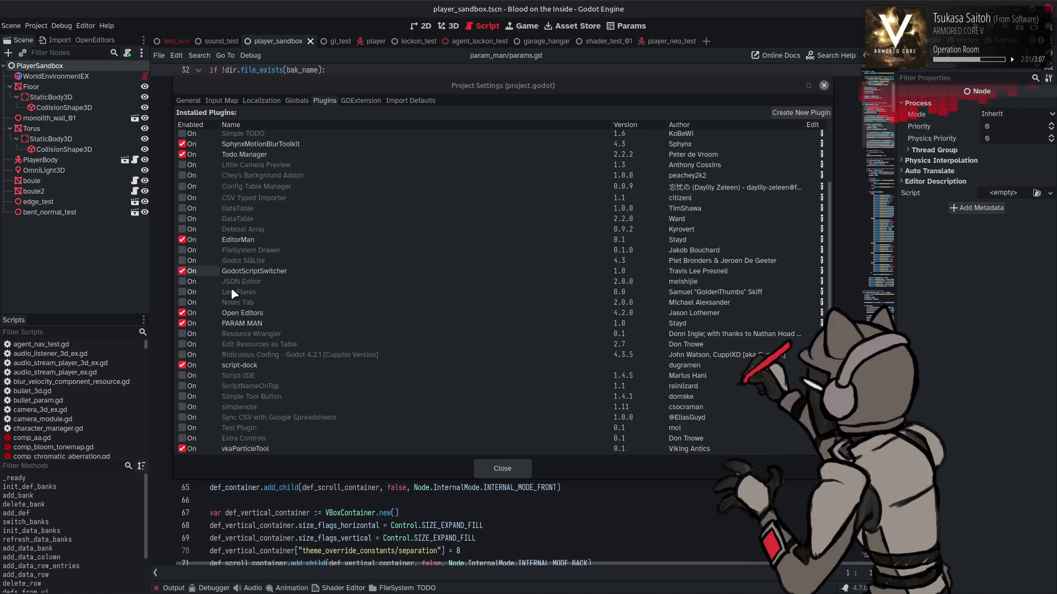
{"action": "left_click", "coordinate": [190, 272]}
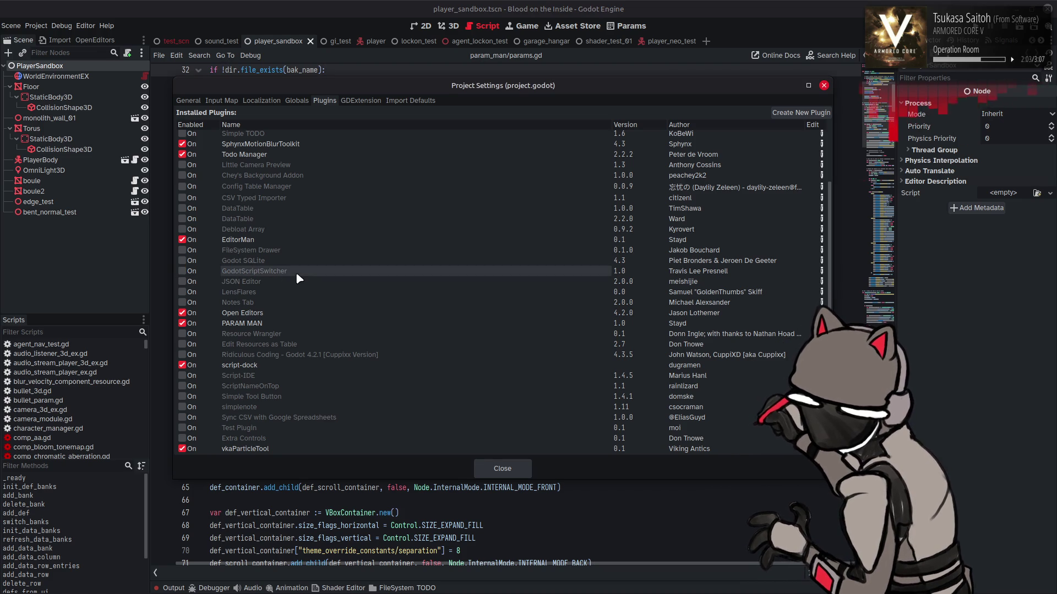
Review the GodotScriptSwitcher and Open Editors plugin details without changing them.
{"action": "left_click", "coordinate": [821, 271]}
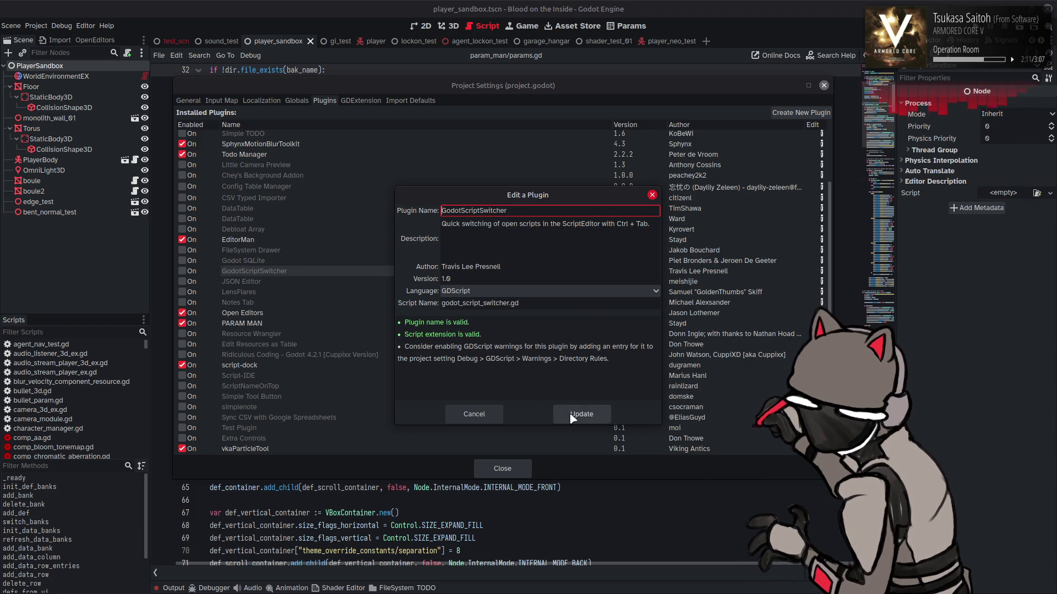
{"action": "left_click", "coordinate": [492, 417]}
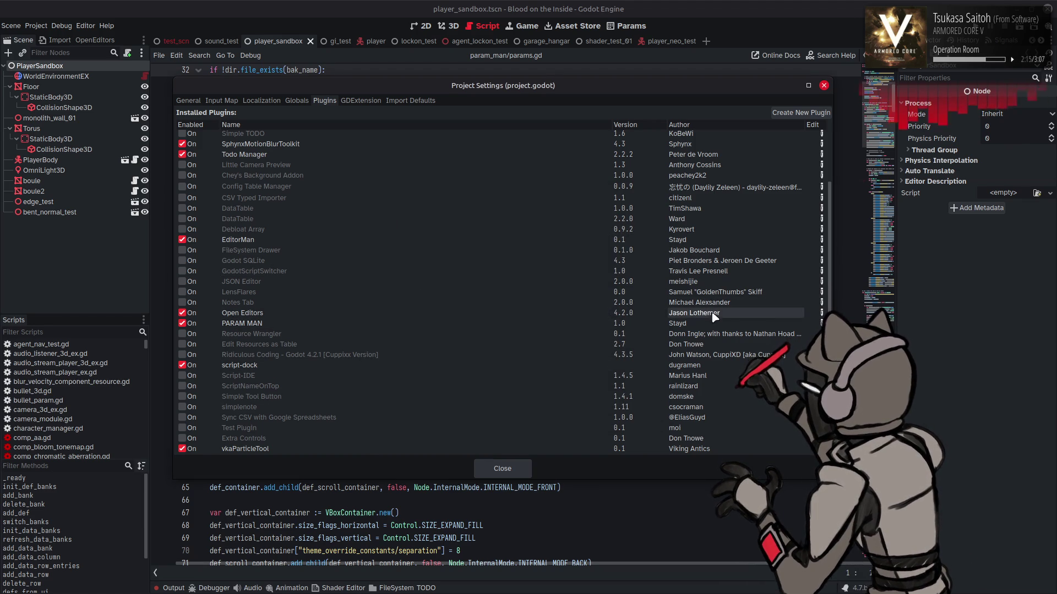
{"action": "left_click", "coordinate": [821, 313]}
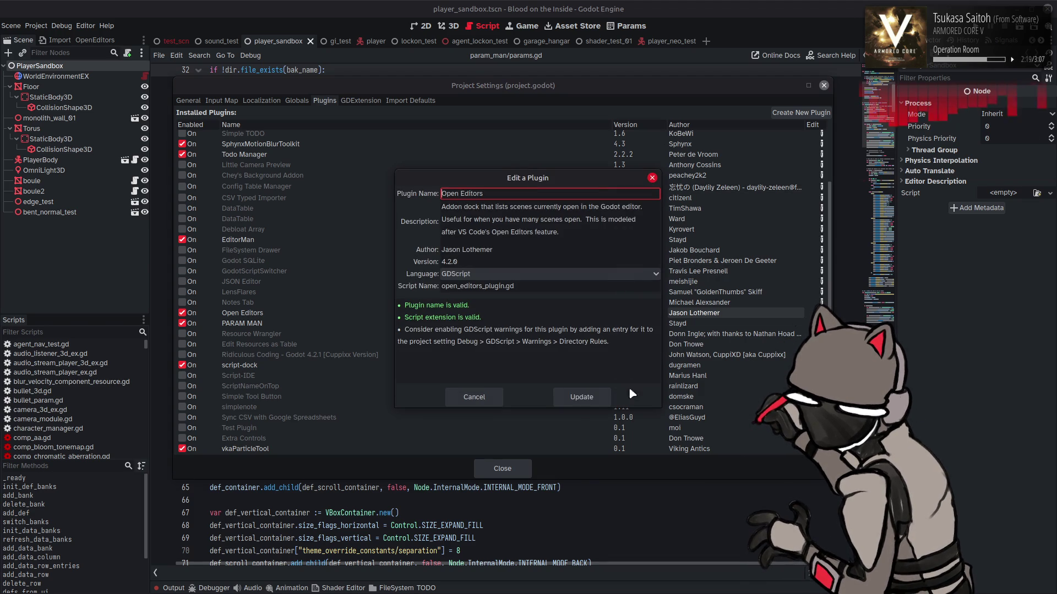
{"action": "left_click", "coordinate": [581, 401]}
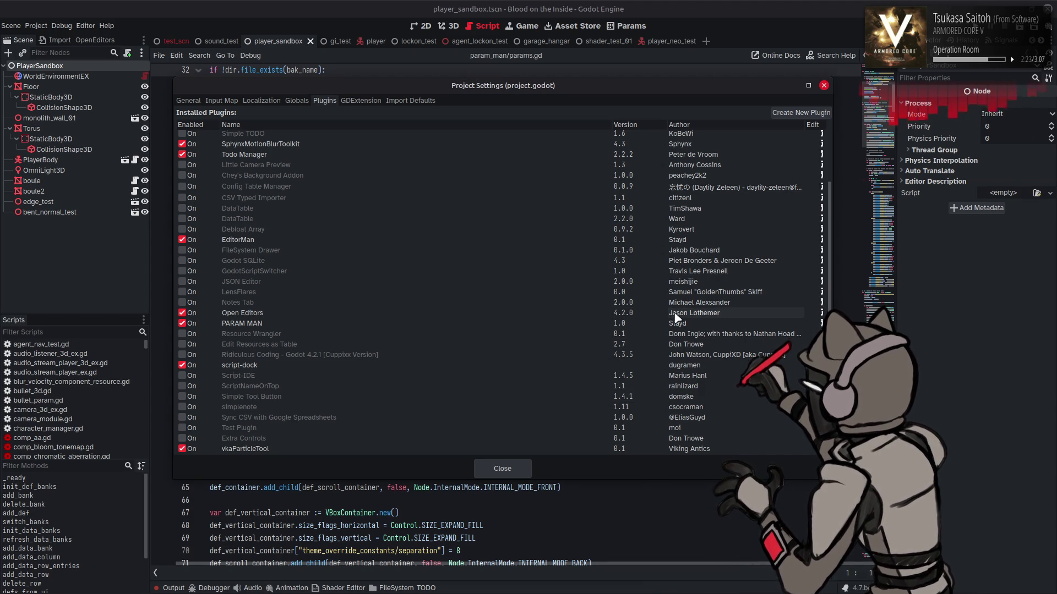
{"action": "left_click", "coordinate": [821, 313]}
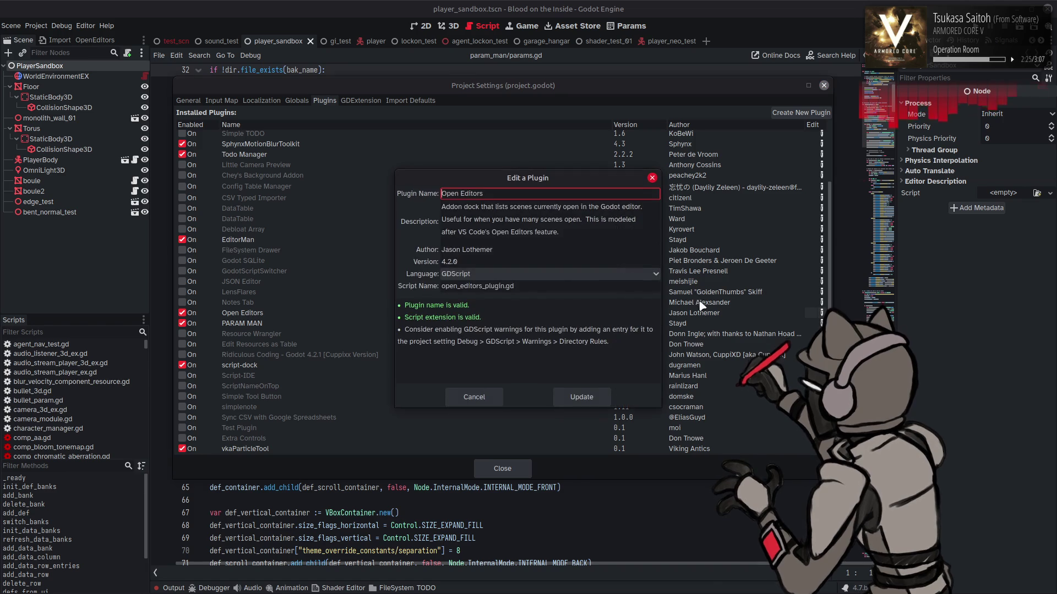
{"action": "left_click", "coordinate": [473, 397]}
Review the ScriptNameOnTop plugin details, then close Project Settings.
{"action": "mouse_move", "coordinate": [308, 337]}
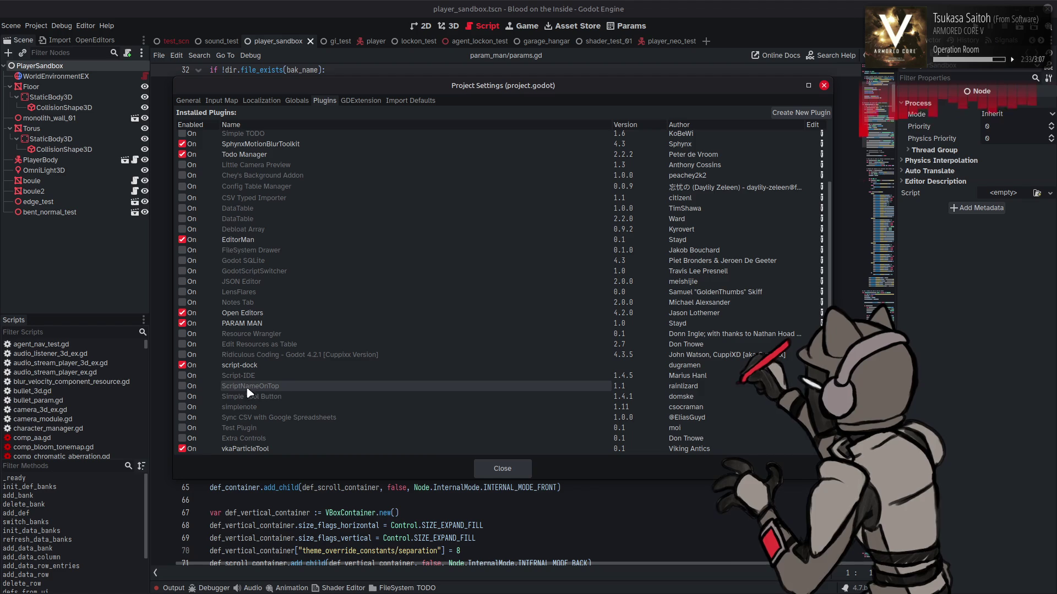
{"action": "left_click", "coordinate": [821, 386]}
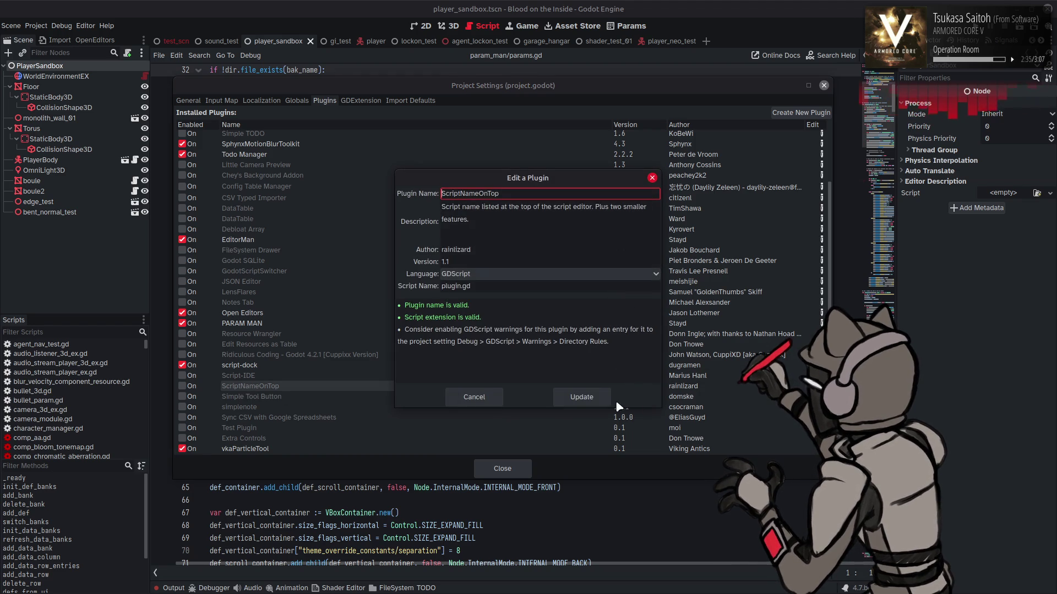
{"action": "left_click", "coordinate": [586, 400]}
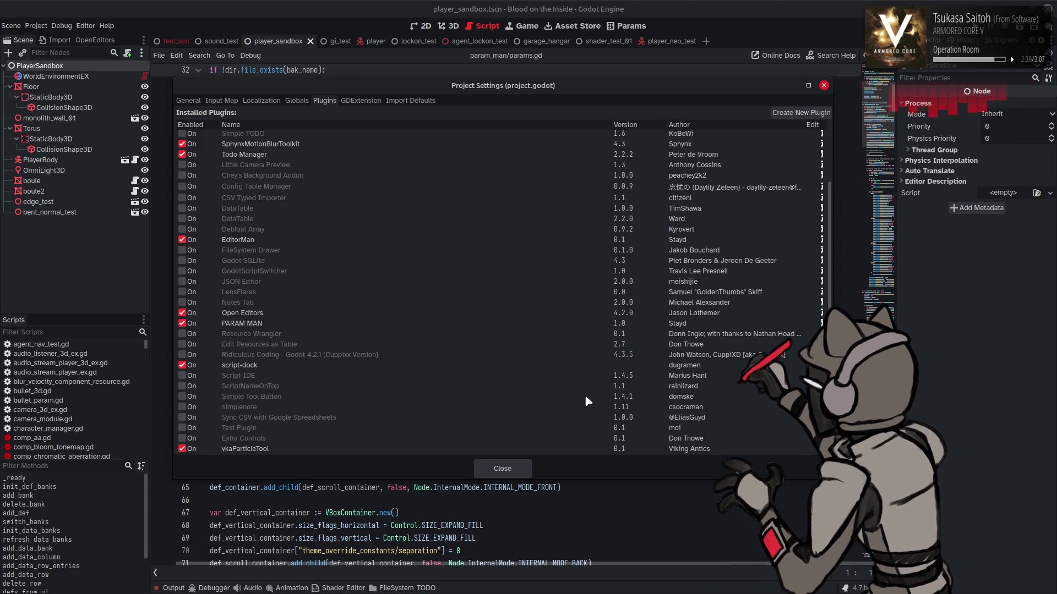
{"action": "double_click", "coordinate": [624, 389]}
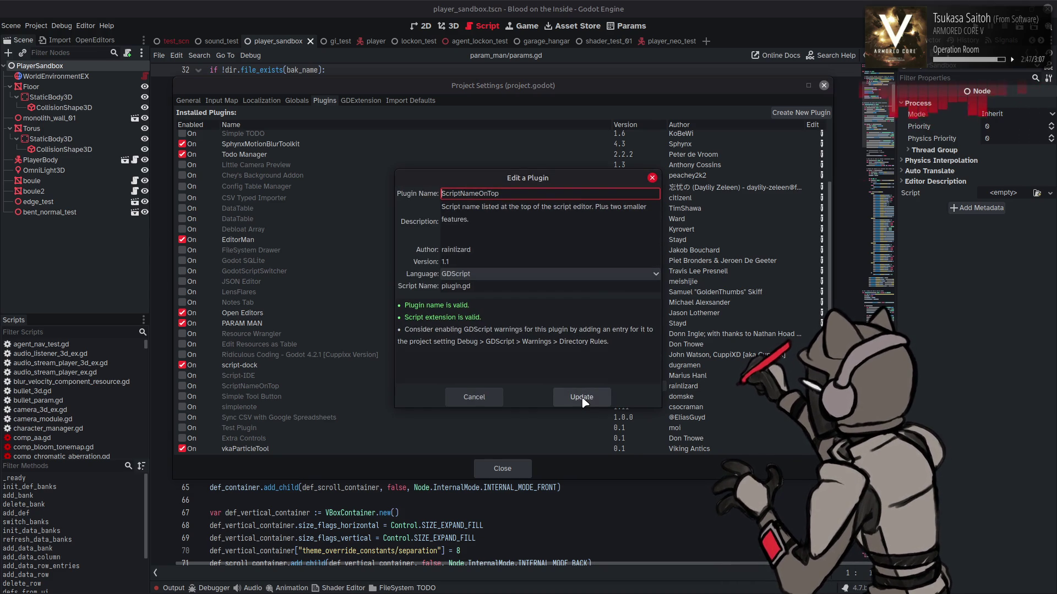
{"action": "left_click", "coordinate": [581, 397]}
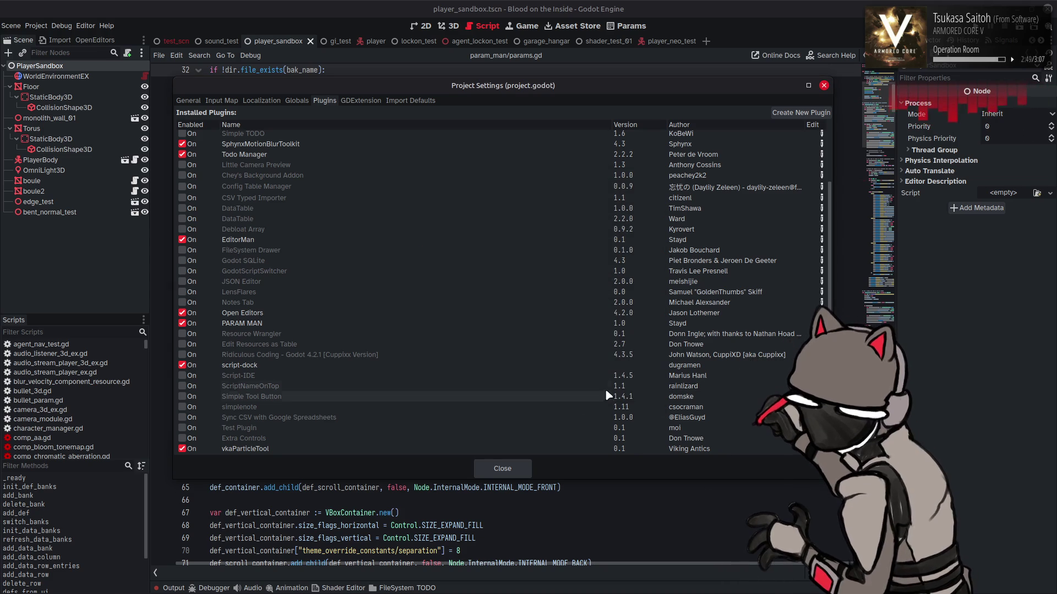
{"action": "left_click", "coordinate": [503, 468]}
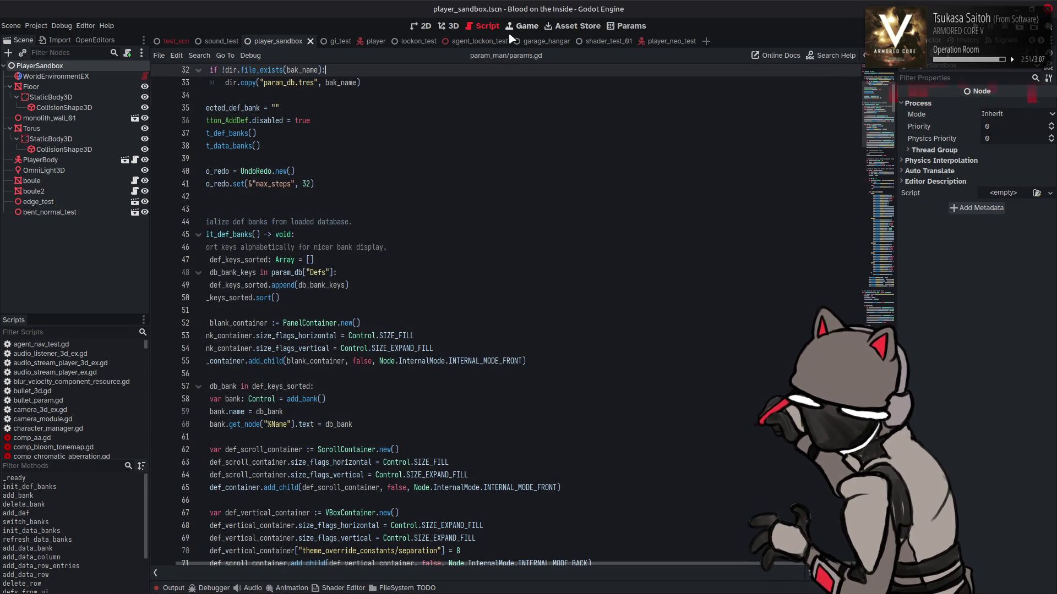
Switch to the Asset Store and enter 'Script Name On Top' in its search field.
{"action": "left_click", "coordinate": [567, 26]}
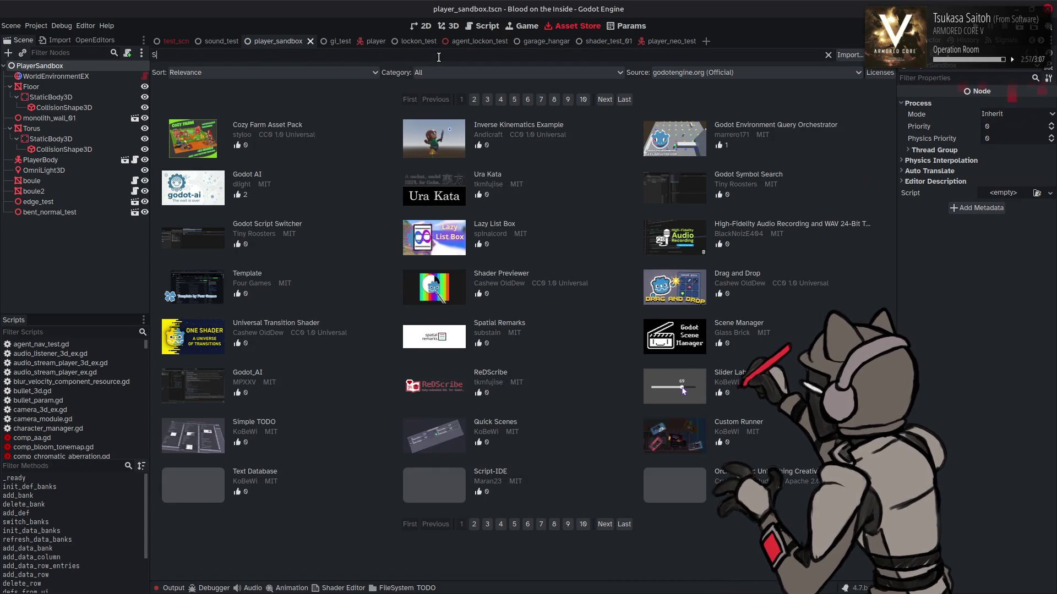
{"action": "type", "text": "ScriptName"}
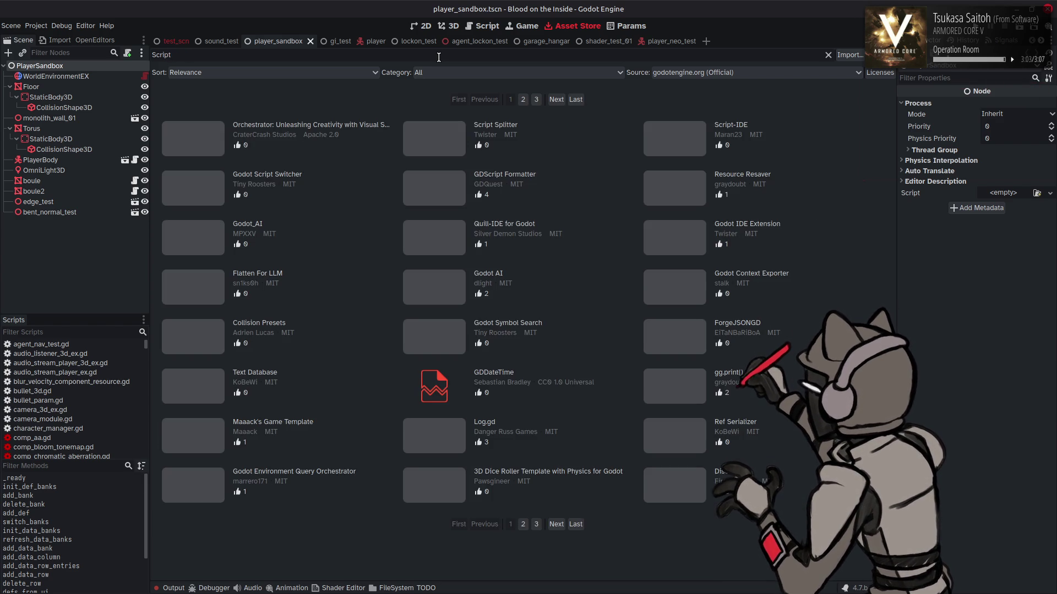
{"action": "type", "text": "Name"}
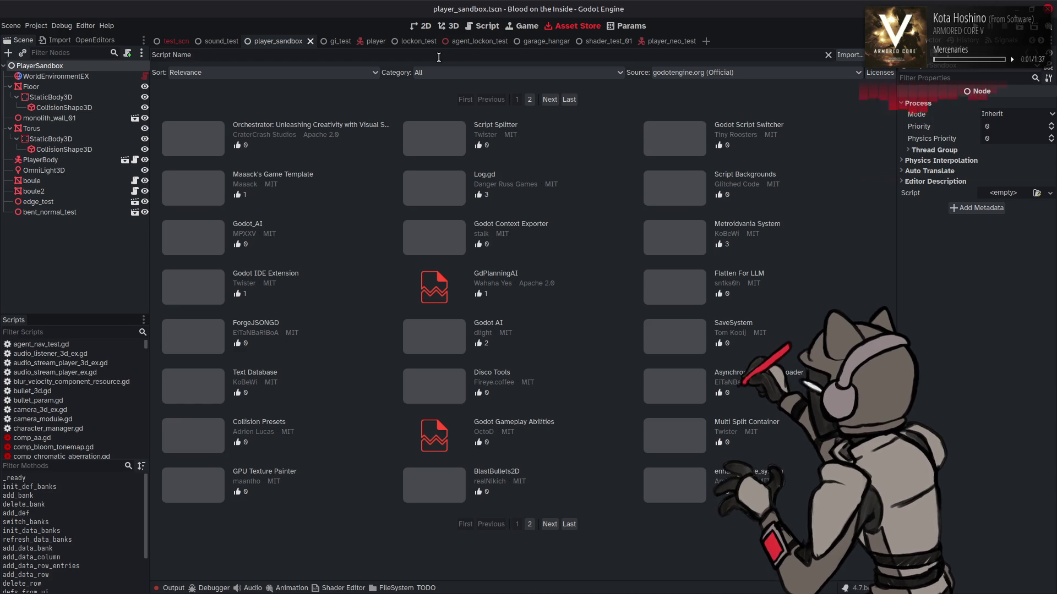
{"action": "type", "text": " On Top"}
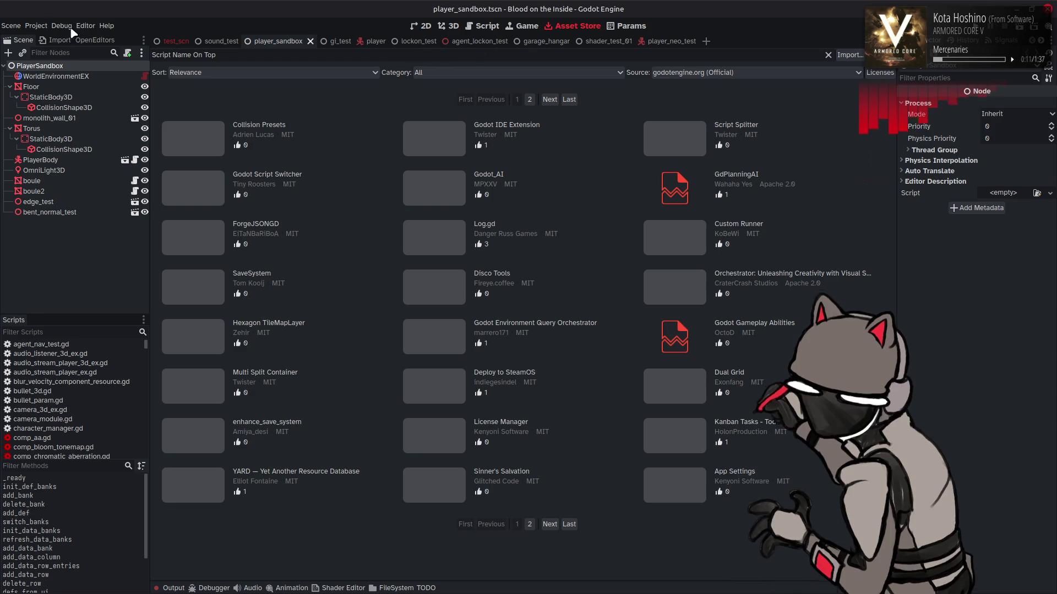
{"action": "left_click", "coordinate": [36, 26]}
{"action": "left_click", "coordinate": [55, 37]}
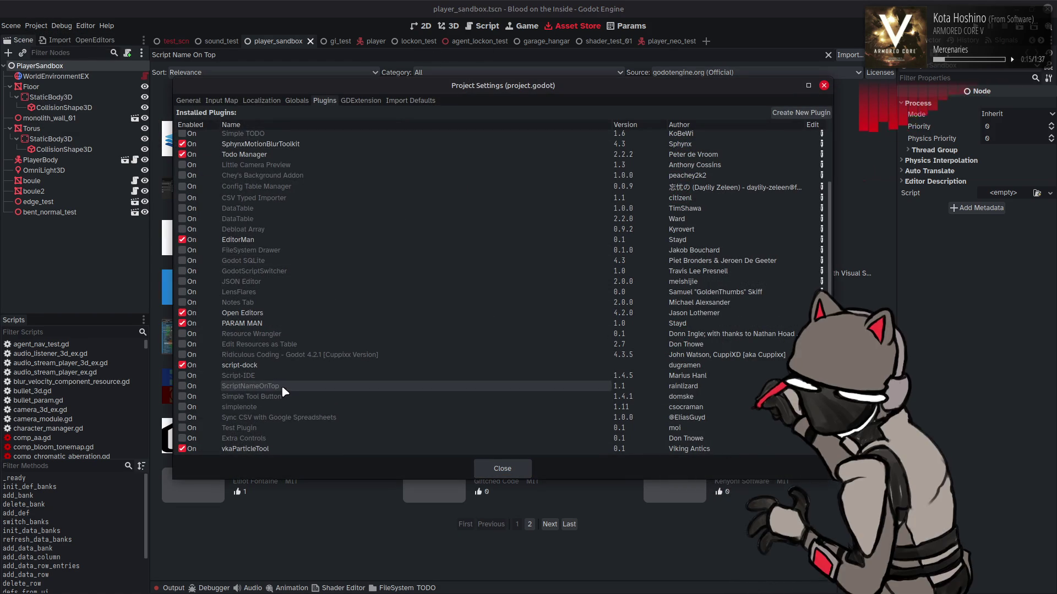
{"action": "left_click", "coordinate": [821, 386]}
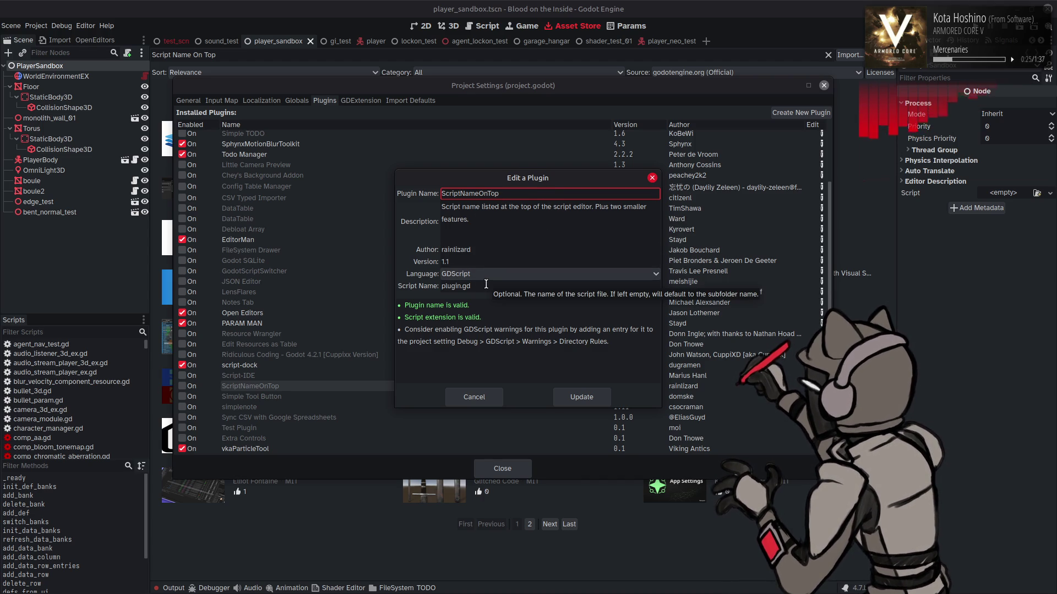
{"action": "left_click", "coordinate": [467, 401]}
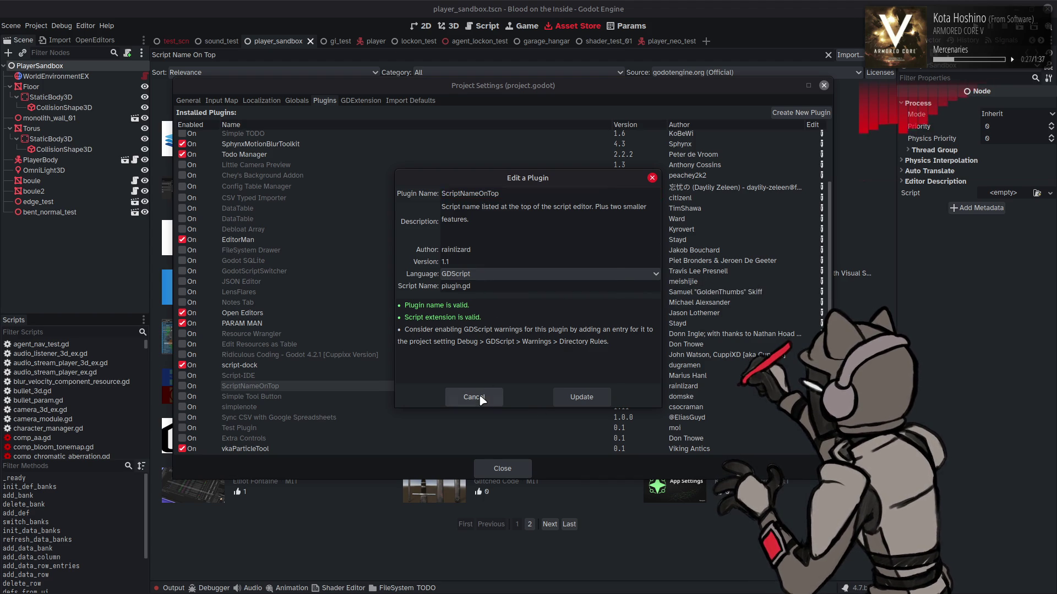
{"action": "left_click", "coordinate": [502, 469]}
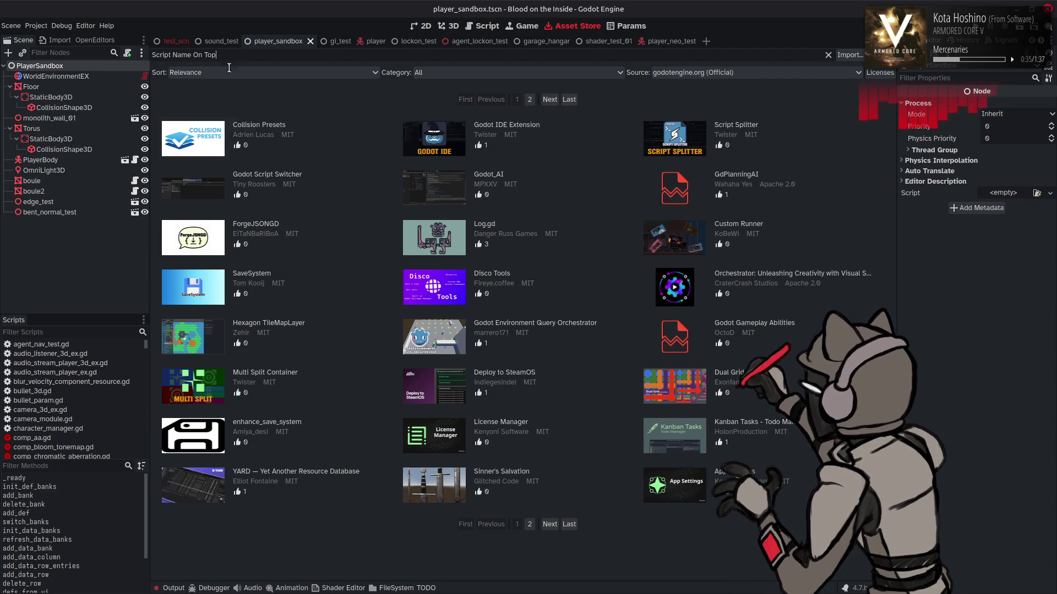
Glance at the Output log and the YARD details, then delete the Script Name On Top search text.
{"action": "left_click", "coordinate": [166, 589]}
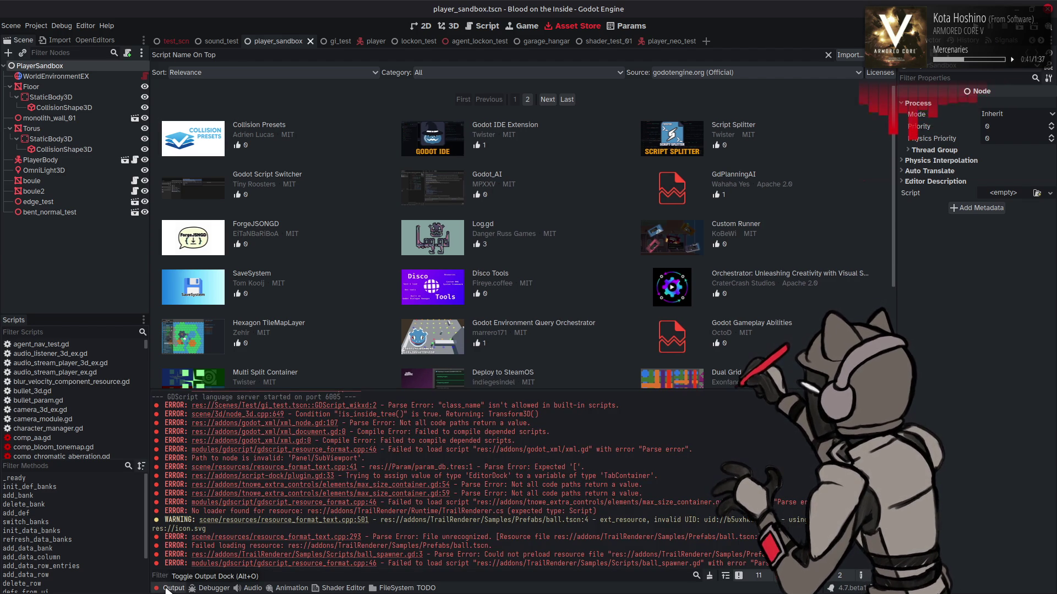
{"action": "left_click", "coordinate": [166, 588]}
{"action": "left_click", "coordinate": [317, 473]}
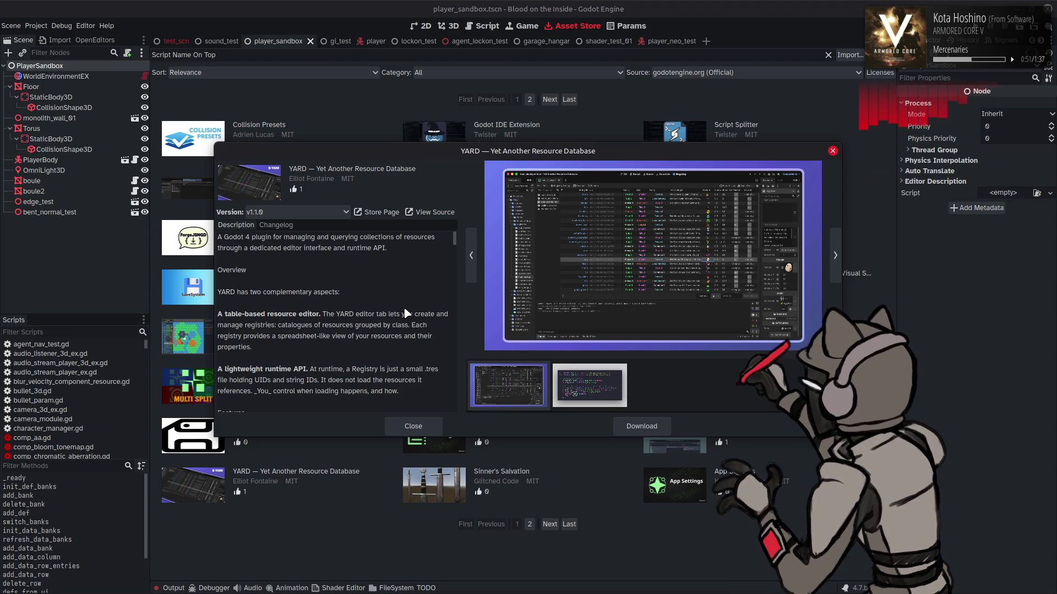
{"action": "left_click", "coordinate": [413, 426]}
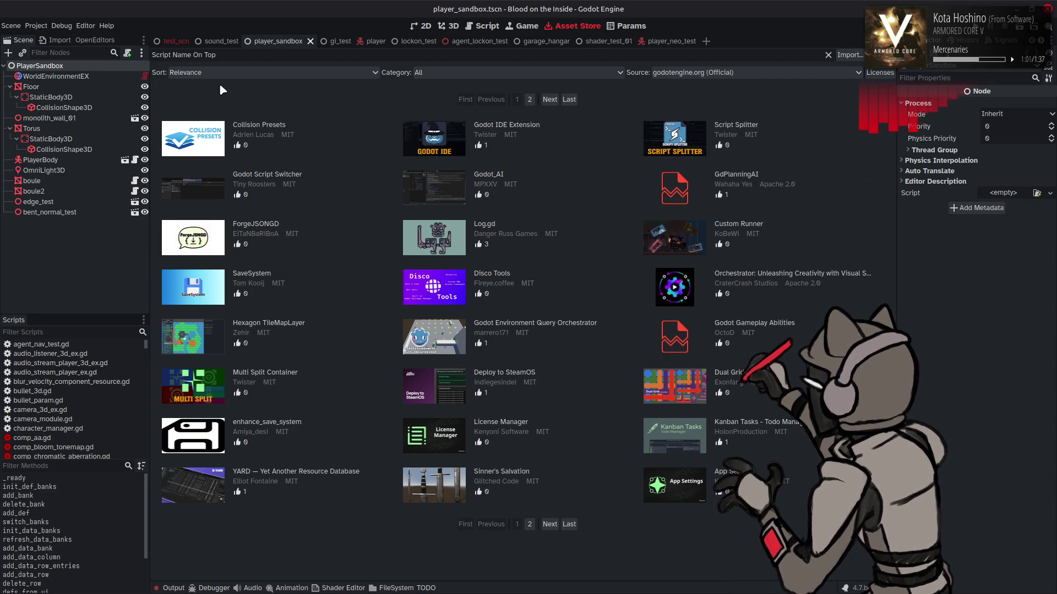
{"action": "left_click_drag", "start_coordinate": [241, 56], "coordinate": [155, 56]}
{"action": "key", "text": "BackSpace"}
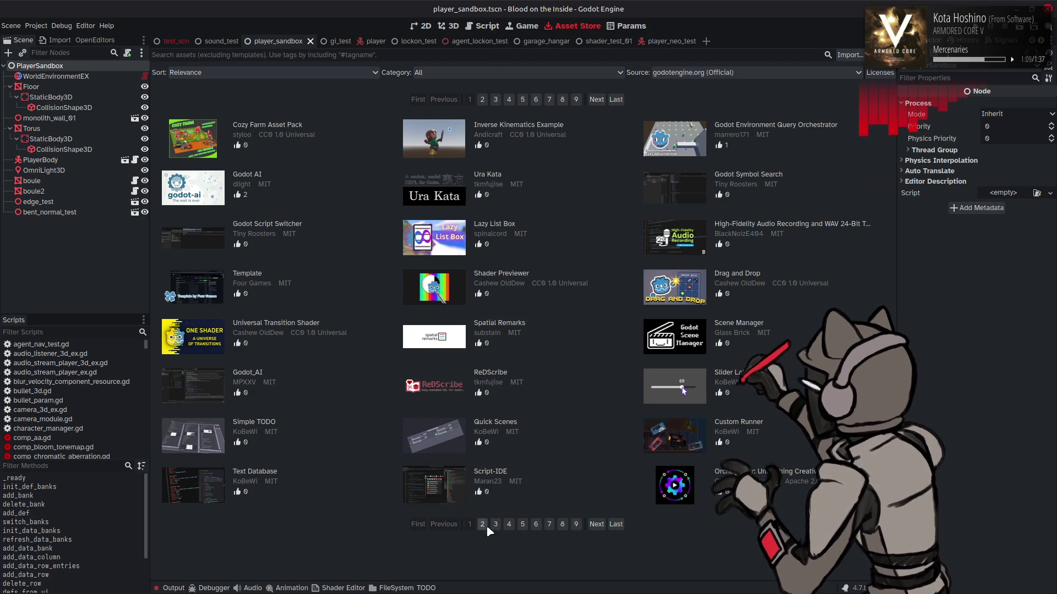
On results page 2, preview the Tween Suite, gdfxr and Version Bumper asset details.
{"action": "left_click", "coordinate": [454, 450]}
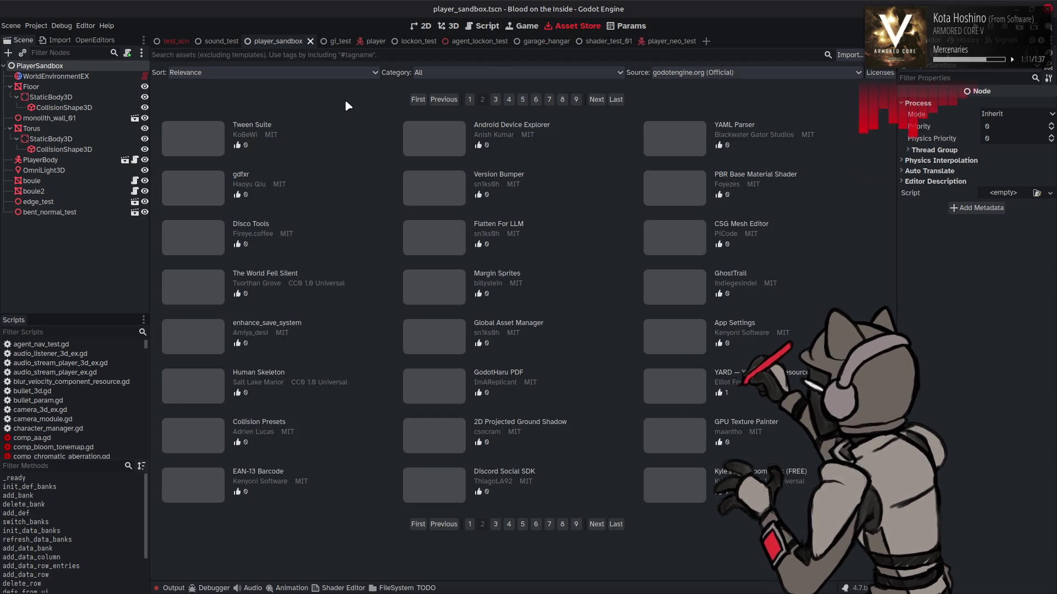
{"action": "left_click", "coordinate": [337, 129]}
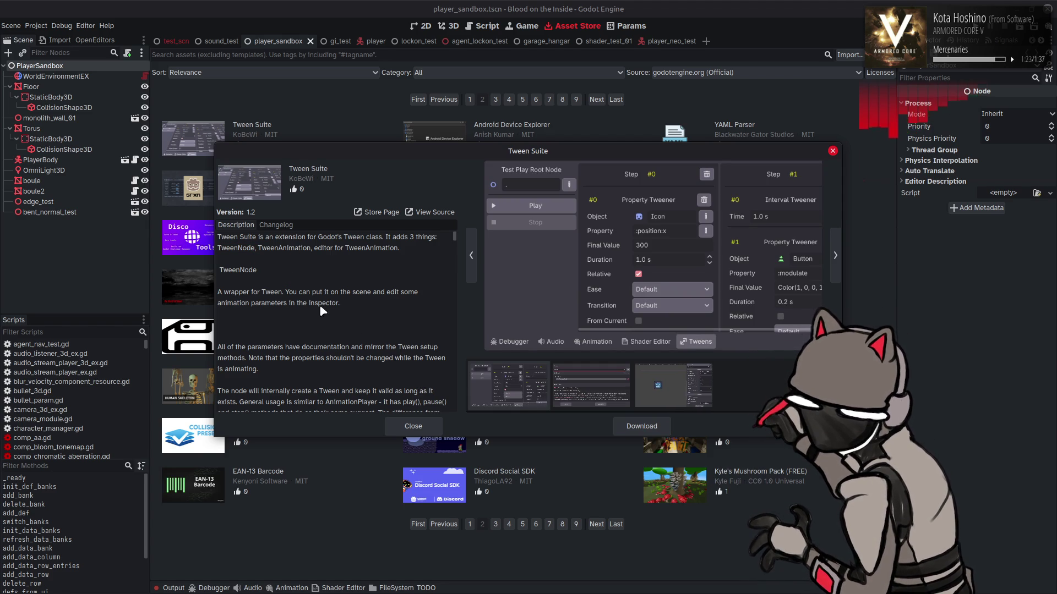
{"action": "left_click_drag", "start_coordinate": [338, 303], "coordinate": [218, 270]}
{"action": "left_click", "coordinate": [413, 427]}
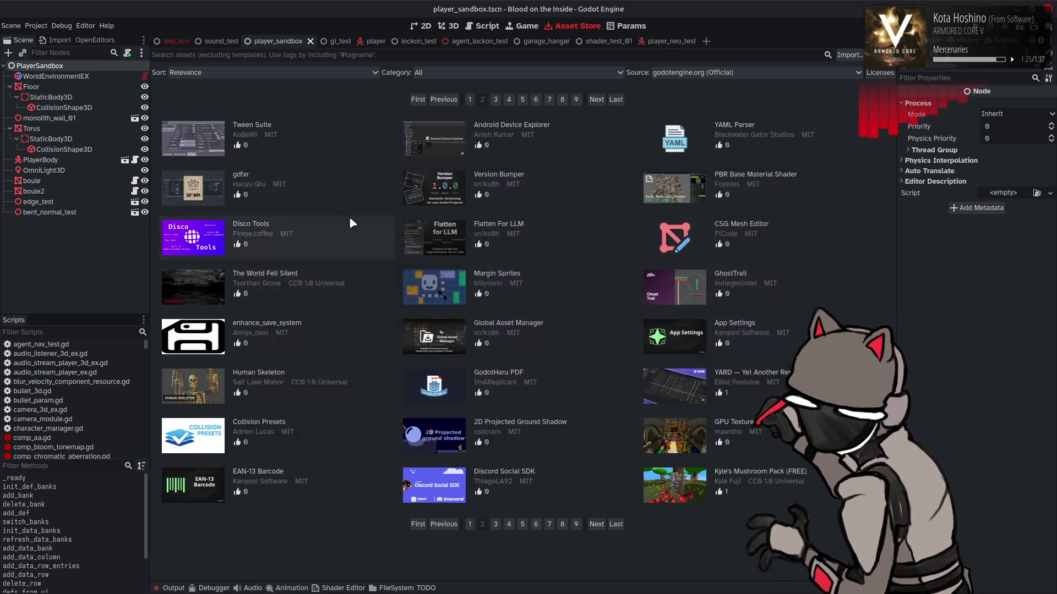
{"action": "left_click", "coordinate": [244, 175]}
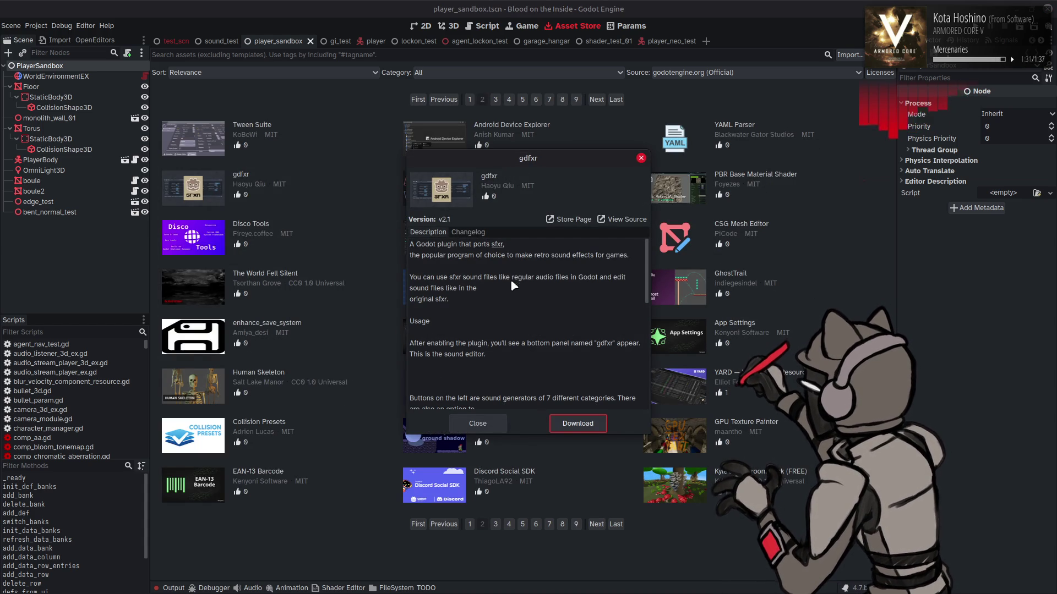
{"action": "left_click", "coordinate": [478, 424]}
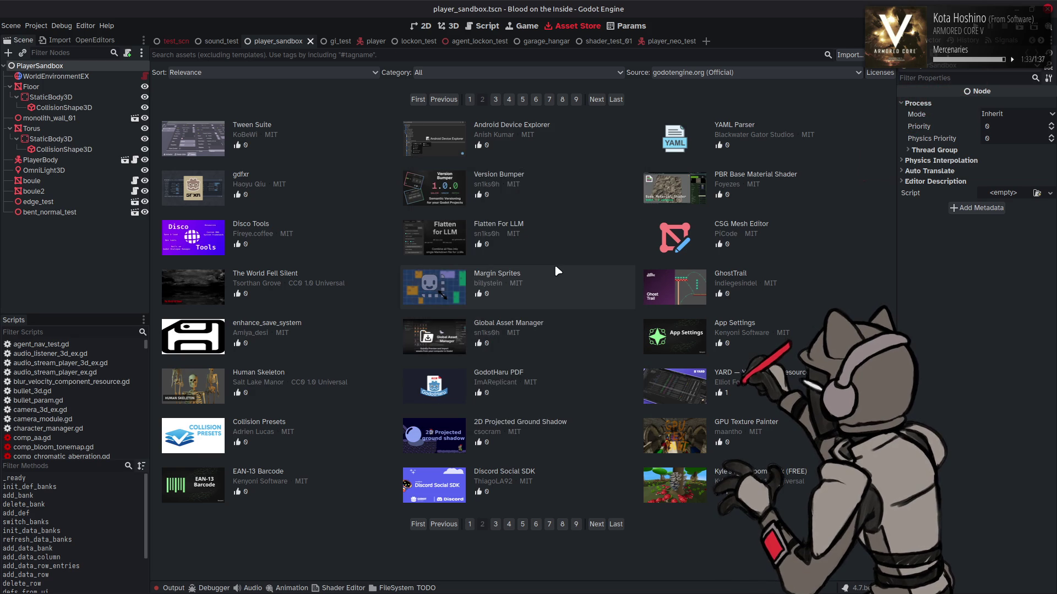
{"action": "left_click", "coordinate": [612, 185]}
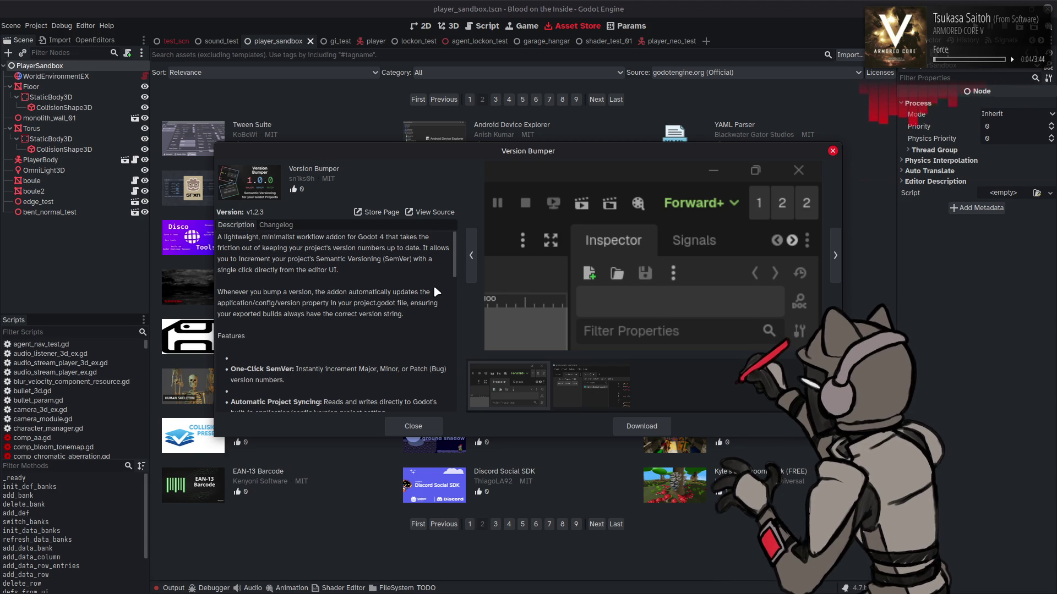
{"action": "left_click", "coordinate": [413, 426]}
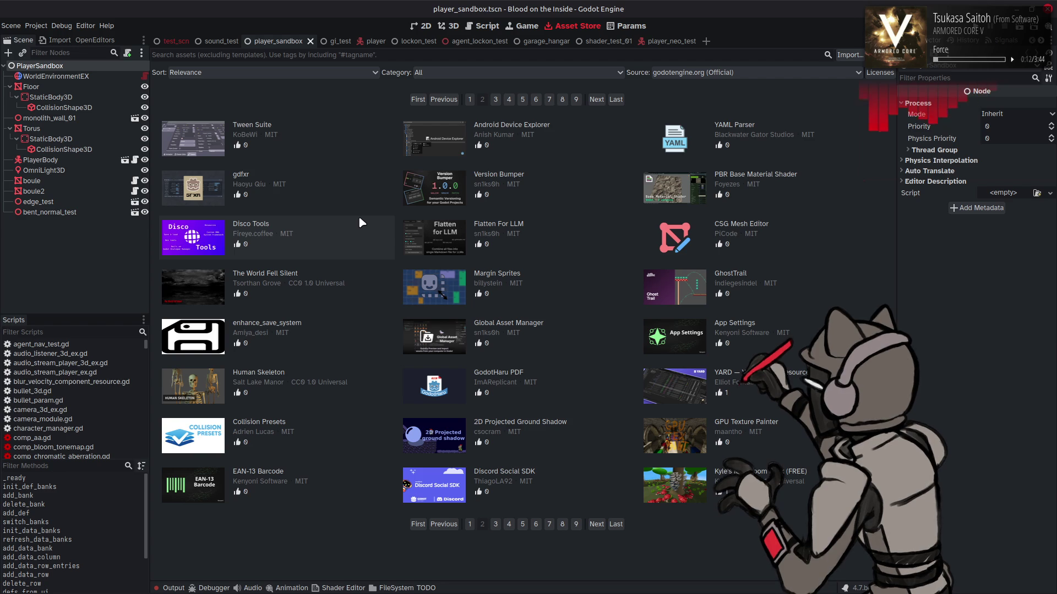
{"action": "left_click", "coordinate": [795, 332]}
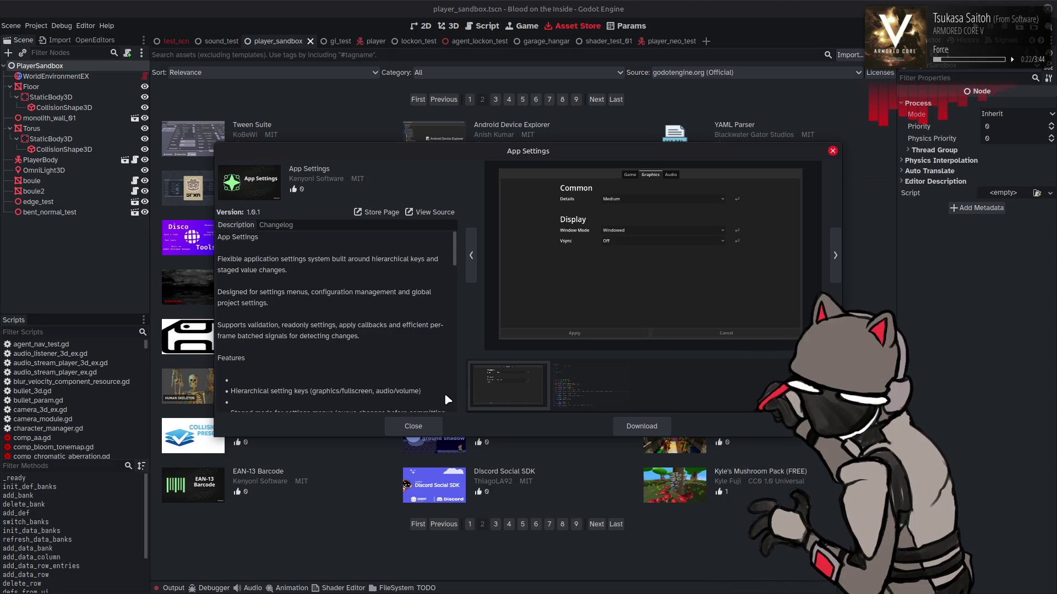
{"action": "left_click", "coordinate": [426, 424]}
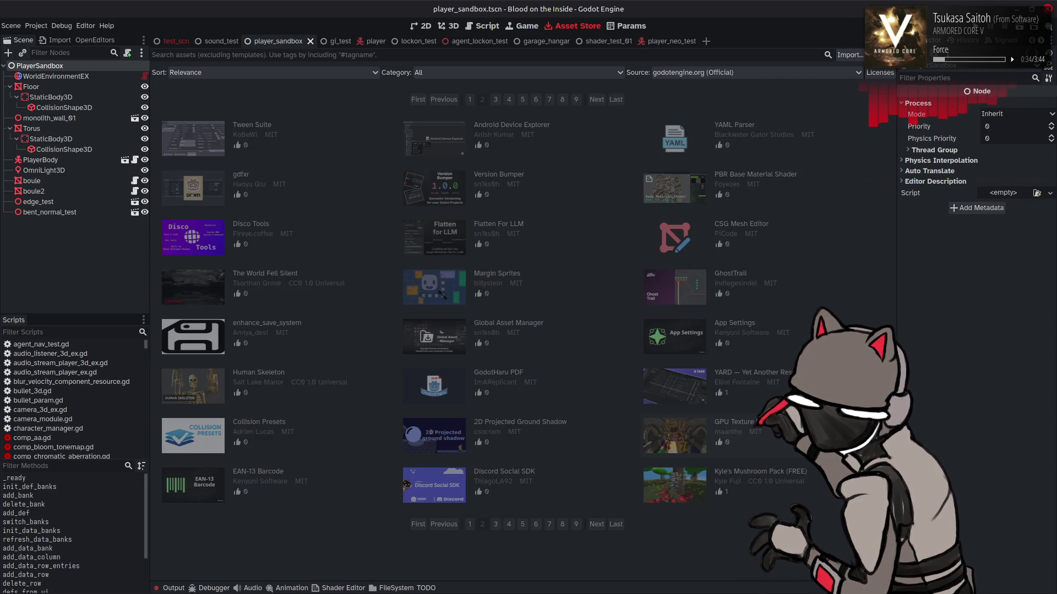
{"action": "left_click", "coordinate": [803, 435]}
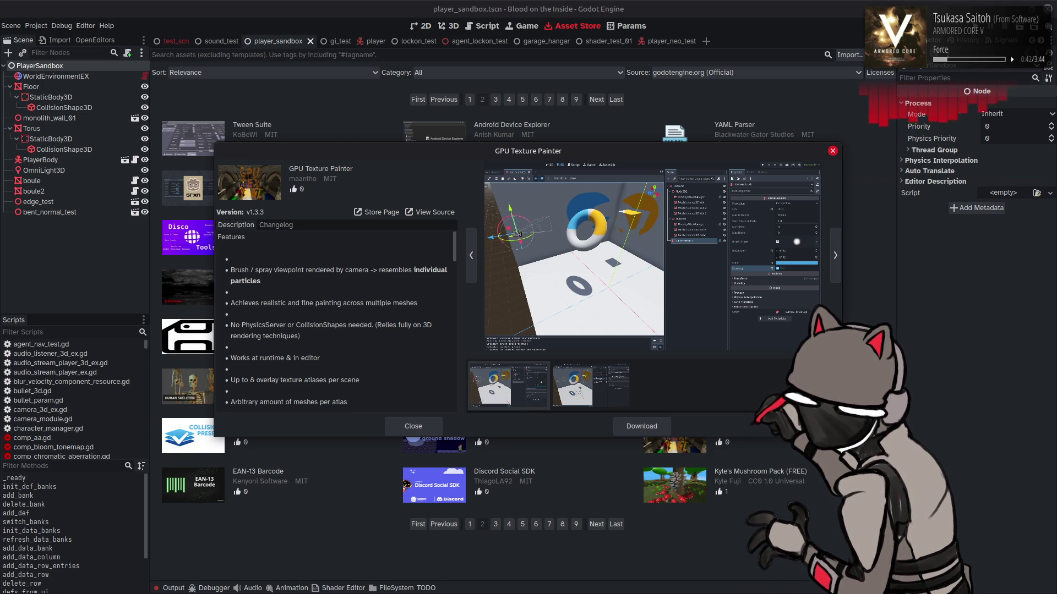
{"action": "left_click", "coordinate": [432, 432]}
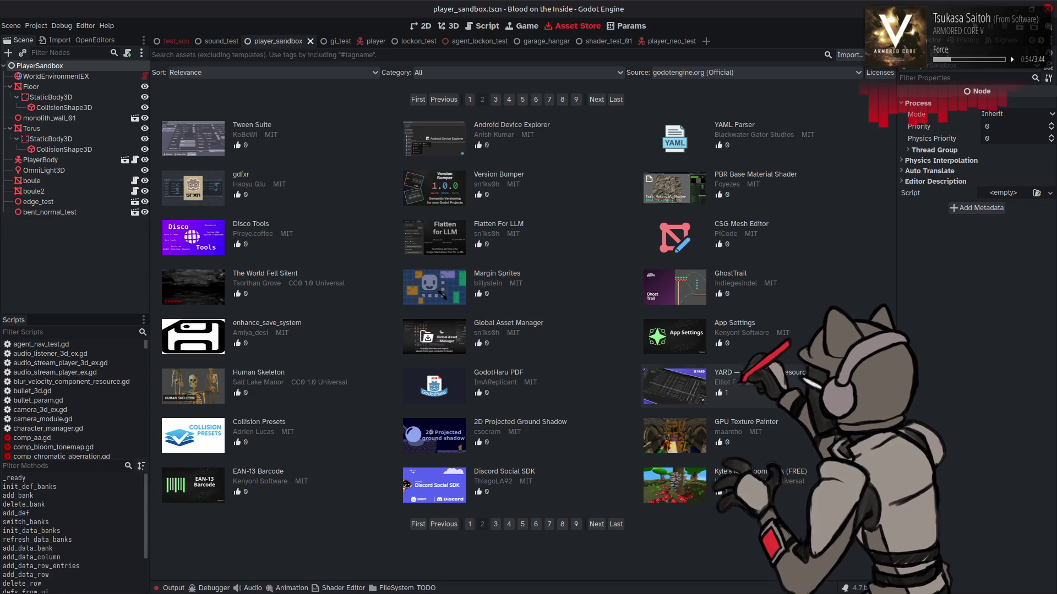
{"action": "left_click", "coordinate": [770, 385]}
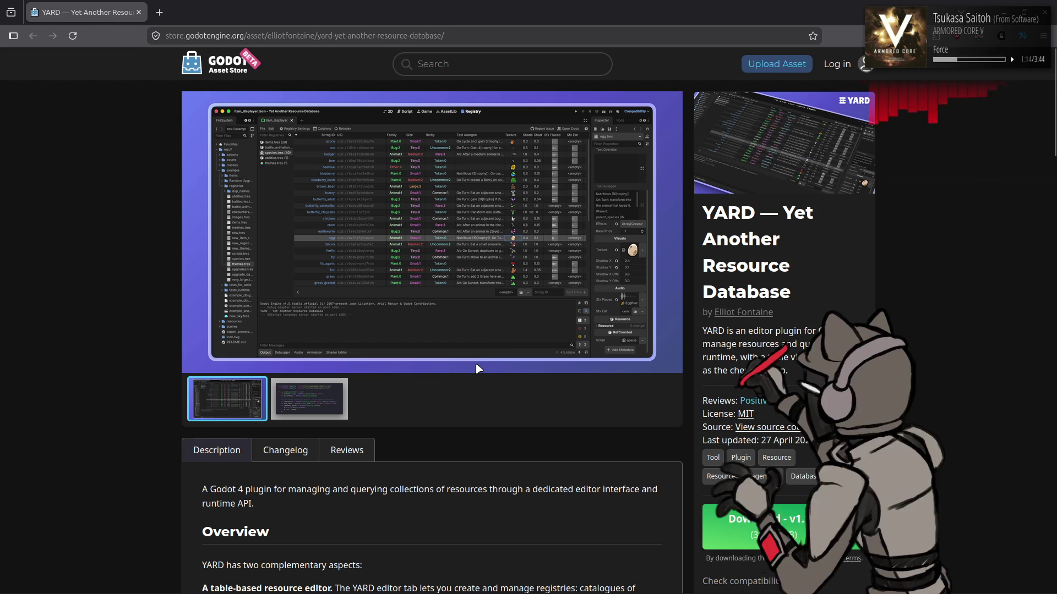
Compare YARD's code-sample and editor screenshots, then begin scrolling its store page.
{"action": "left_click", "coordinate": [307, 395]}
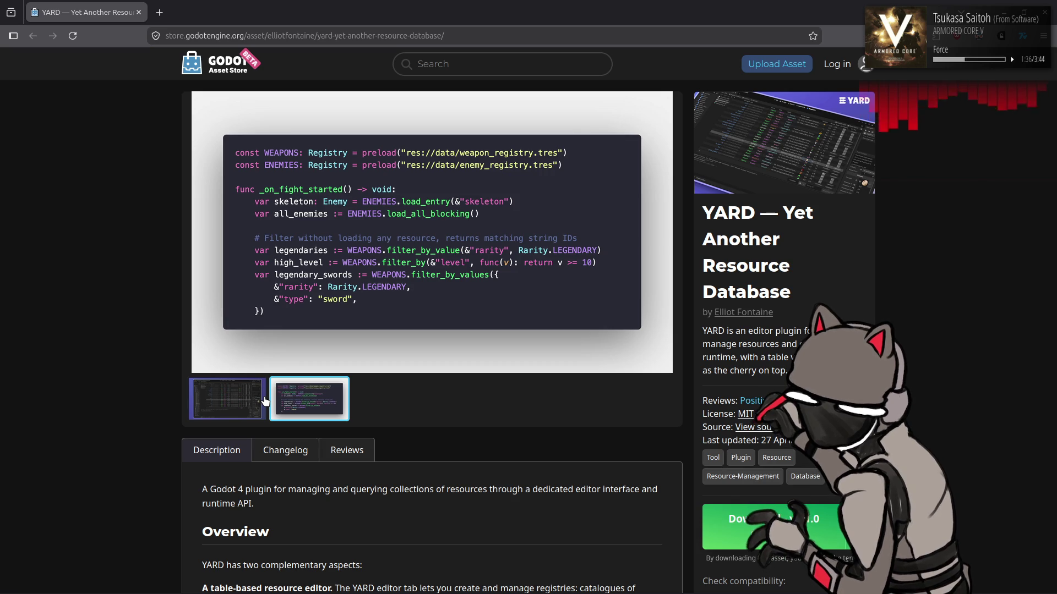
{"action": "left_click", "coordinate": [264, 397]}
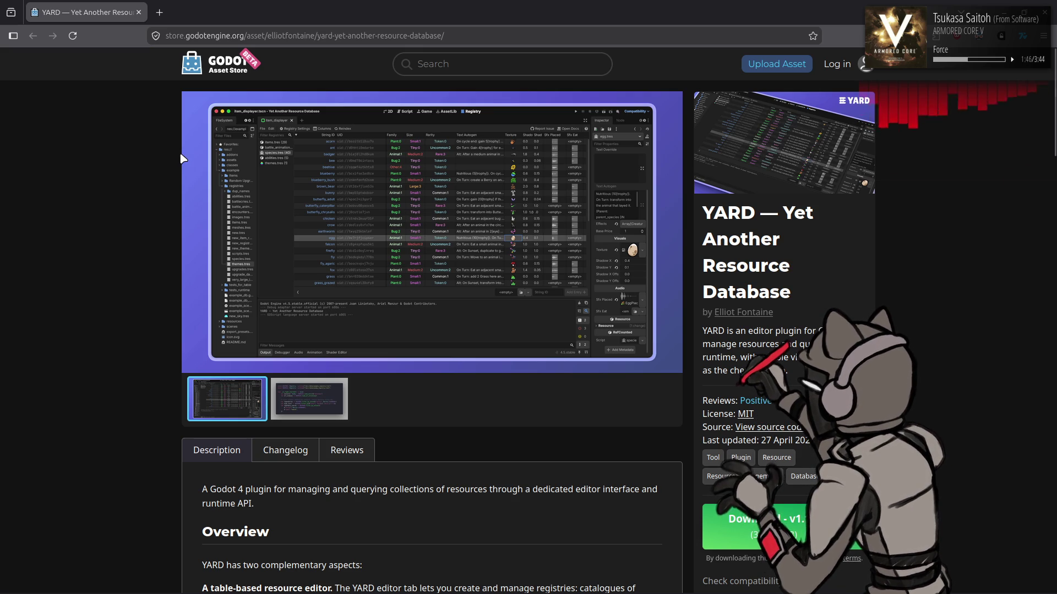
{"action": "scroll", "coordinate": [182, 160], "scroll_direction": "down", "scroll_amount": 4}
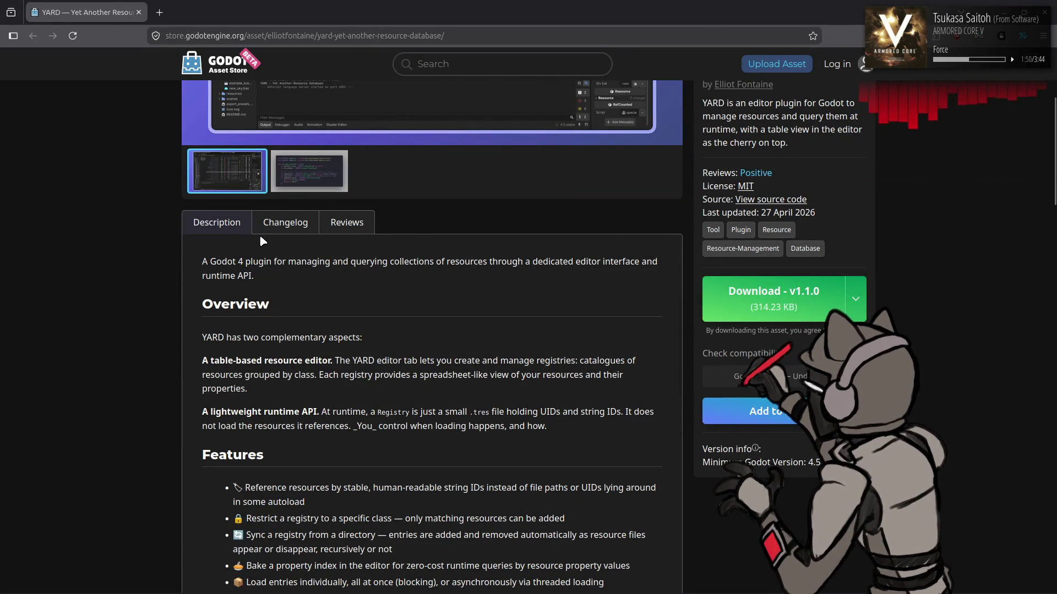
{"action": "scroll", "coordinate": [250, 243], "scroll_direction": "down", "scroll_amount": 4}
{"action": "scroll", "coordinate": [251, 246], "scroll_direction": "down", "scroll_amount": 1}
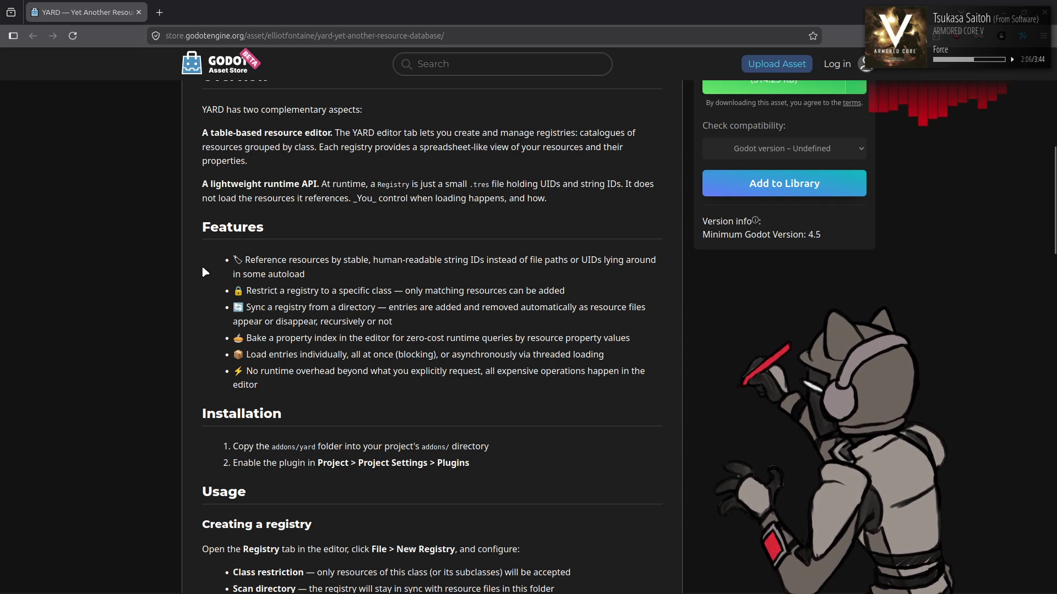
Scroll down to the Contributing and MIT License sections, then close the browser.
{"action": "scroll", "coordinate": [205, 272], "scroll_direction": "down", "scroll_amount": 3}
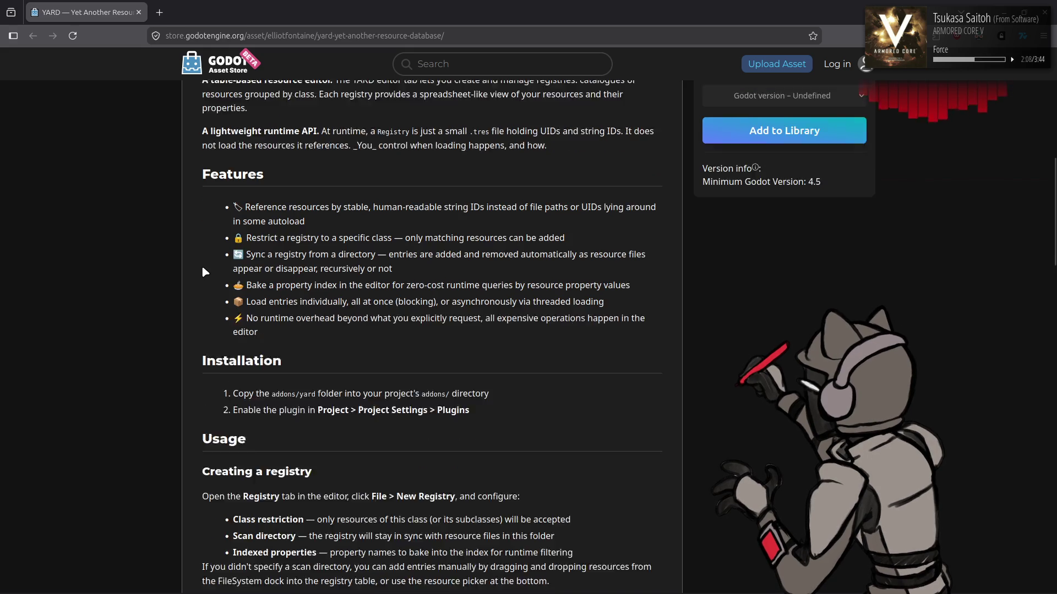
{"action": "scroll", "coordinate": [205, 271], "scroll_direction": "down", "scroll_amount": 3}
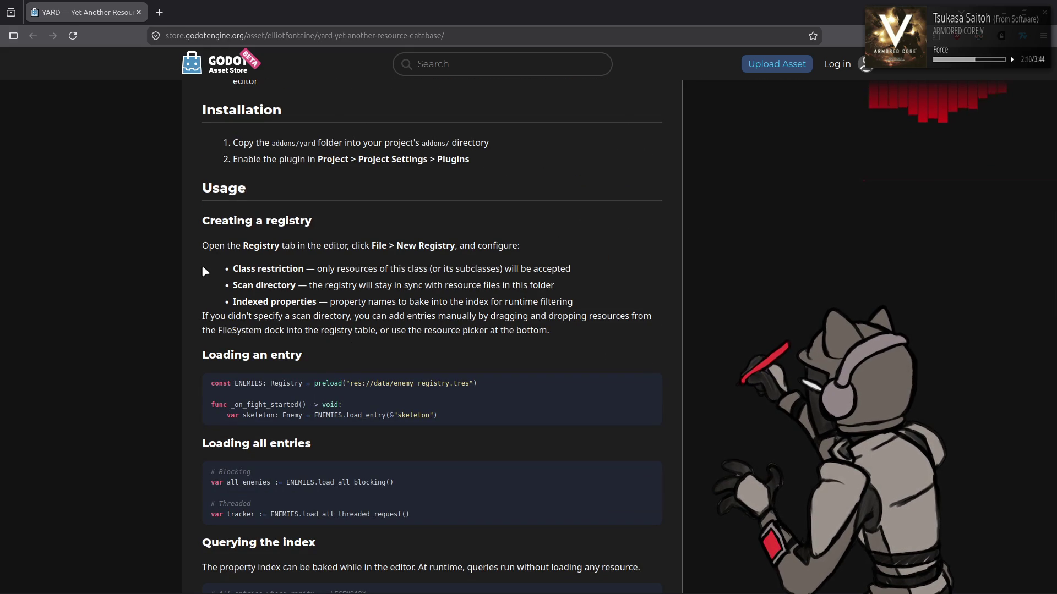
{"action": "scroll", "coordinate": [205, 271], "scroll_direction": "down", "scroll_amount": 2}
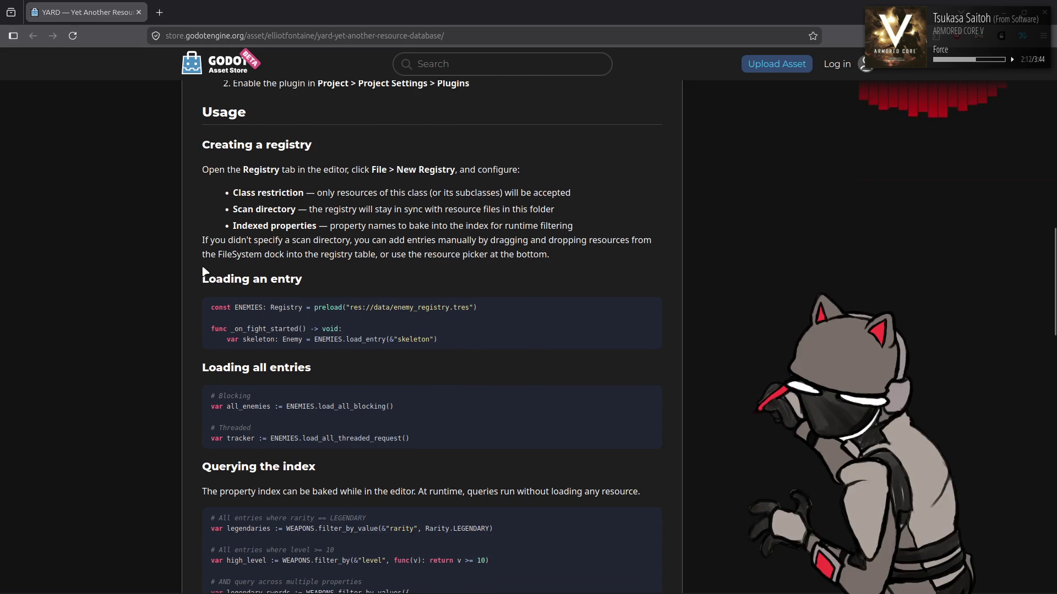
{"action": "scroll", "coordinate": [205, 270], "scroll_direction": "down", "scroll_amount": 2}
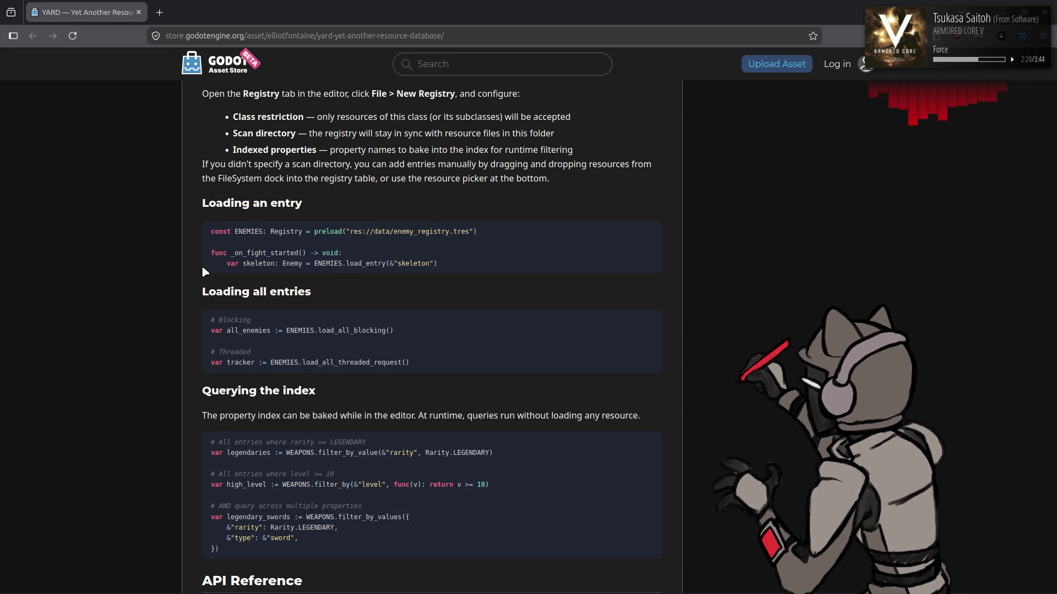
{"action": "scroll", "coordinate": [203, 268], "scroll_direction": "down", "scroll_amount": 2}
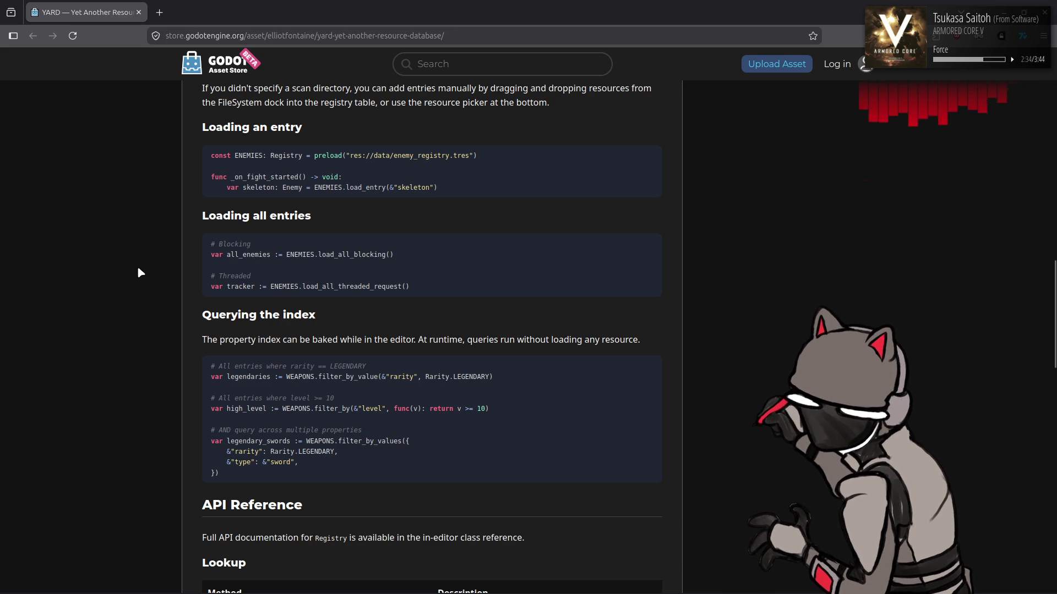
{"action": "scroll", "coordinate": [137, 266], "scroll_direction": "down", "scroll_amount": 3}
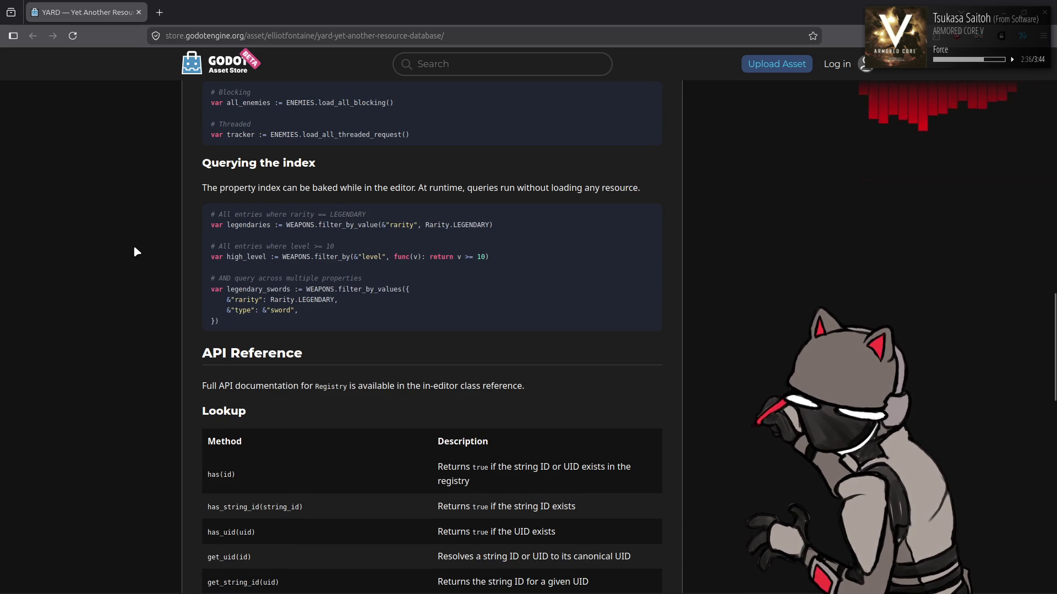
{"action": "scroll", "coordinate": [134, 251], "scroll_direction": "down", "scroll_amount": 3}
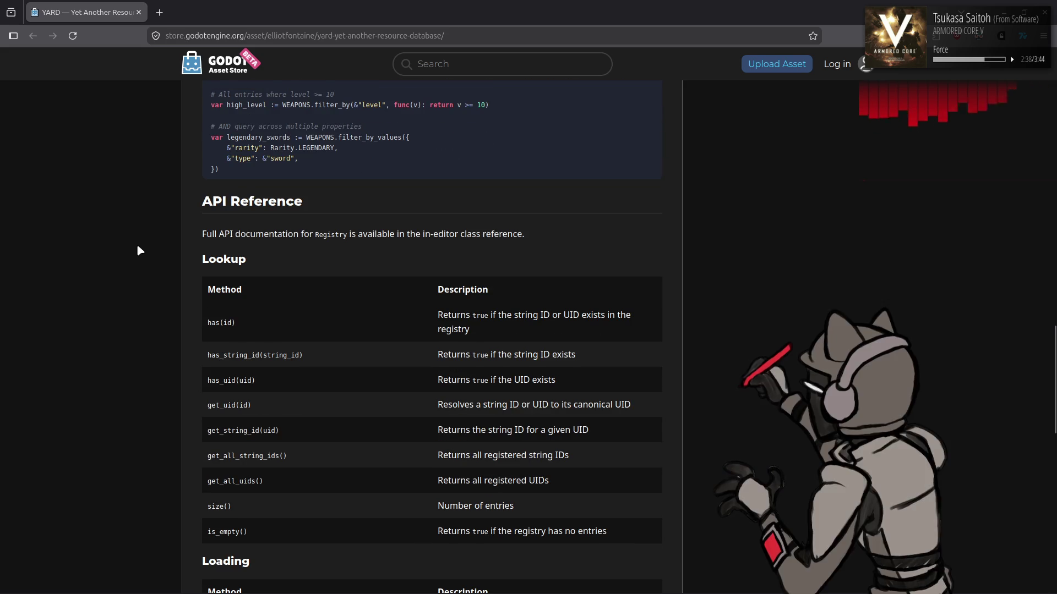
{"action": "scroll", "coordinate": [138, 250], "scroll_direction": "down", "scroll_amount": 15}
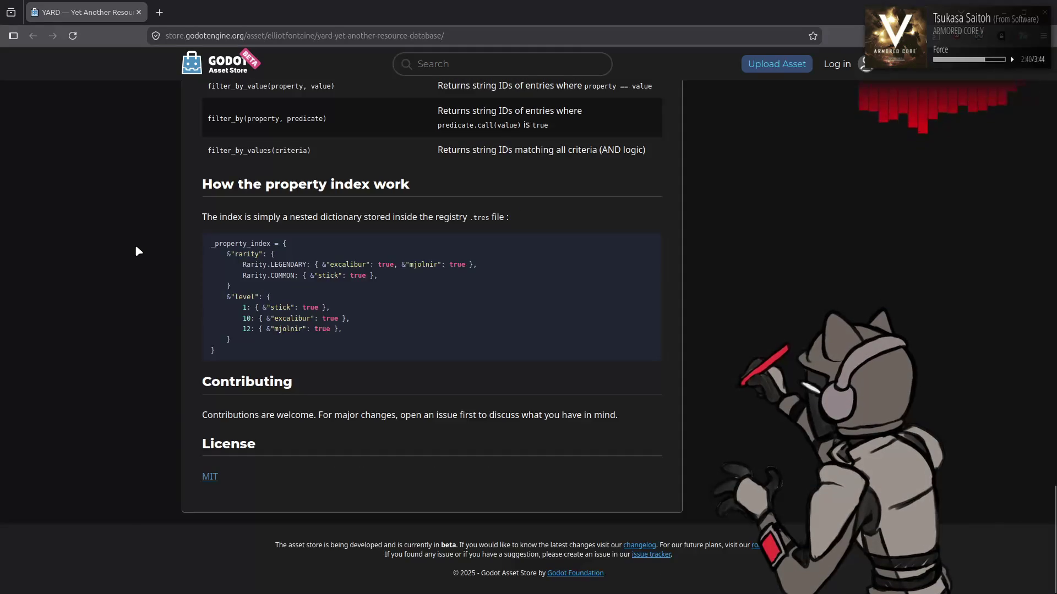
{"action": "left_click", "coordinate": [138, 12]}
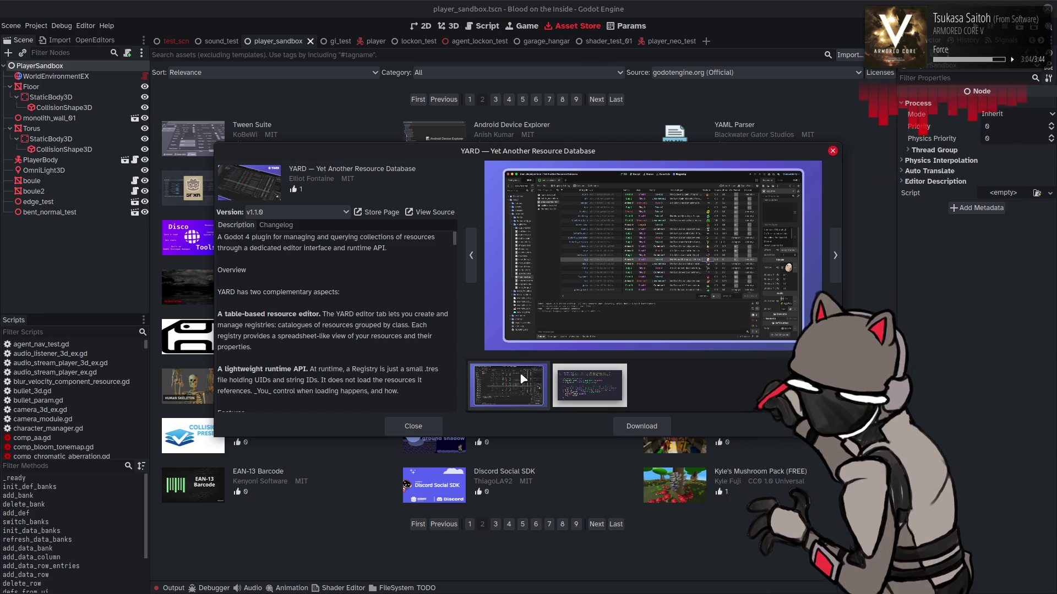
Close YARD, go to the next asset page, preview Advanced Model Import, then open Ballistic Solutions.
{"action": "left_click", "coordinate": [417, 430]}
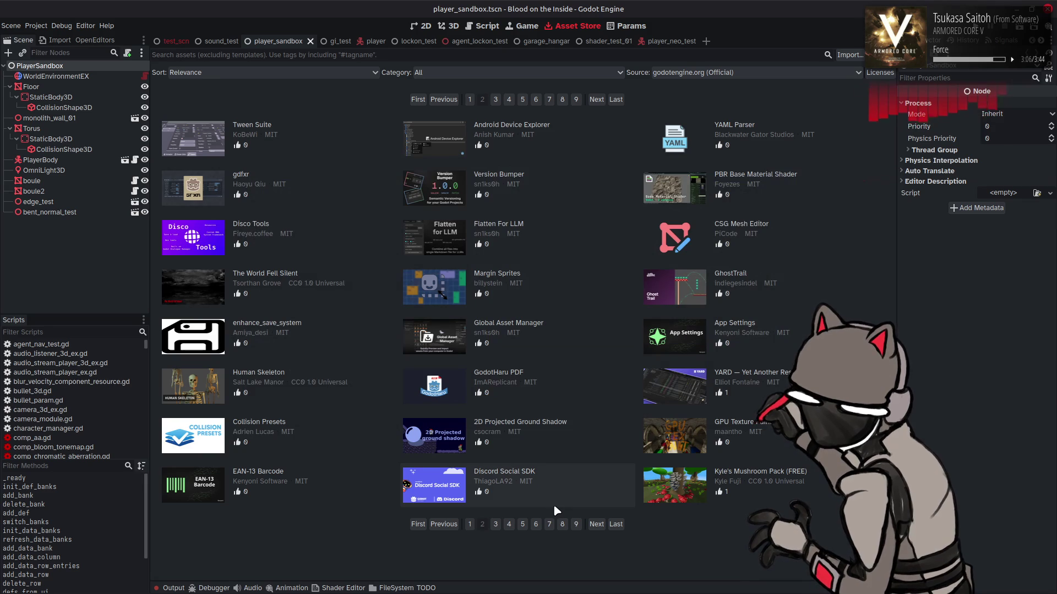
{"action": "left_click", "coordinate": [599, 526]}
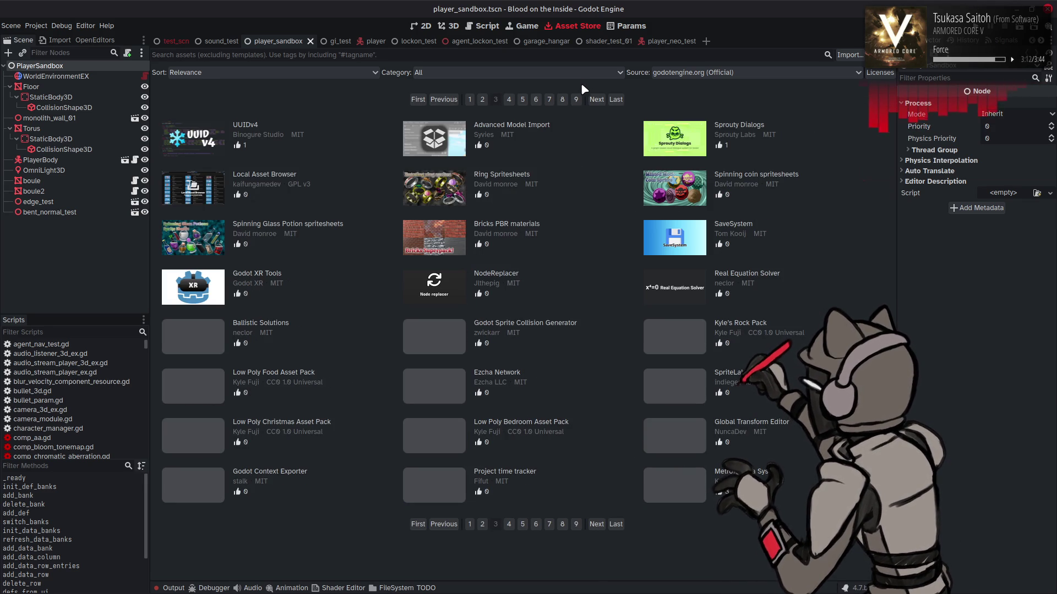
{"action": "left_click", "coordinate": [529, 126]}
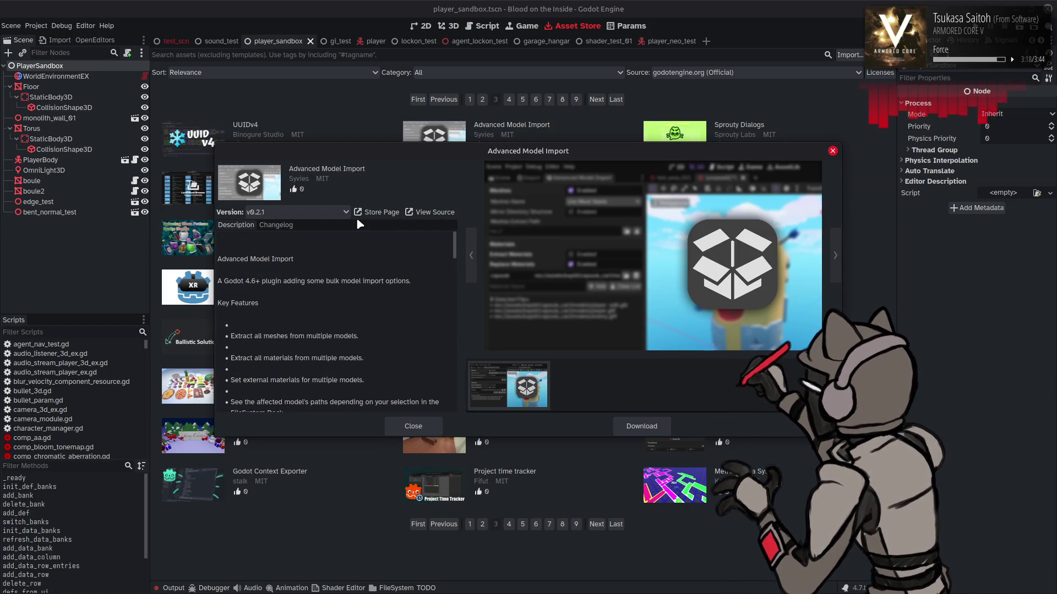
{"action": "scroll", "coordinate": [385, 282], "scroll_direction": "down", "scroll_amount": 2}
{"action": "left_click", "coordinate": [405, 425]}
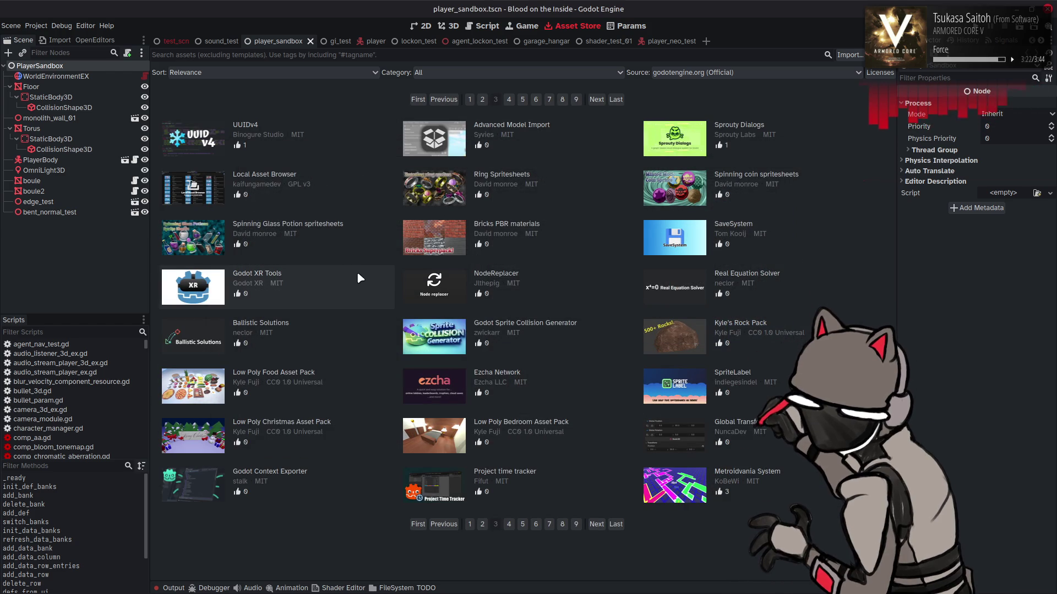
{"action": "left_click", "coordinate": [333, 325]}
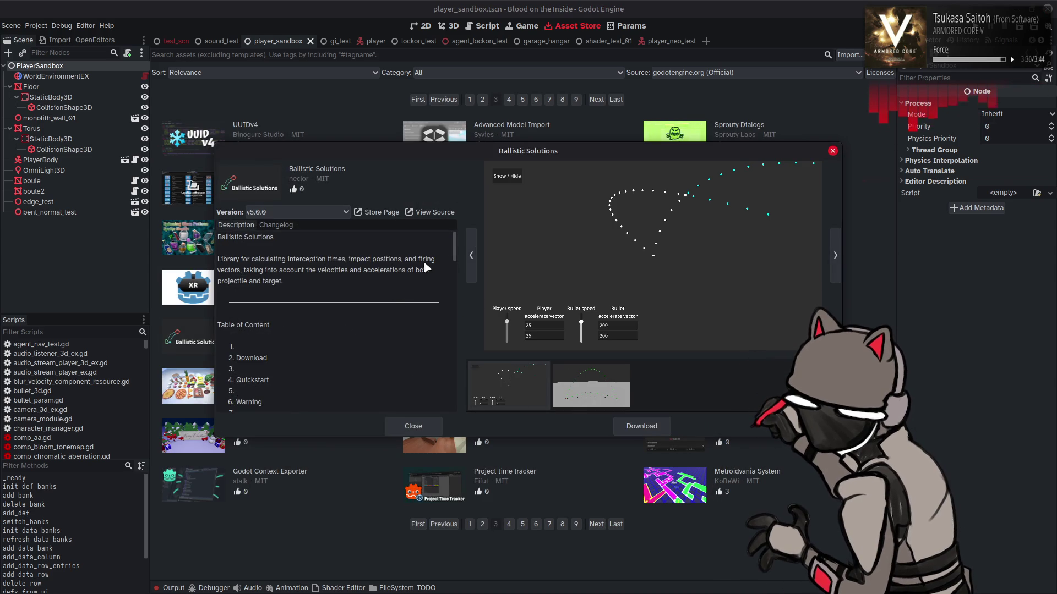
Flip between the two Ballistic Solutions screenshots and scroll down the dialog.
{"action": "left_click", "coordinate": [614, 386]}
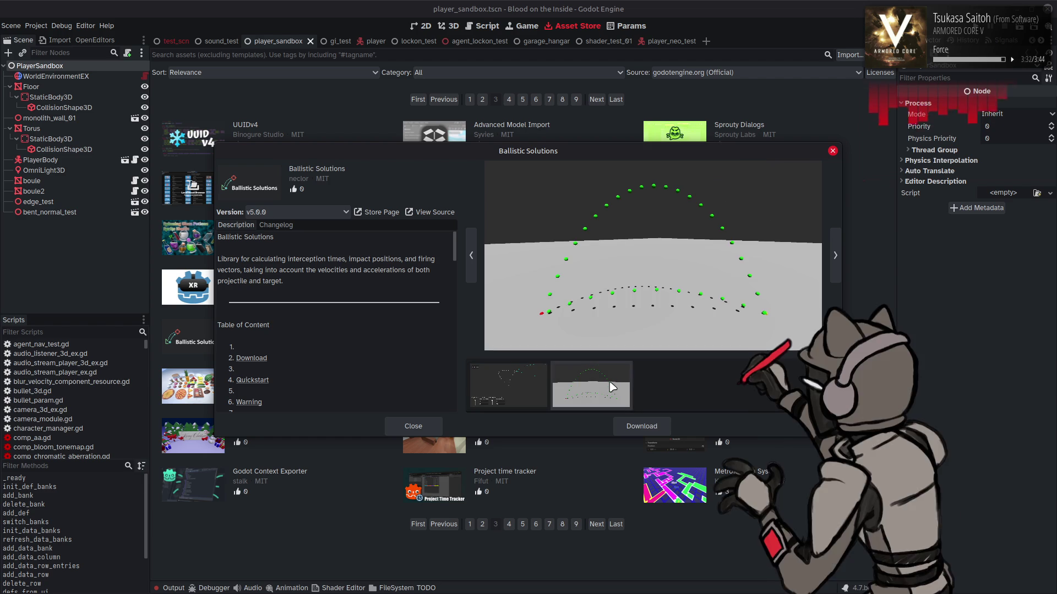
{"action": "left_click", "coordinate": [527, 392]}
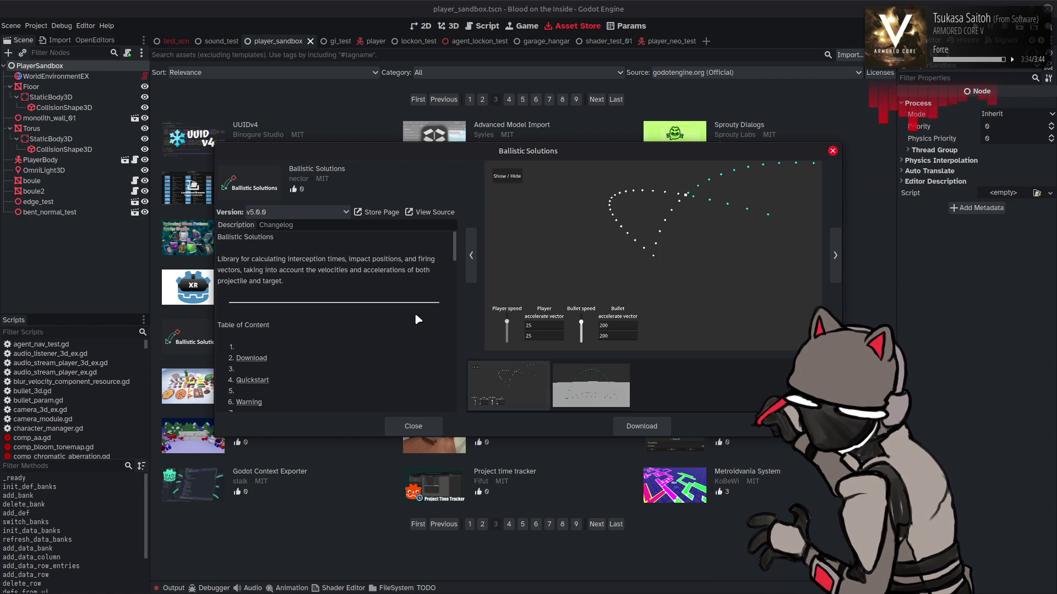
{"action": "scroll", "coordinate": [417, 312], "scroll_direction": "down", "scroll_amount": 4}
{"action": "scroll", "coordinate": [416, 311], "scroll_direction": "down", "scroll_amount": 5}
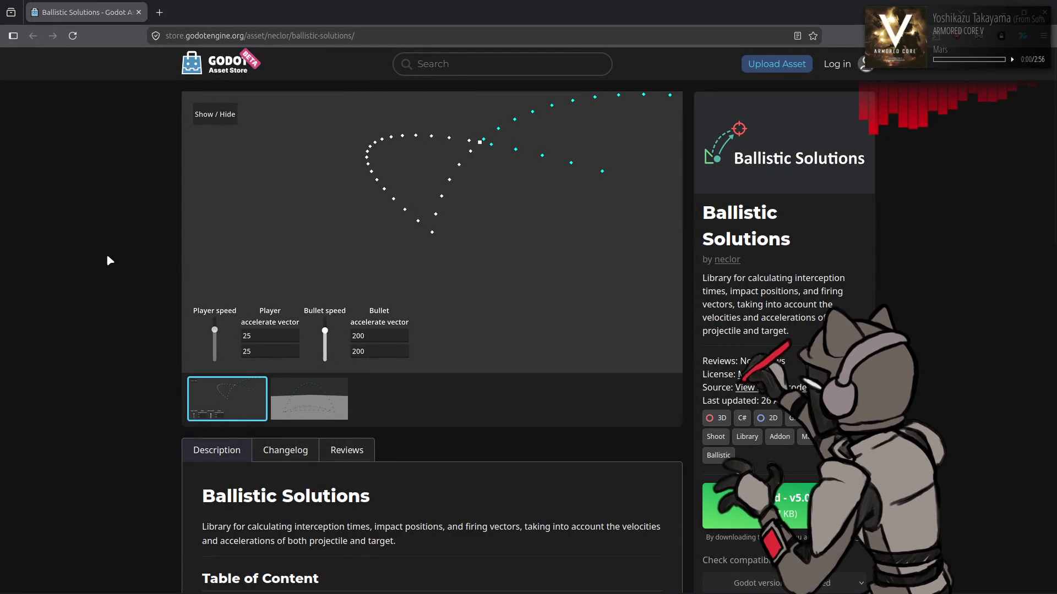
Scroll the Ballistic Solutions page to Quickstart, highlight best_firing_velocity_by_speed, and return to Godot.
{"action": "scroll", "coordinate": [108, 256], "scroll_direction": "down", "scroll_amount": 5}
{"action": "scroll", "coordinate": [93, 268], "scroll_direction": "down", "scroll_amount": 6}
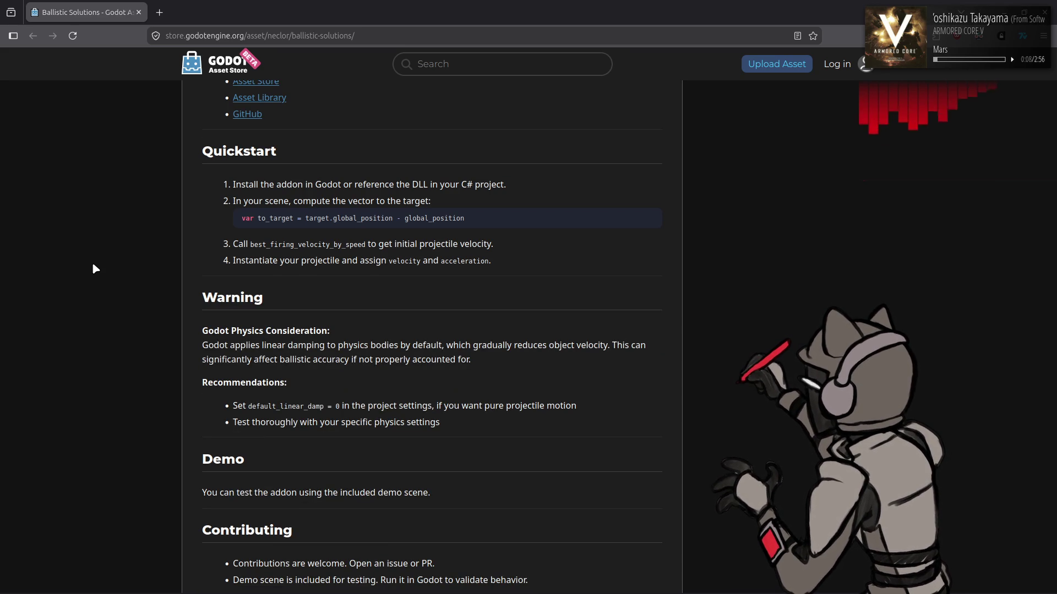
{"action": "scroll", "coordinate": [95, 269], "scroll_direction": "down", "scroll_amount": 2}
{"action": "scroll", "coordinate": [95, 269], "scroll_direction": "up", "scroll_amount": 5}
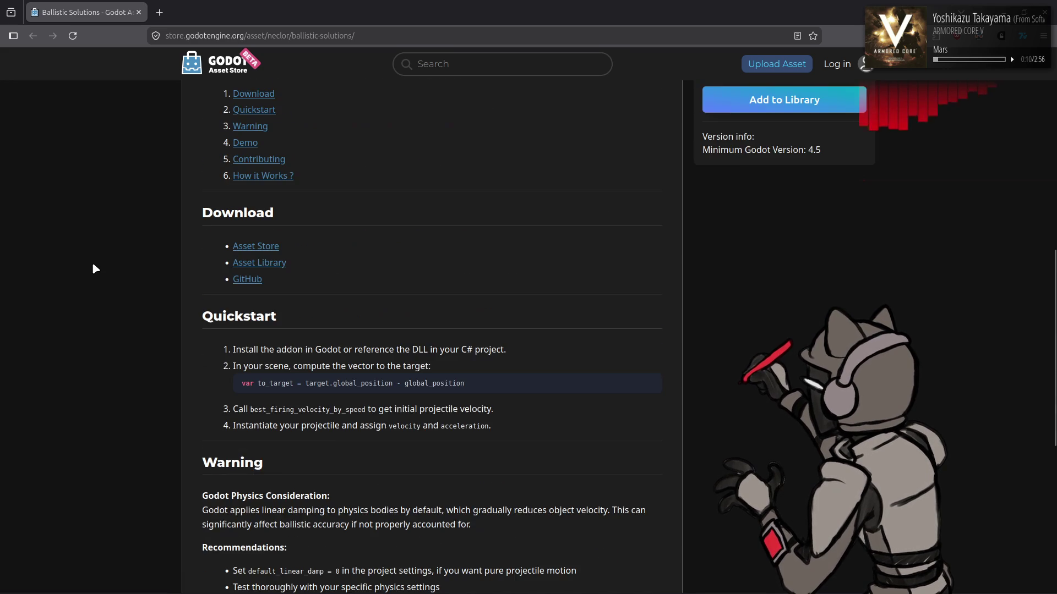
{"action": "scroll", "coordinate": [94, 268], "scroll_direction": "up", "scroll_amount": 5}
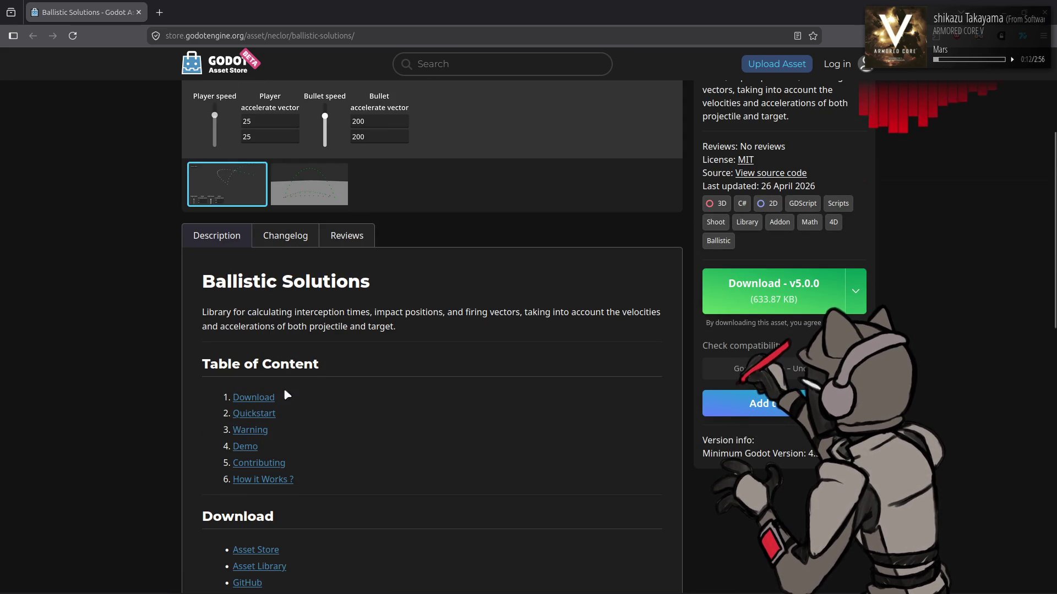
{"action": "scroll", "coordinate": [361, 383], "scroll_direction": "down", "scroll_amount": 3}
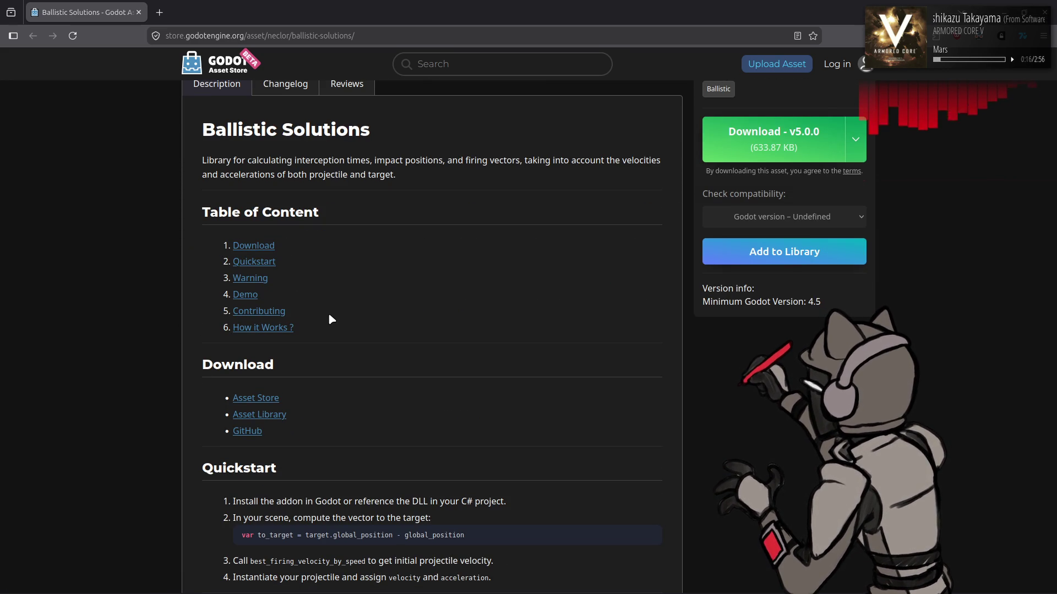
{"action": "scroll", "coordinate": [329, 315], "scroll_direction": "down", "scroll_amount": 2}
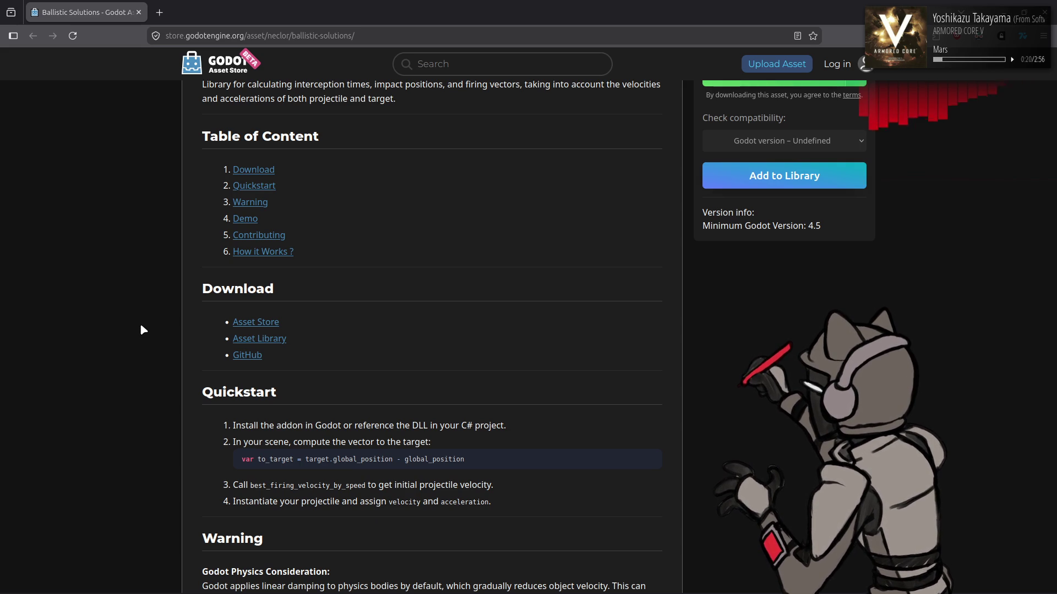
{"action": "left_click_drag", "start_coordinate": [257, 484], "coordinate": [364, 486]}
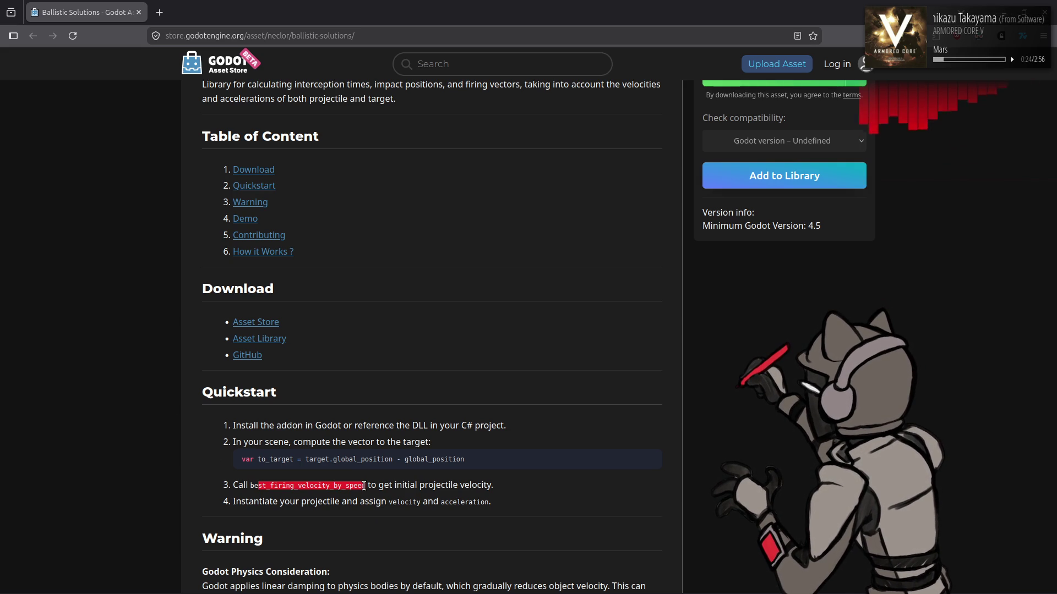
{"action": "scroll", "coordinate": [96, 319], "scroll_direction": "up", "scroll_amount": 3}
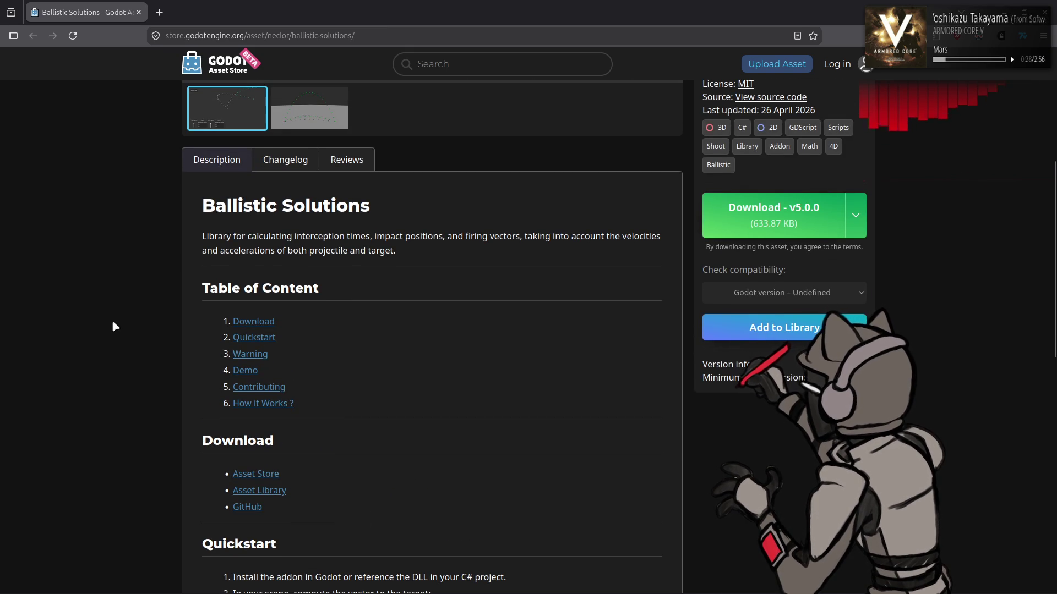
{"action": "scroll", "coordinate": [112, 323], "scroll_direction": "down", "scroll_amount": 10}
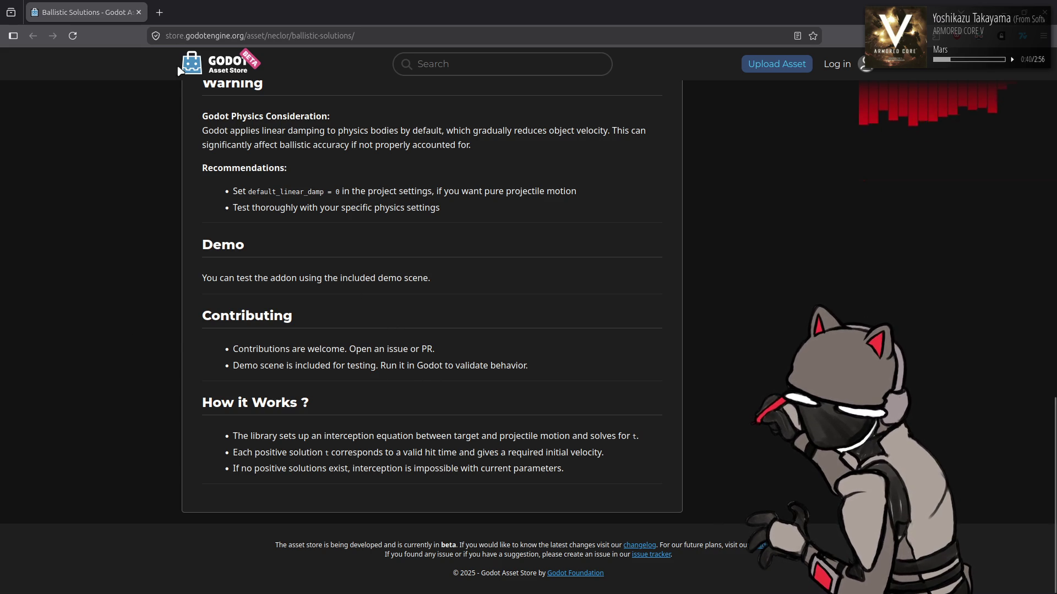
{"action": "key", "text": "alt+Tab"}
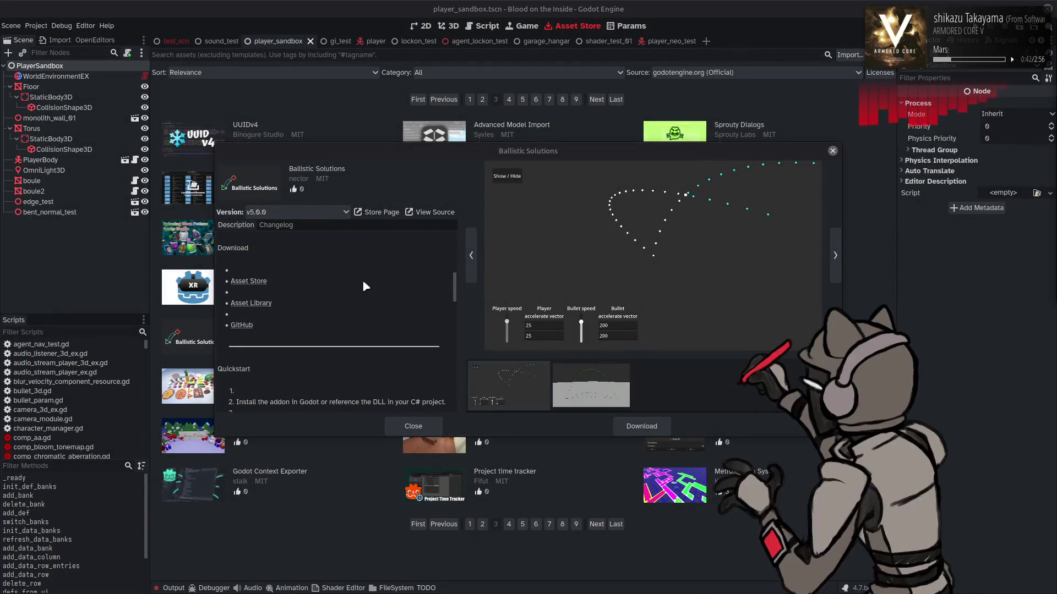
Close the Ballistic Solutions details and open the Local Asset Browser (v2.0.0) details.
{"action": "left_click", "coordinate": [424, 427]}
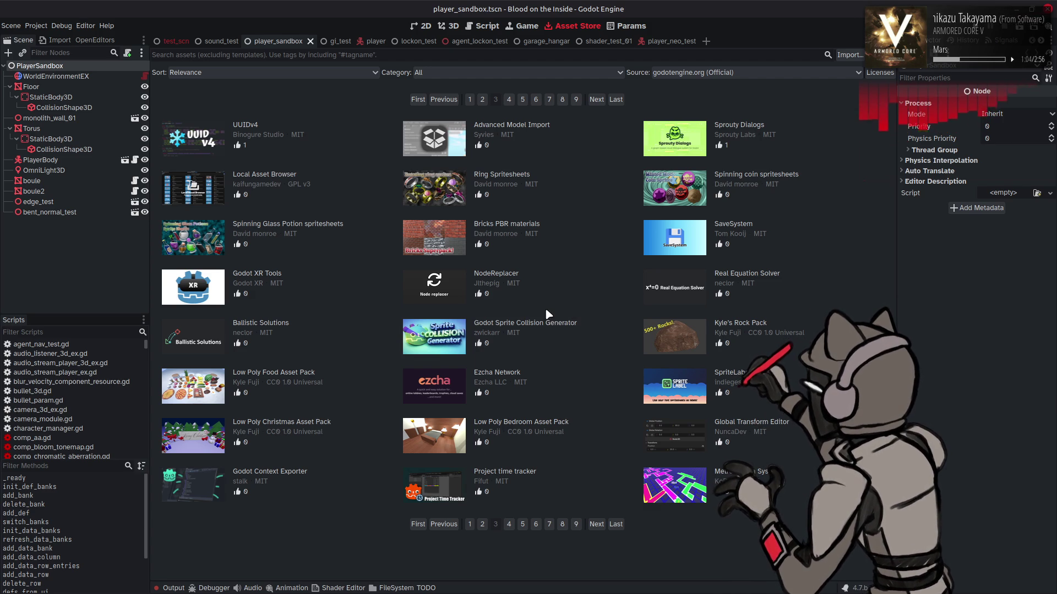
{"action": "left_click", "coordinate": [316, 190]}
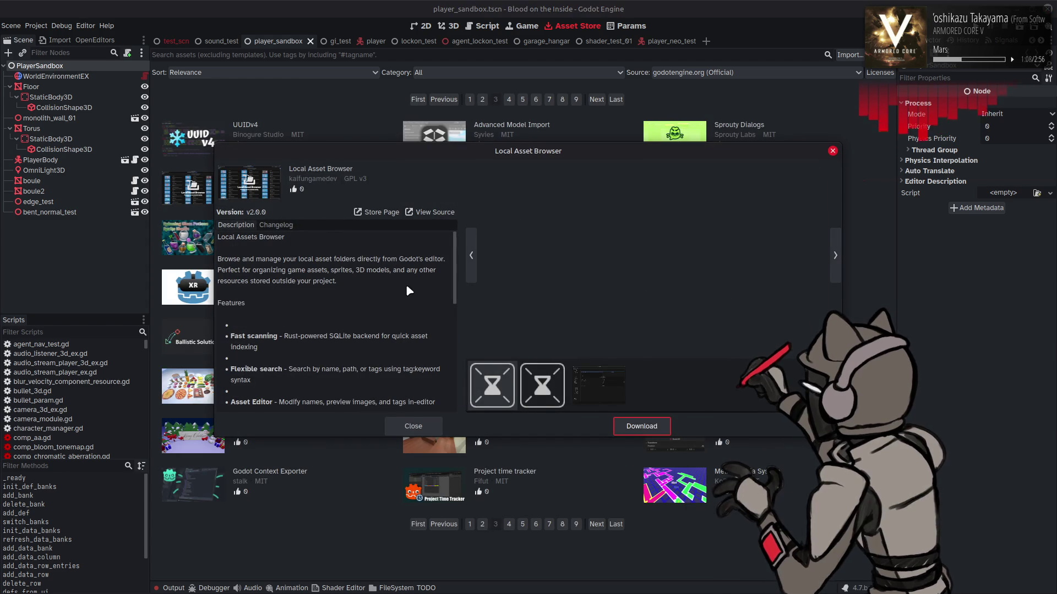
{"action": "left_click", "coordinate": [593, 388]}
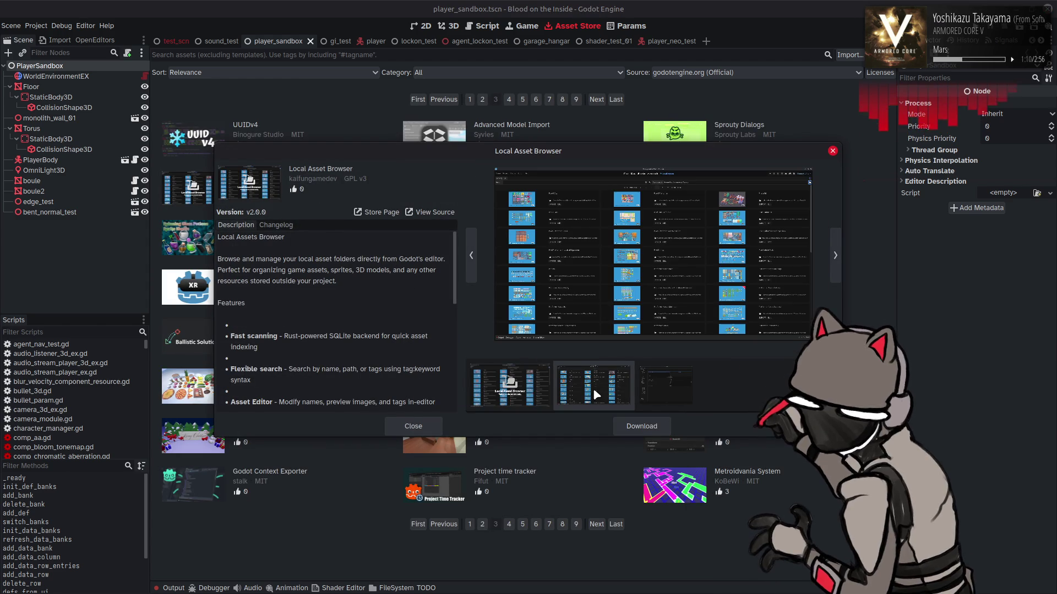
{"action": "left_click", "coordinate": [654, 389]}
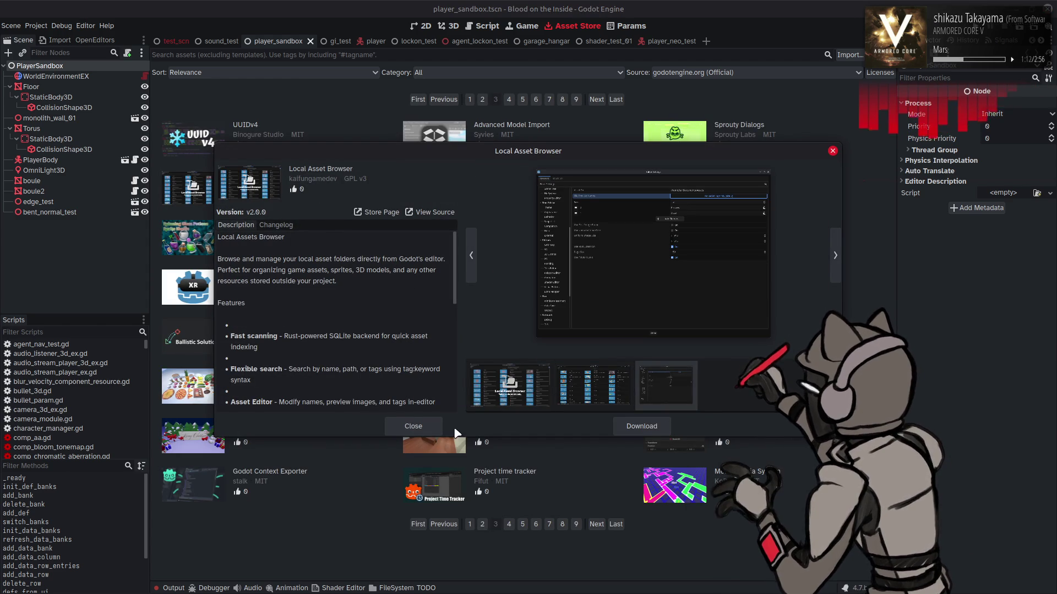
{"action": "left_click", "coordinate": [425, 426]}
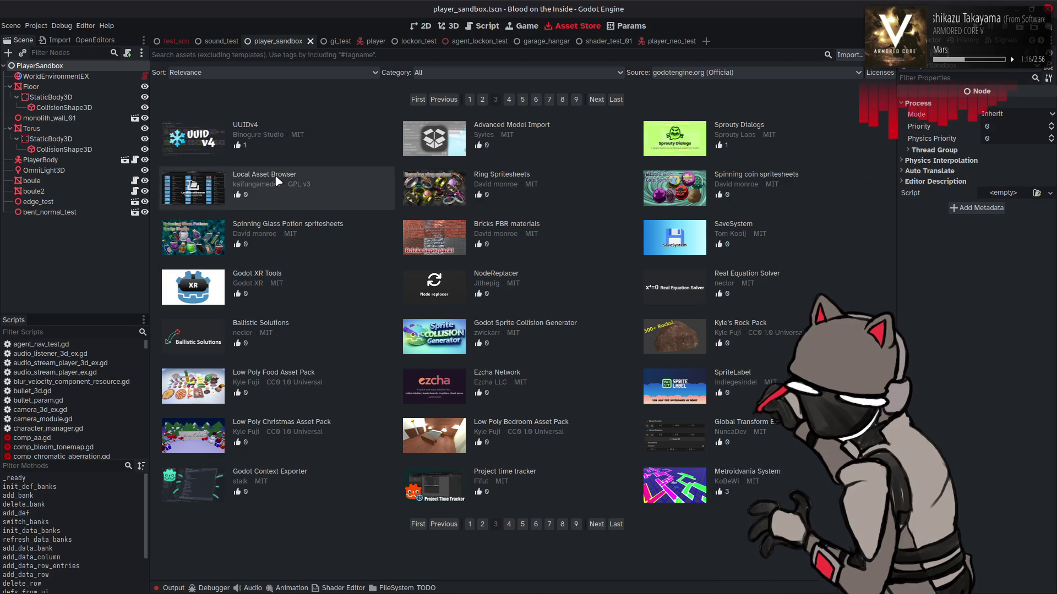
{"action": "left_click", "coordinate": [272, 195]}
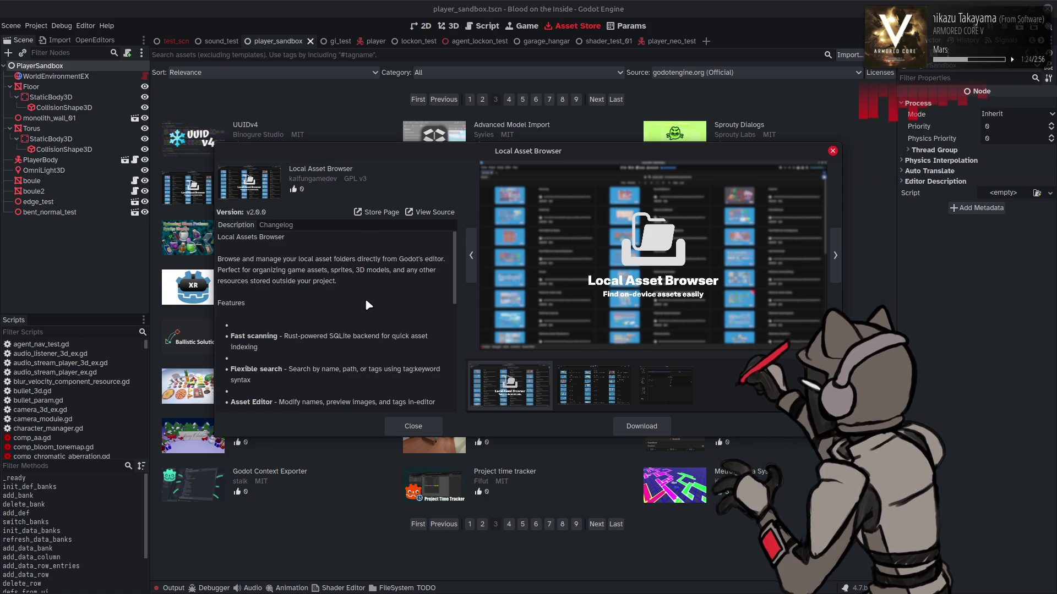
{"action": "scroll", "coordinate": [365, 298], "scroll_direction": "down", "scroll_amount": 2}
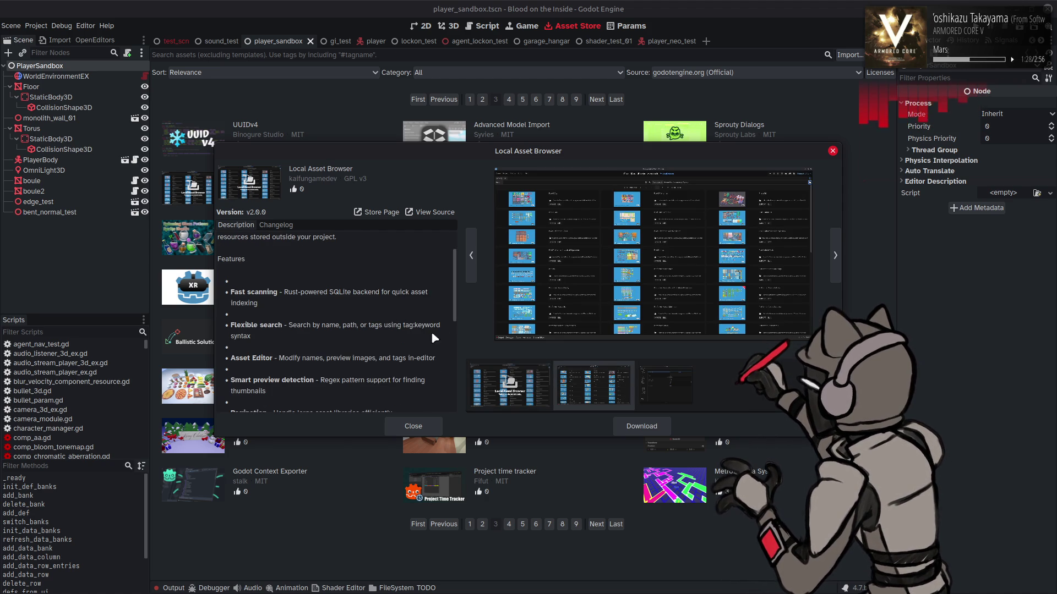
{"action": "scroll", "coordinate": [363, 312], "scroll_direction": "down", "scroll_amount": 3}
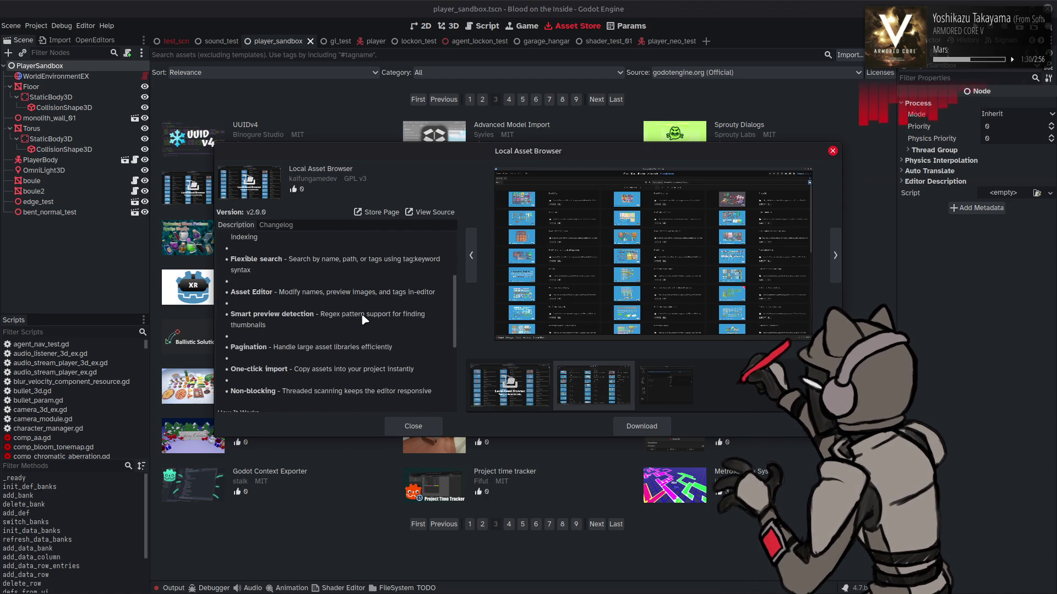
{"action": "scroll", "coordinate": [364, 319], "scroll_direction": "down", "scroll_amount": 6}
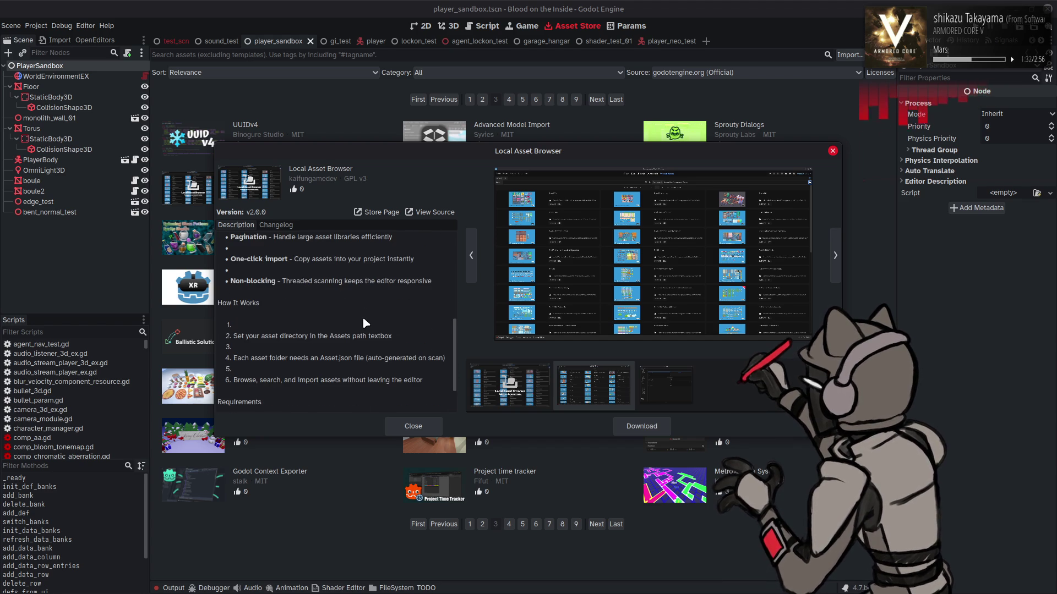
{"action": "scroll", "coordinate": [363, 323], "scroll_direction": "down", "scroll_amount": 1}
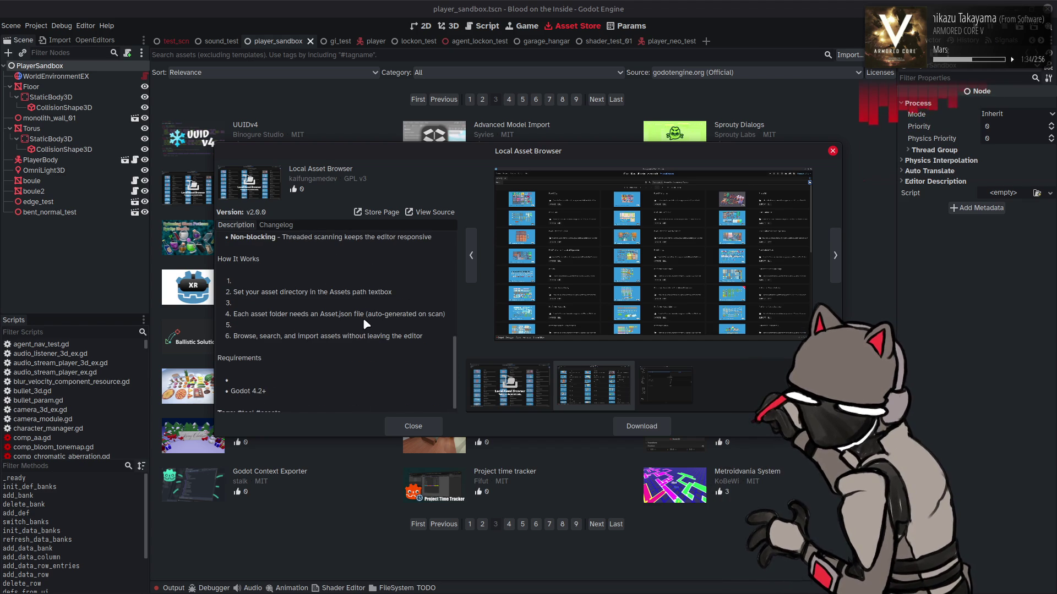
{"action": "scroll", "coordinate": [364, 324], "scroll_direction": "down", "scroll_amount": 1}
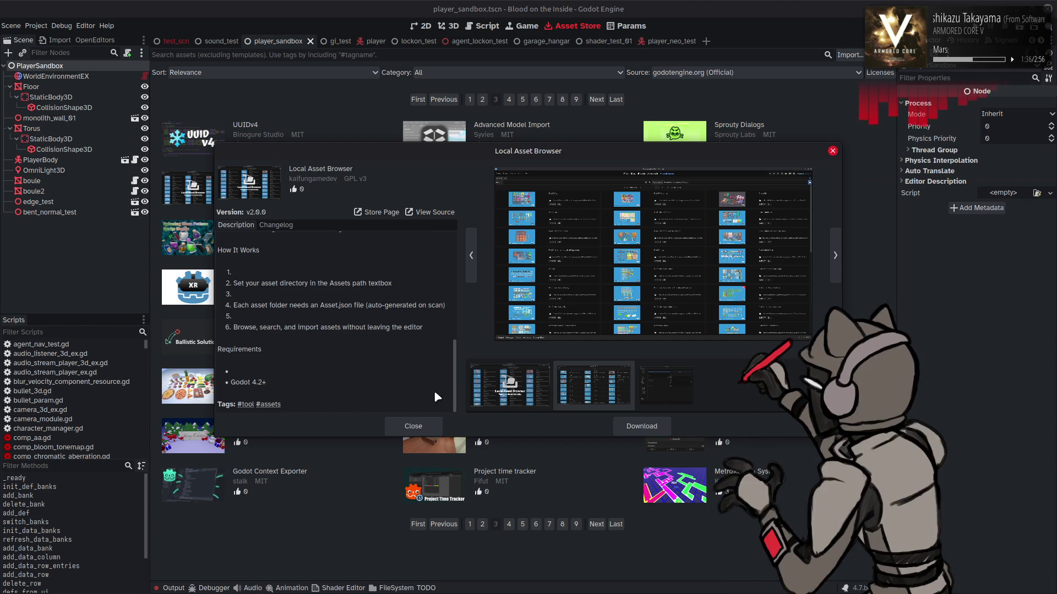
{"action": "left_click", "coordinate": [430, 422]}
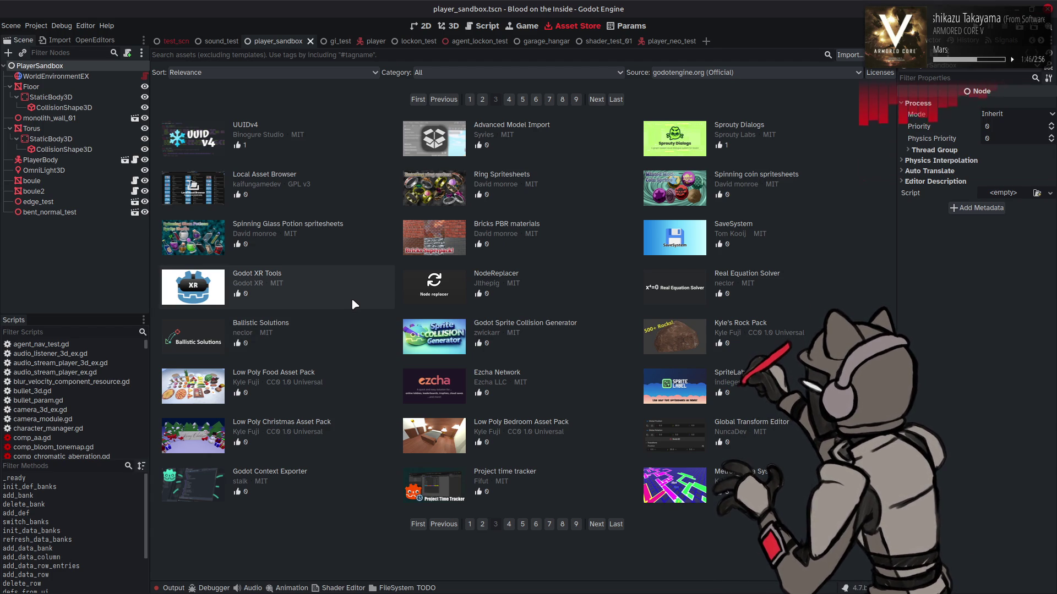
Filter assets to the tool category, revert to All, then open Godot Environment Query Orchestrator's details.
{"action": "left_click", "coordinate": [461, 75]}
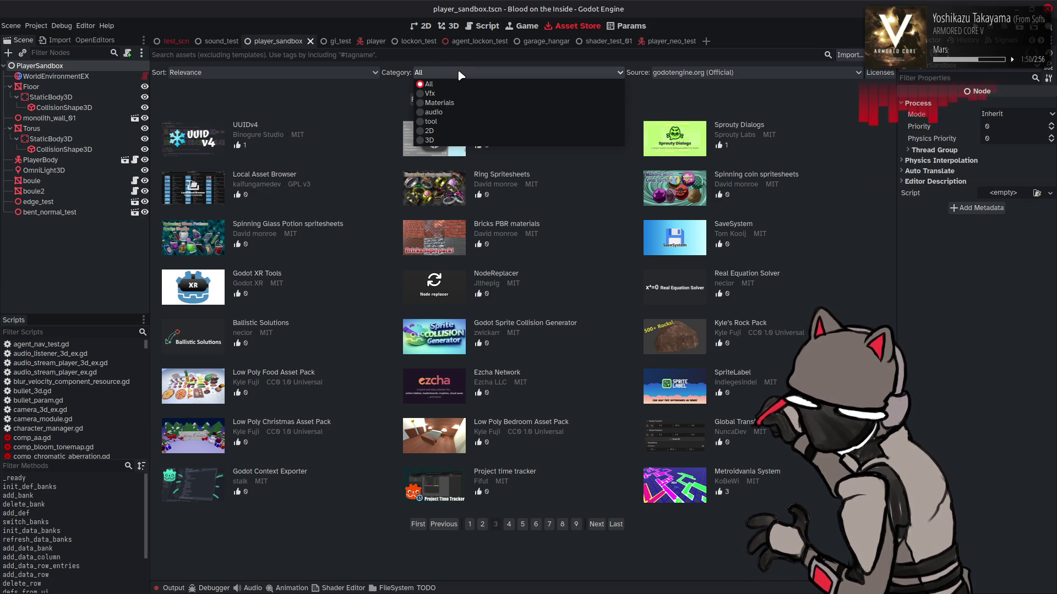
{"action": "left_click", "coordinate": [461, 75]}
{"action": "left_click", "coordinate": [461, 76]}
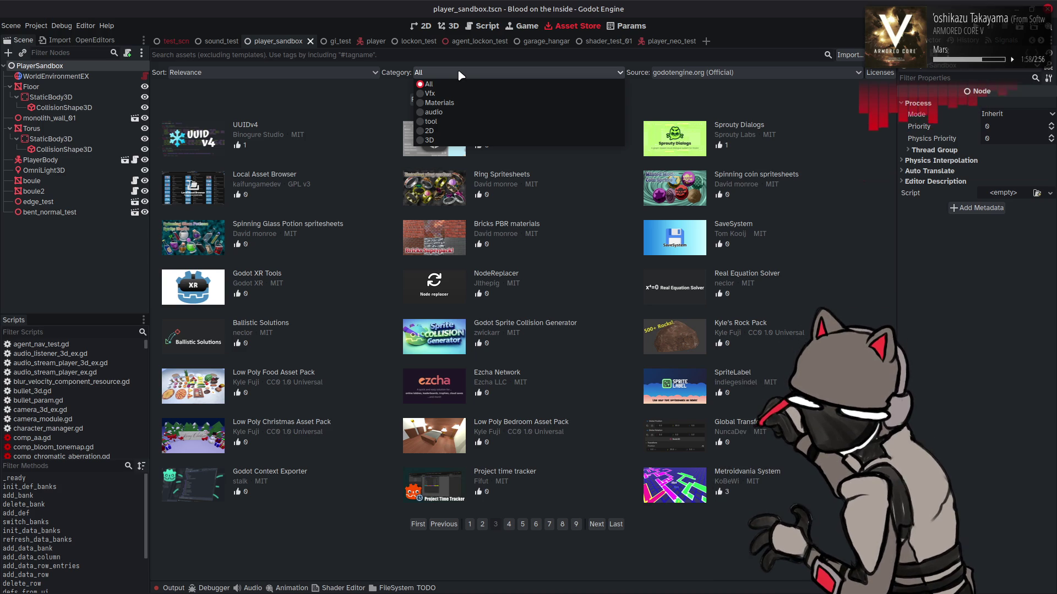
{"action": "left_click", "coordinate": [462, 76]}
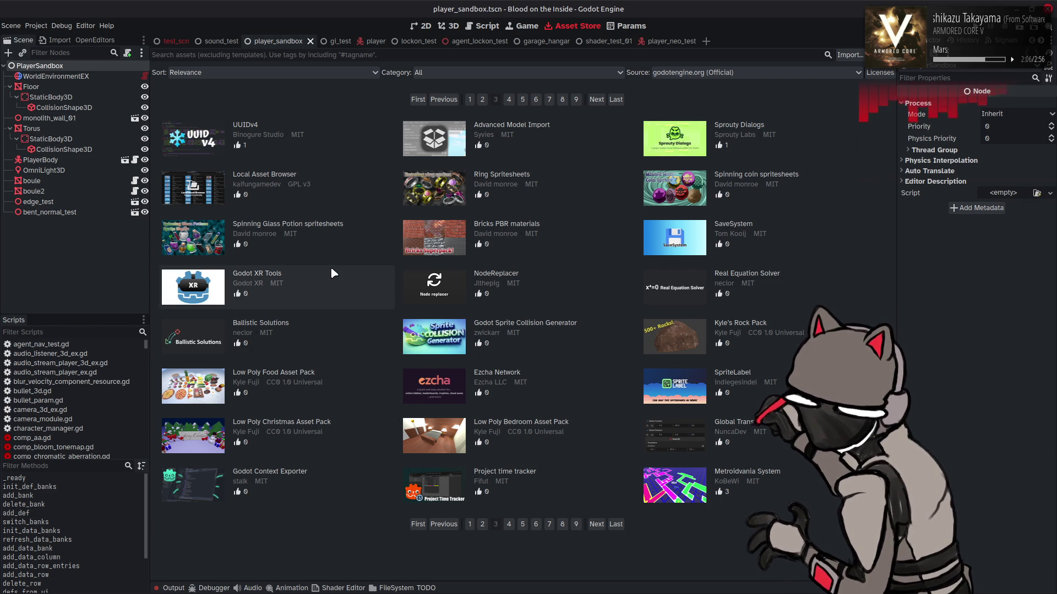
{"action": "left_click", "coordinate": [434, 72]}
{"action": "left_click", "coordinate": [454, 122]}
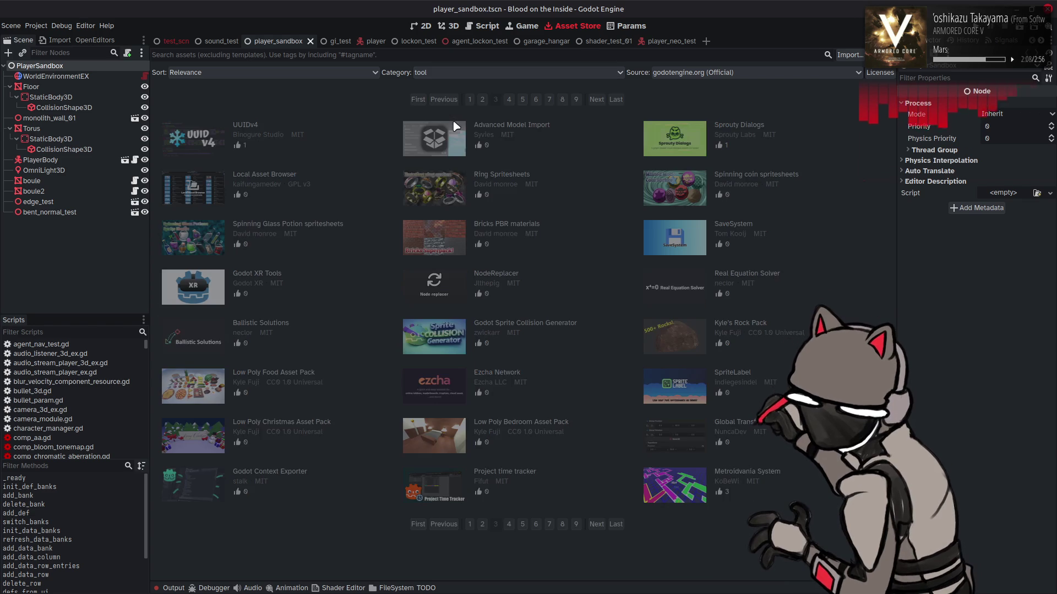
{"action": "left_click", "coordinate": [439, 77]}
{"action": "left_click", "coordinate": [439, 83]}
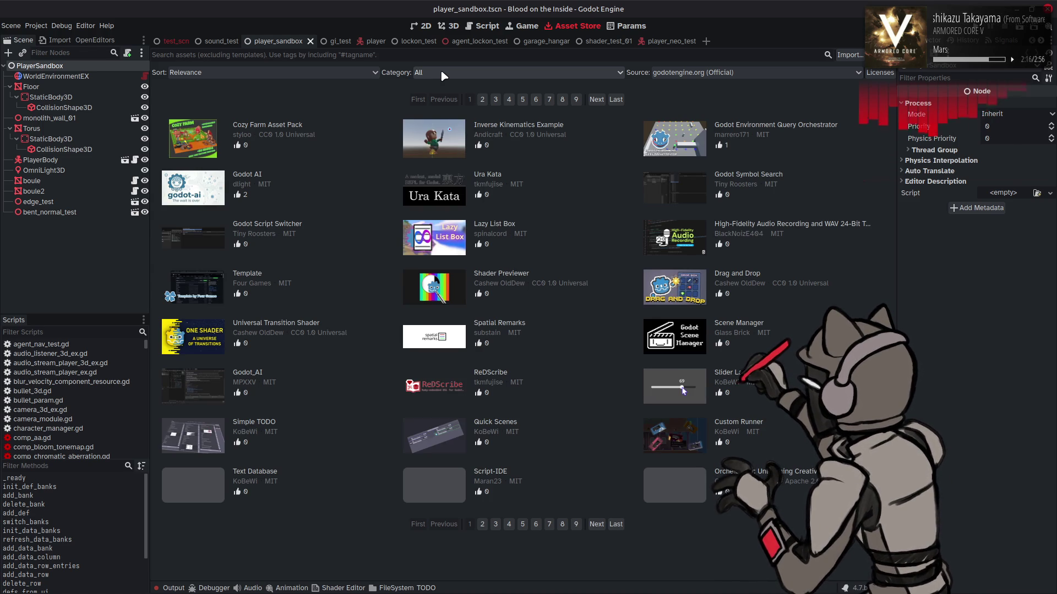
{"action": "left_click", "coordinate": [689, 131]}
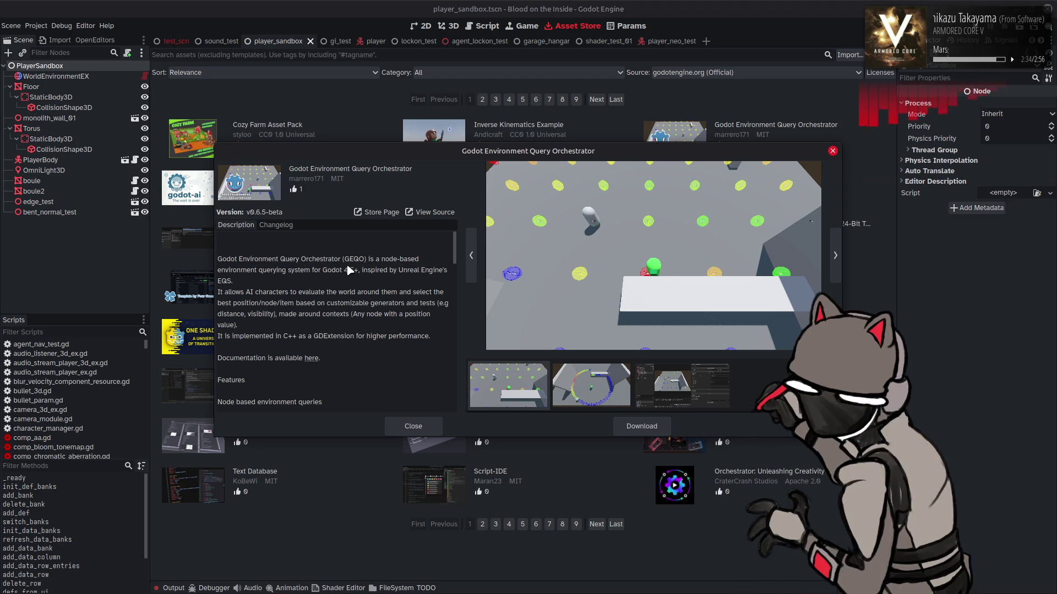
Browse the GEQO asset's second and third screenshots, ending on the second.
{"action": "left_click", "coordinate": [595, 383]}
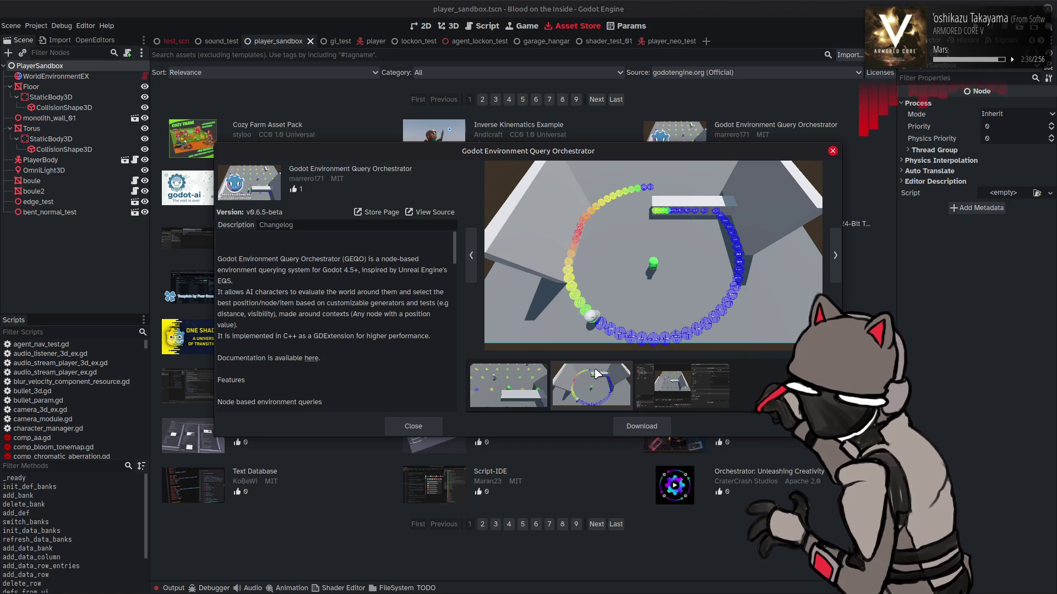
{"action": "left_click", "coordinate": [682, 396]}
{"action": "scroll", "coordinate": [362, 300], "scroll_direction": "down", "scroll_amount": 2}
{"action": "scroll", "coordinate": [384, 293], "scroll_direction": "down", "scroll_amount": 3}
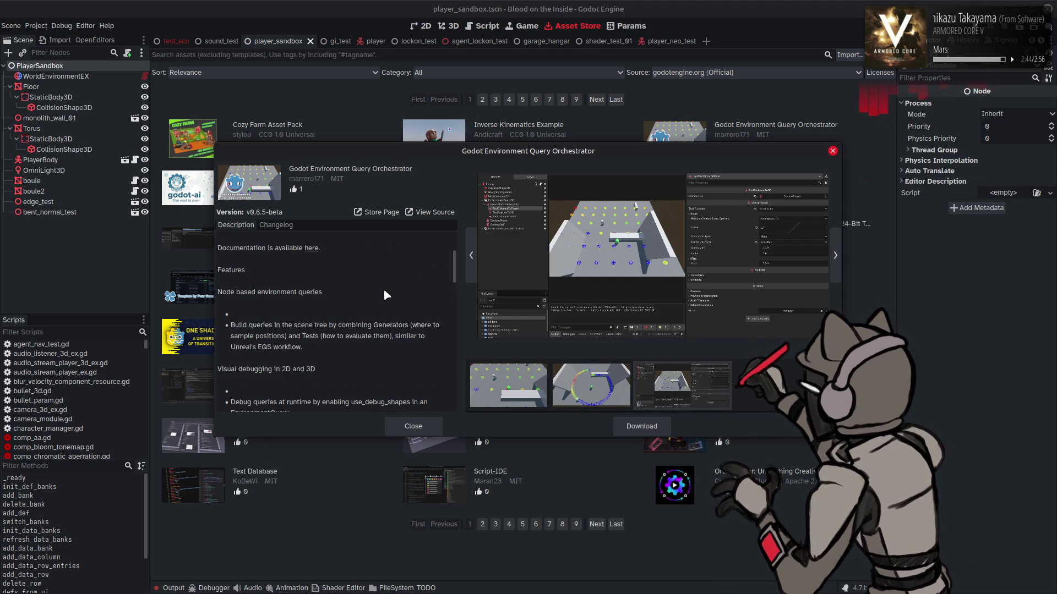
{"action": "scroll", "coordinate": [384, 292], "scroll_direction": "down", "scroll_amount": 2}
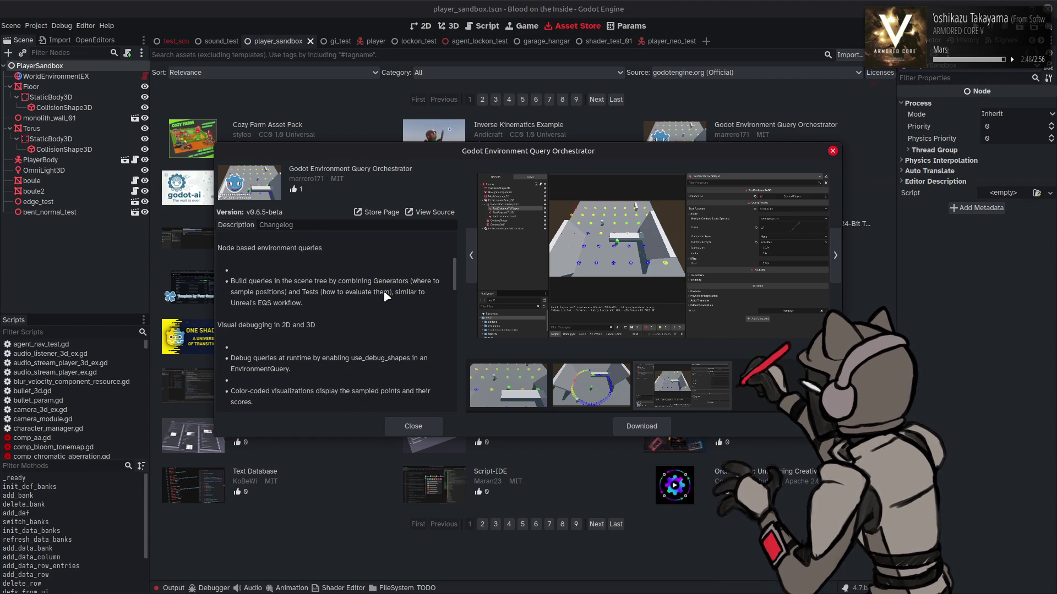
{"action": "scroll", "coordinate": [385, 296], "scroll_direction": "down", "scroll_amount": 2}
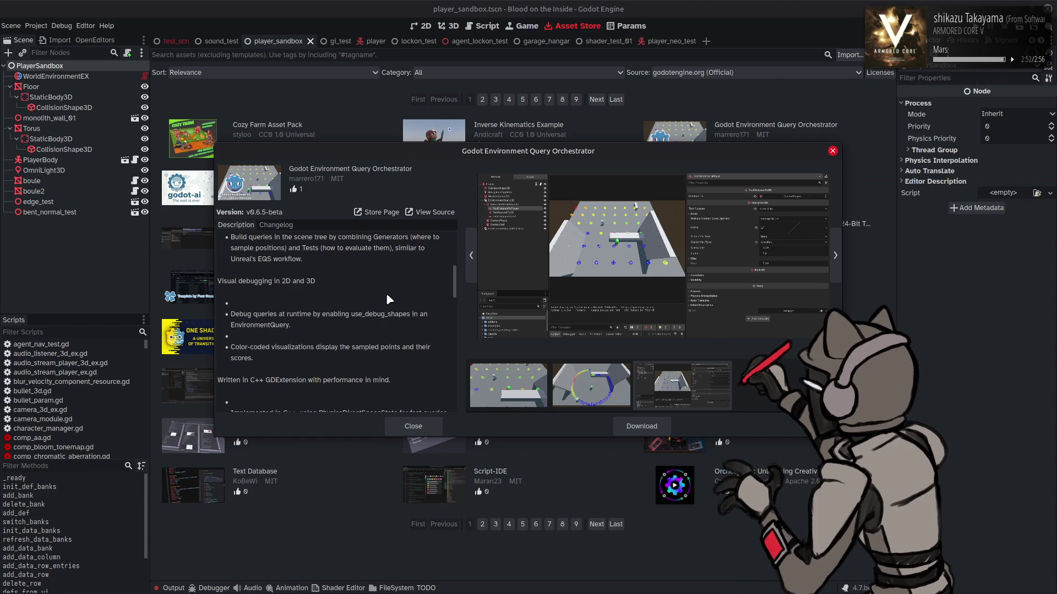
{"action": "left_click", "coordinate": [610, 391]}
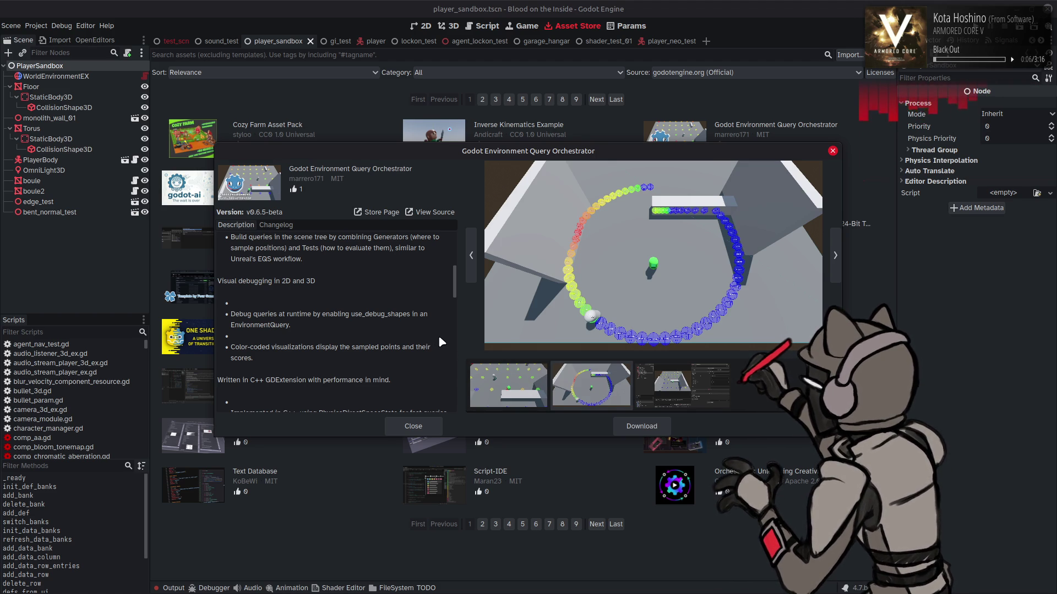
Scroll the GEQO description down to the How to Use section.
{"action": "scroll", "coordinate": [433, 336], "scroll_direction": "down", "scroll_amount": 2}
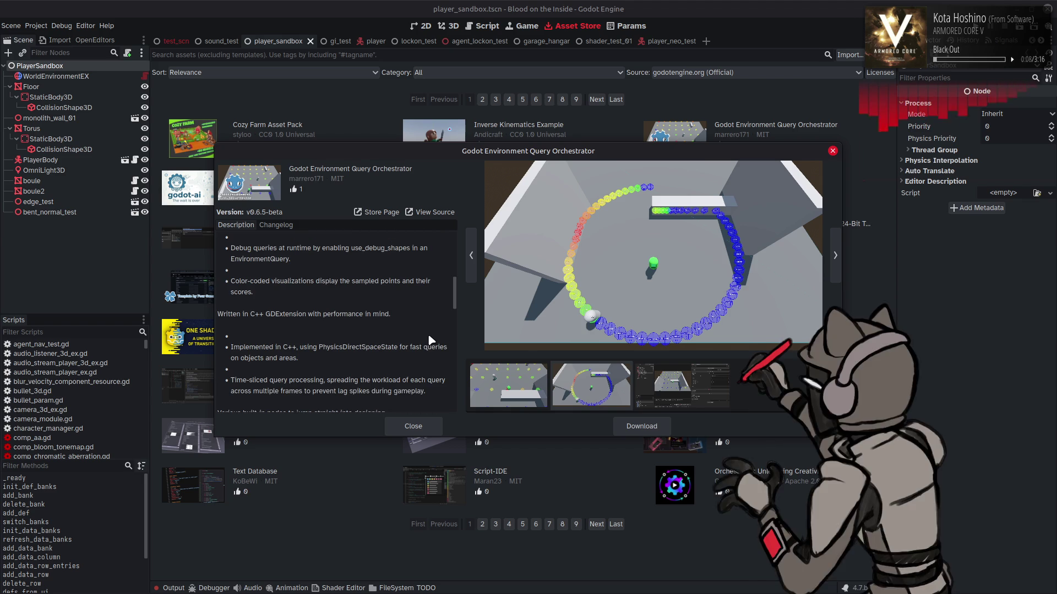
{"action": "scroll", "coordinate": [385, 336], "scroll_direction": "down", "scroll_amount": 2}
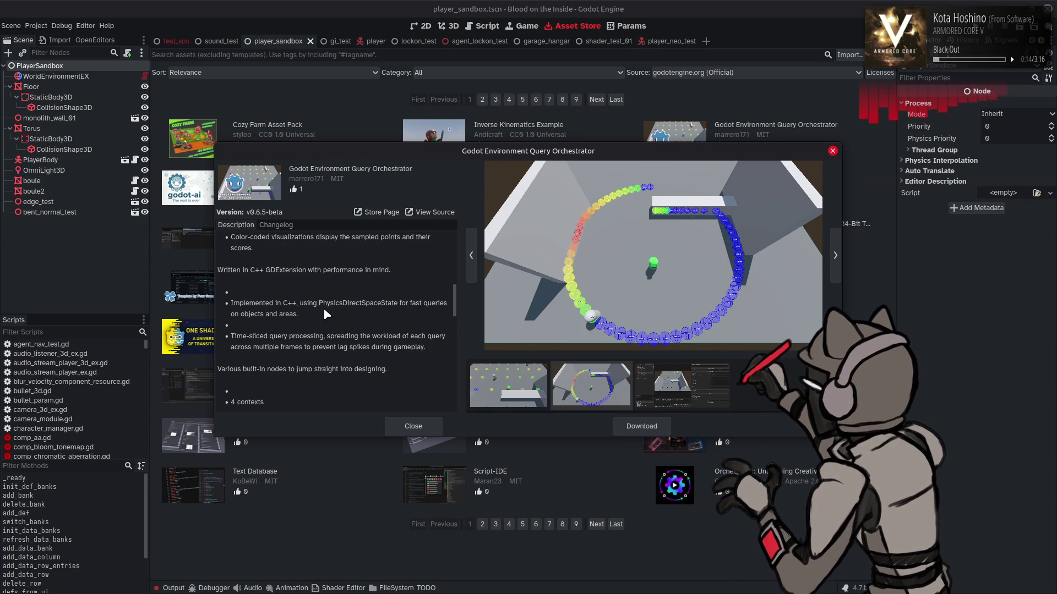
{"action": "scroll", "coordinate": [325, 314], "scroll_direction": "down", "scroll_amount": 3}
{"action": "scroll", "coordinate": [338, 314], "scroll_direction": "down", "scroll_amount": 3}
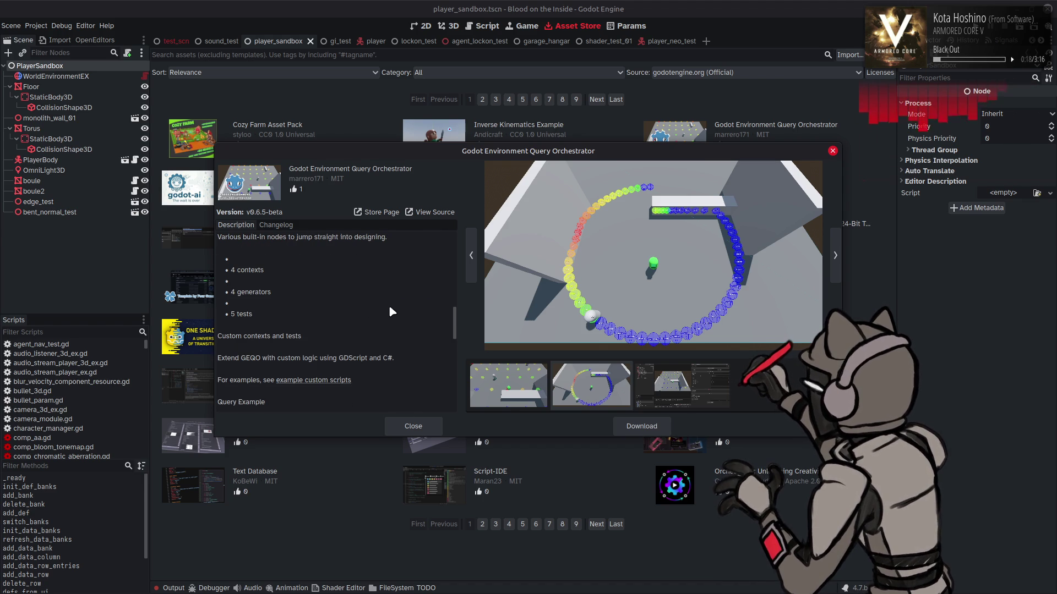
{"action": "scroll", "coordinate": [390, 308], "scroll_direction": "down", "scroll_amount": 5}
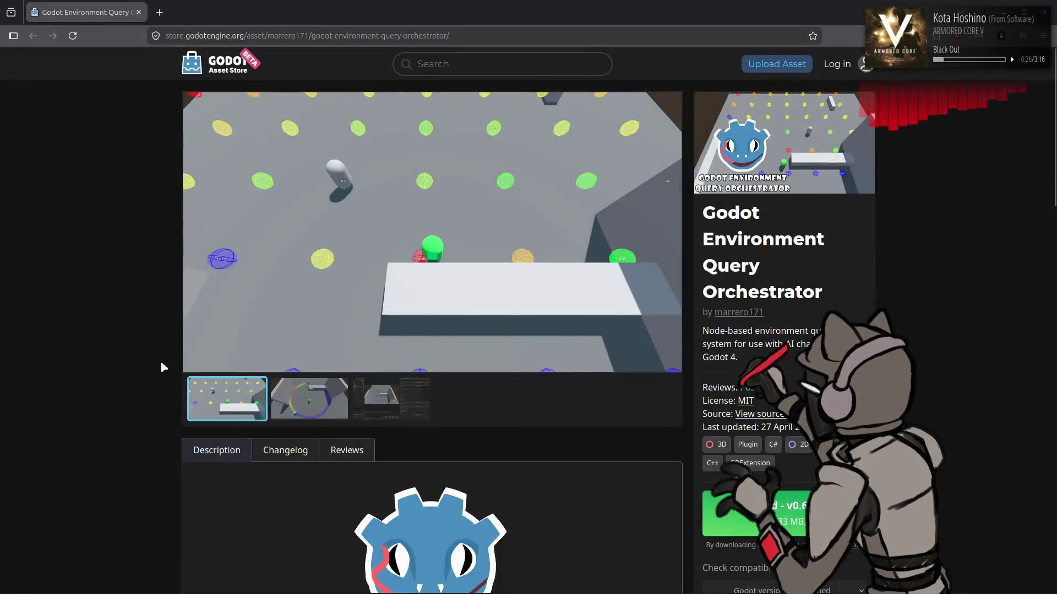
Follow the description's 'here' documentation link, confirm leaving the store, and view the GEQO Docs tab.
{"action": "scroll", "coordinate": [160, 302], "scroll_direction": "down", "scroll_amount": 4}
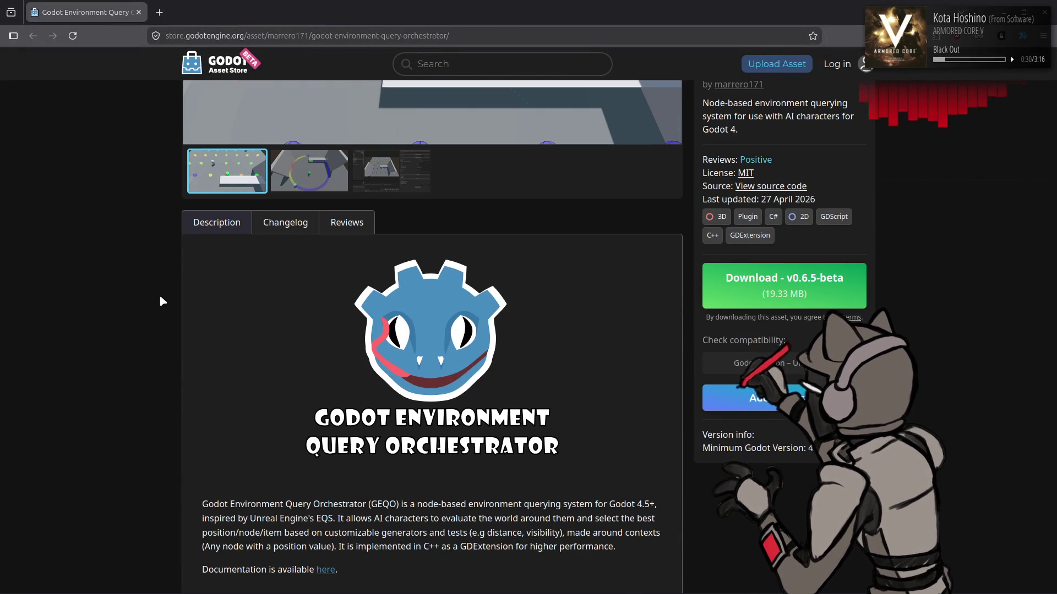
{"action": "scroll", "coordinate": [165, 304], "scroll_direction": "down", "scroll_amount": 3}
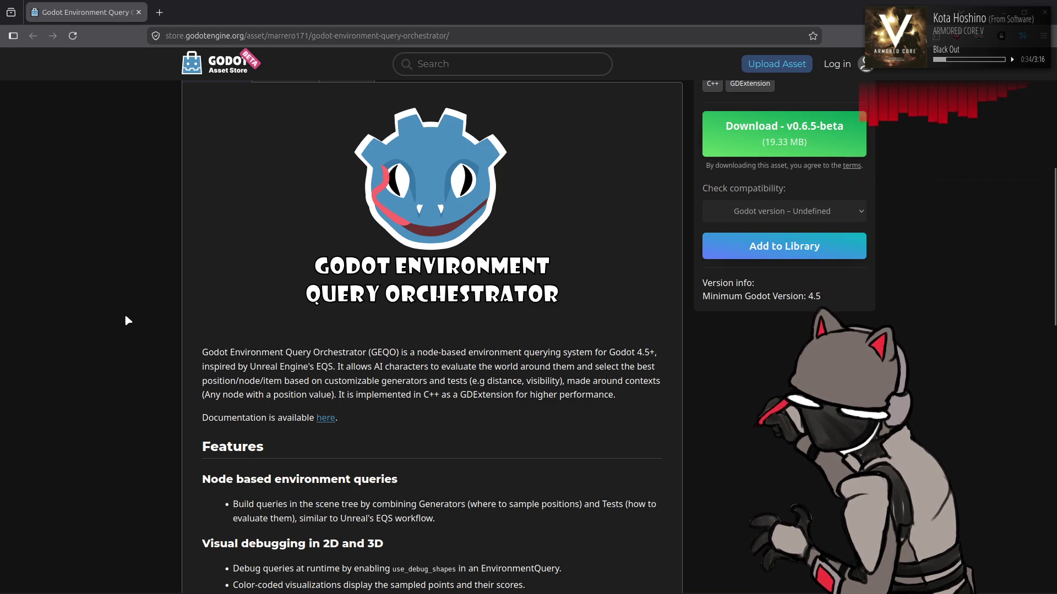
{"action": "scroll", "coordinate": [122, 312], "scroll_direction": "down", "scroll_amount": 2}
{"action": "scroll", "coordinate": [123, 312], "scroll_direction": "down", "scroll_amount": 6}
{"action": "scroll", "coordinate": [177, 257], "scroll_direction": "up", "scroll_amount": 3}
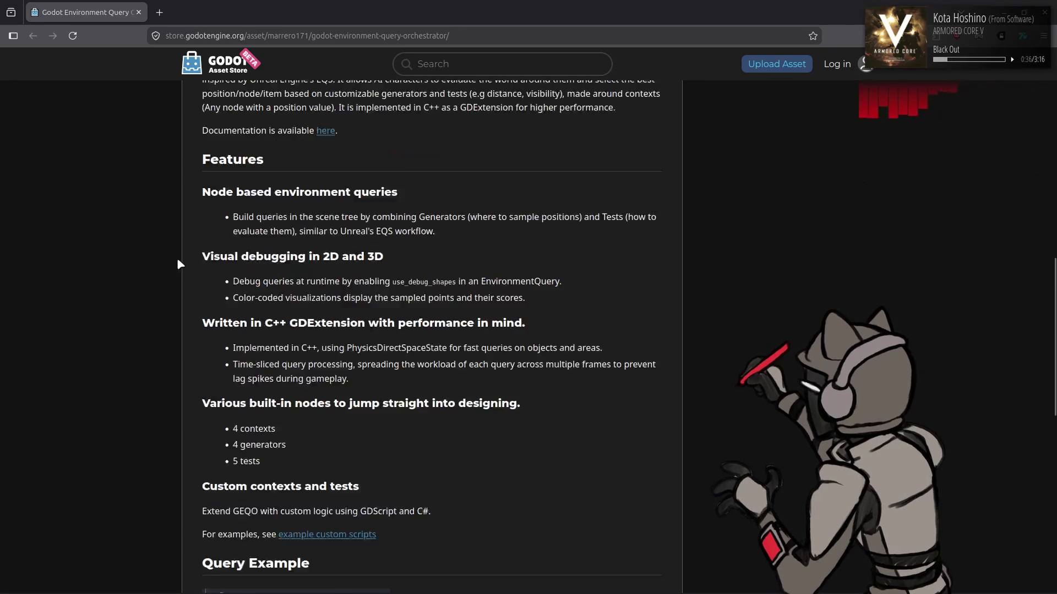
{"action": "left_click", "coordinate": [326, 190]}
{"action": "left_click", "coordinate": [611, 343]}
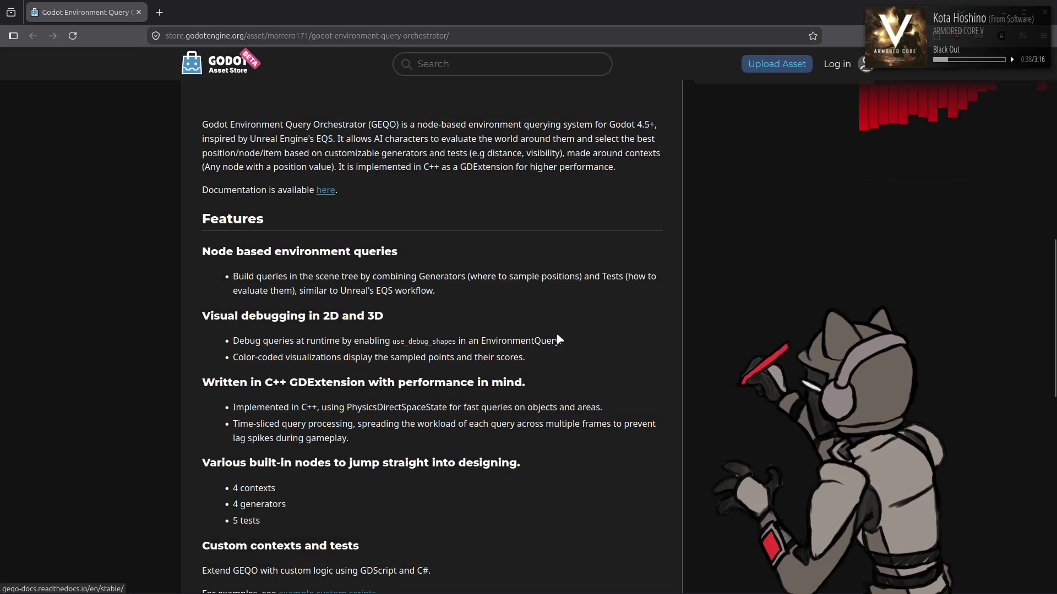
{"action": "left_click", "coordinate": [207, 11]}
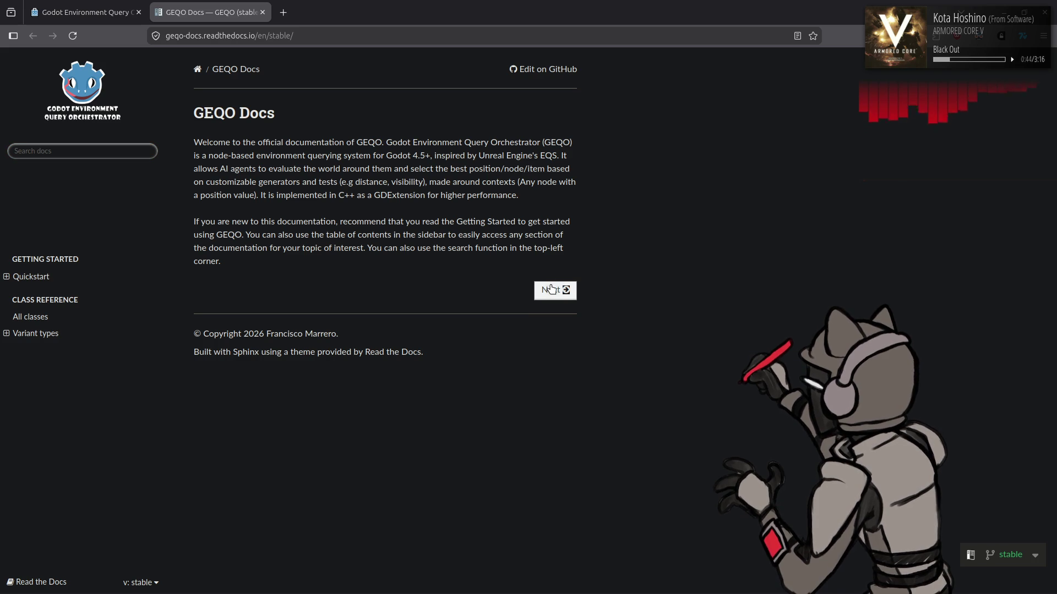
Go from the GEQO Docs home to Quickstart, read its query examples, and return to Godot.
{"action": "left_click", "coordinate": [551, 288]}
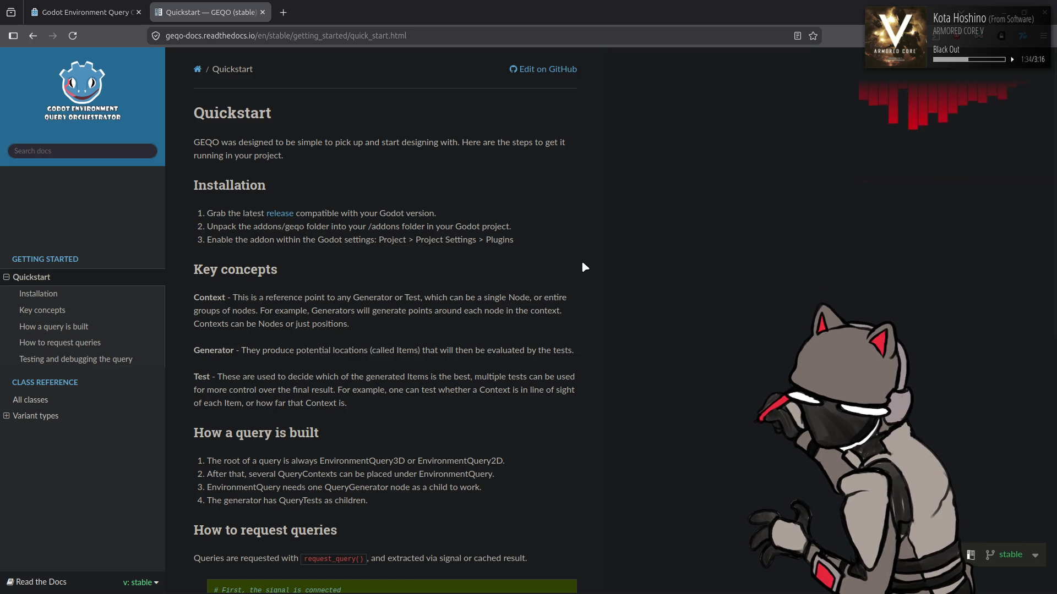
{"action": "scroll", "coordinate": [585, 267], "scroll_direction": "down", "scroll_amount": 3}
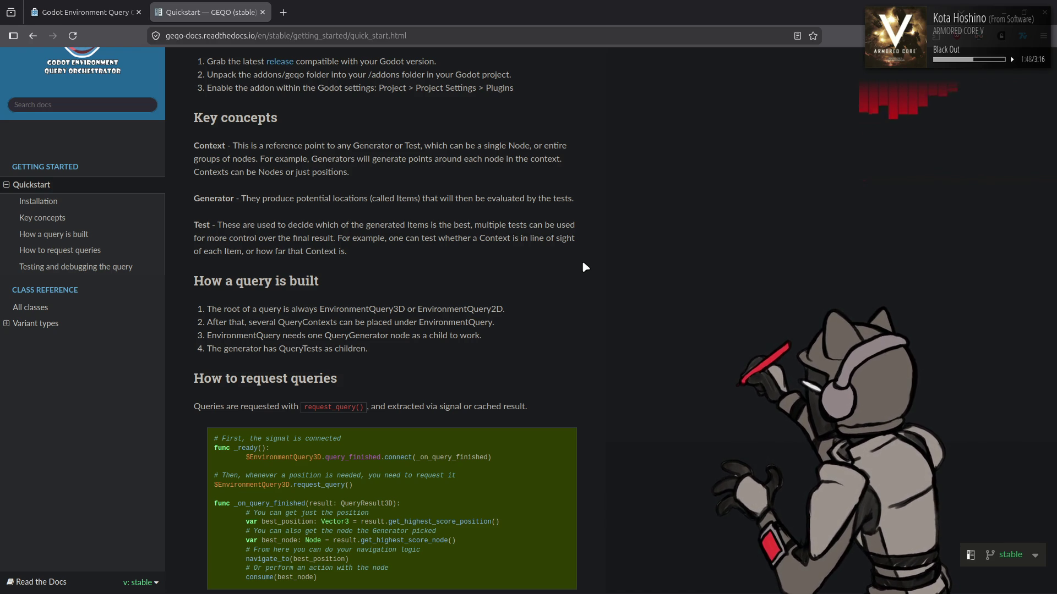
{"action": "scroll", "coordinate": [616, 260], "scroll_direction": "down", "scroll_amount": 4}
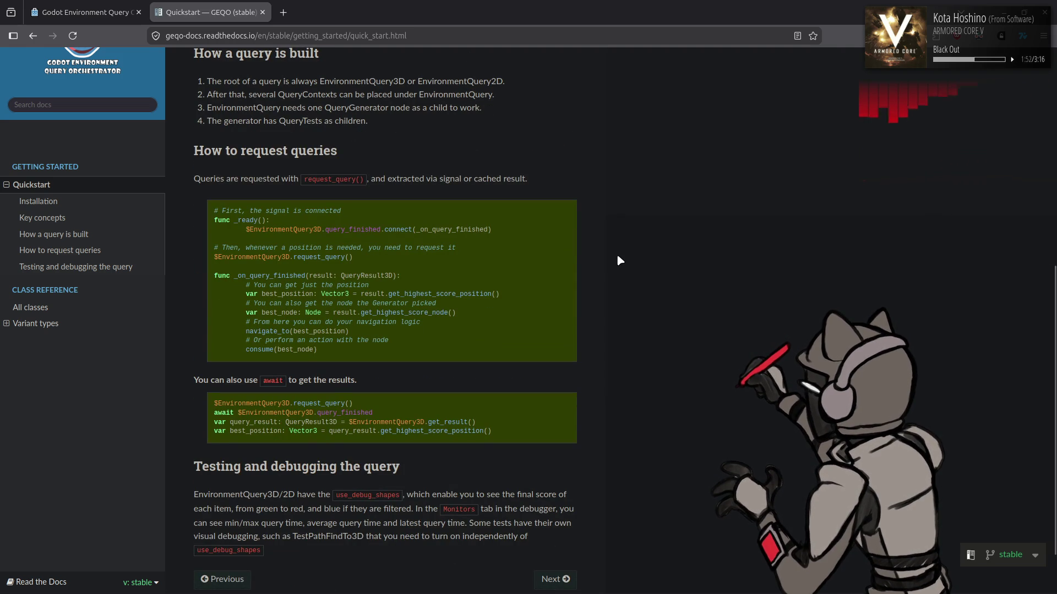
{"action": "key", "text": "alt+Tab"}
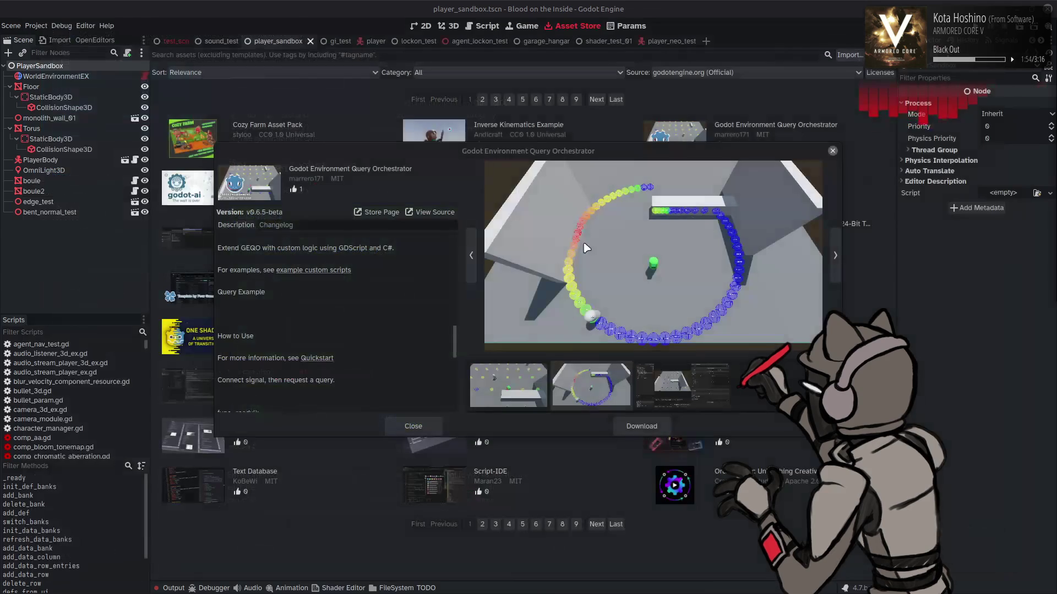
Close the GEQO details, go to the next asset page, and open YARD's store page.
{"action": "left_click", "coordinate": [431, 424]}
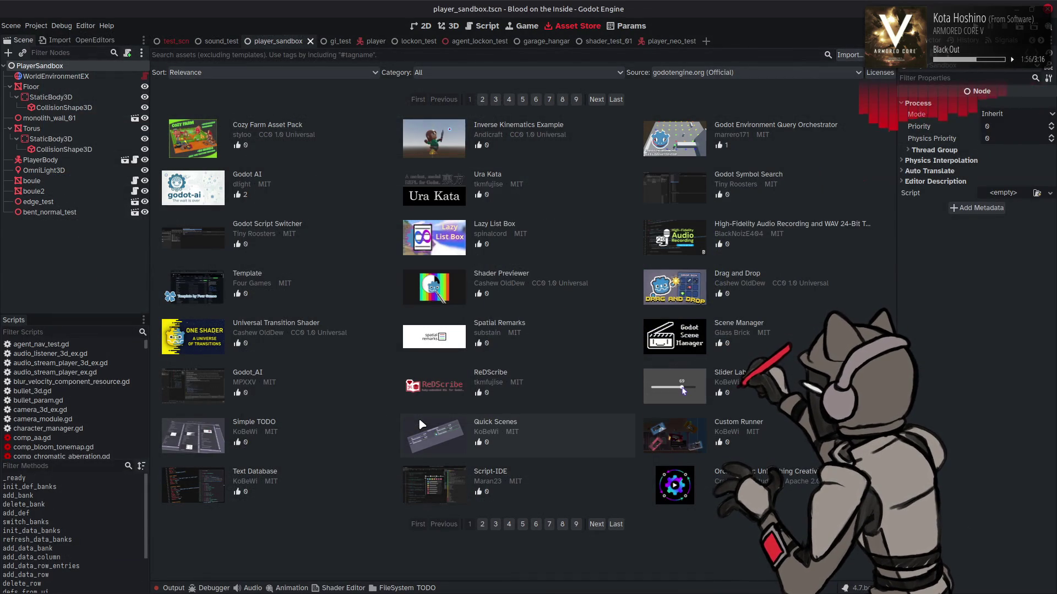
{"action": "left_click", "coordinate": [593, 527]}
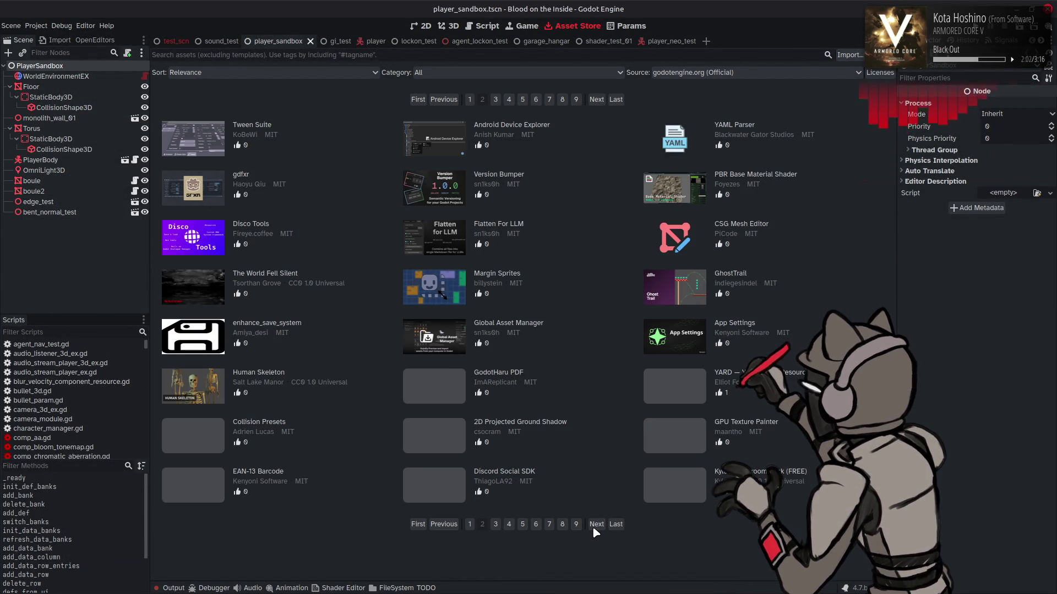
{"action": "left_click", "coordinate": [724, 372]}
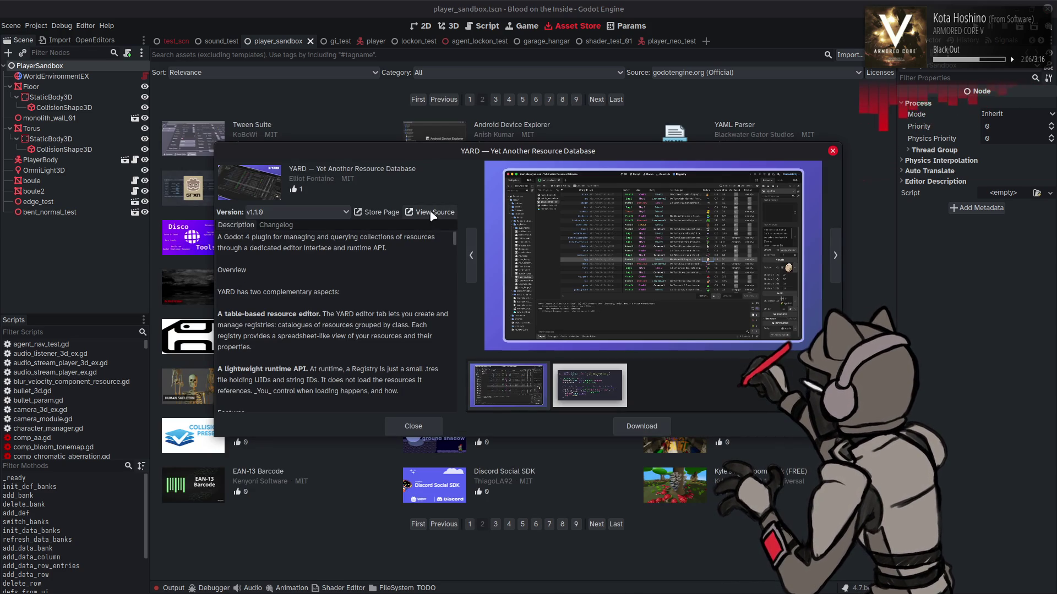
{"action": "left_click", "coordinate": [372, 214]}
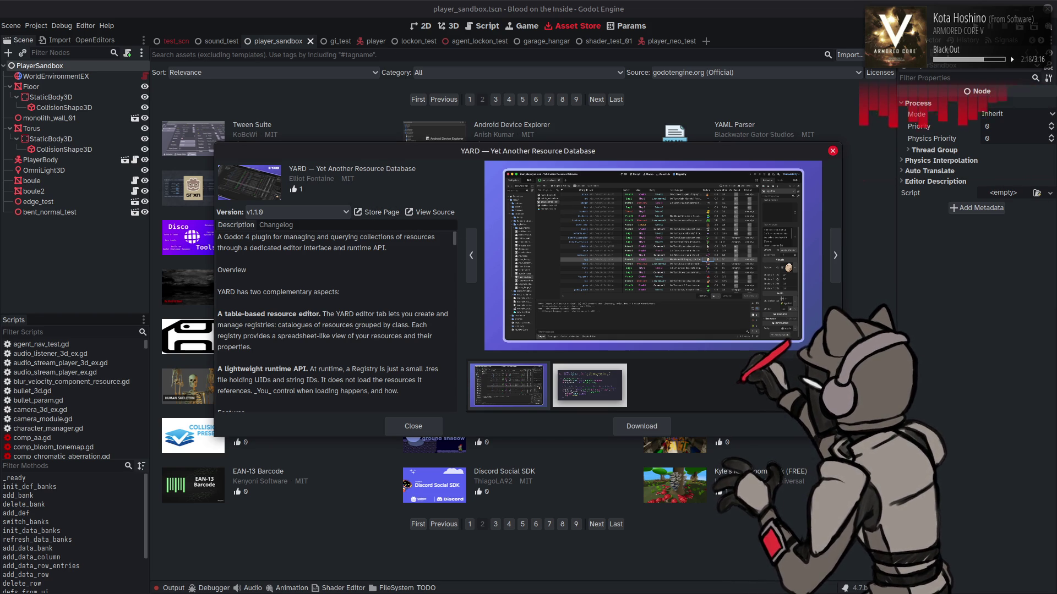
{"action": "left_click", "coordinate": [375, 212]}
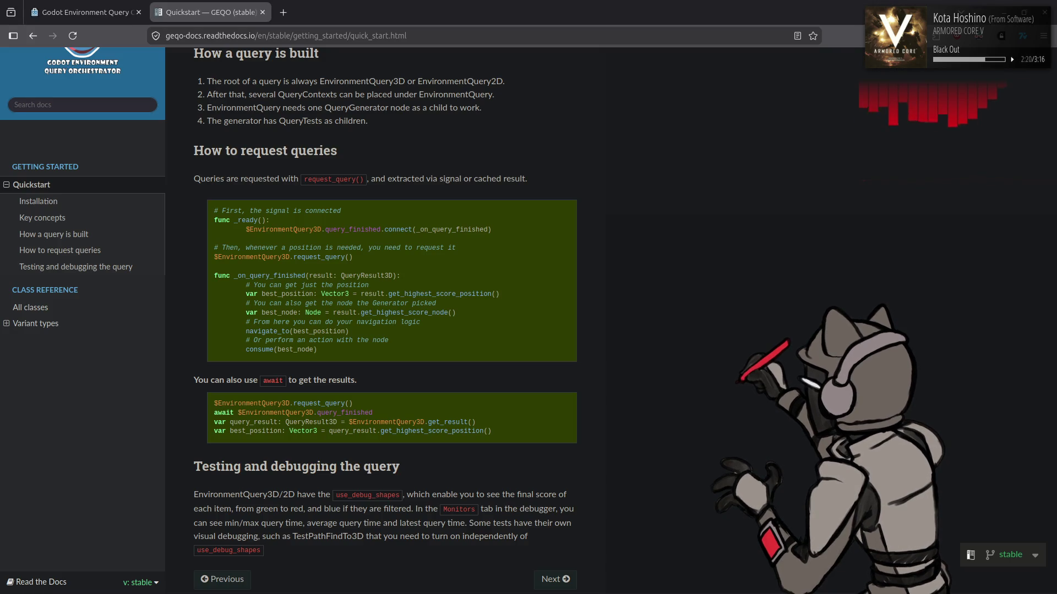
Switch from the GEQO Quickstart docs back to the Godot editor's YARD details.
{"action": "key", "text": "alt+Tab"}
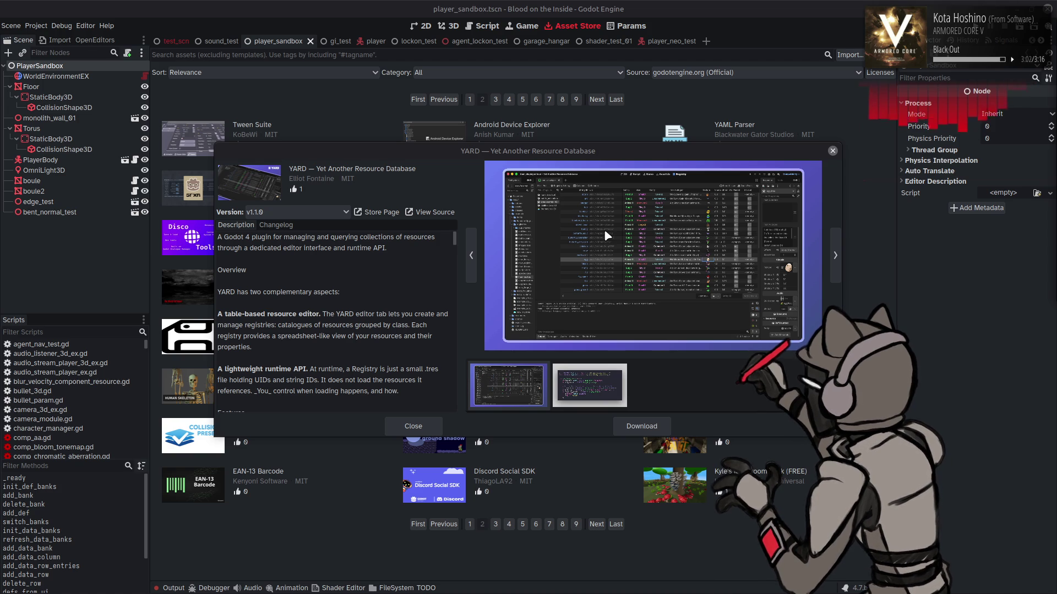
Swap the YARD details for the Collision Presets (v1.4) details, skim them, and close them.
{"action": "left_click", "coordinate": [425, 427]}
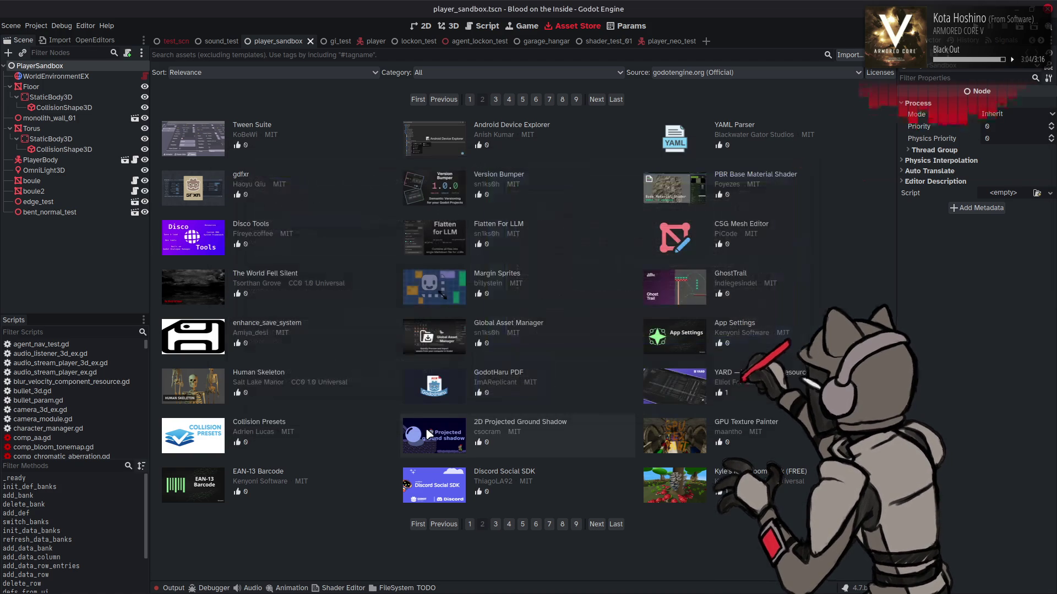
{"action": "left_click", "coordinate": [293, 425]}
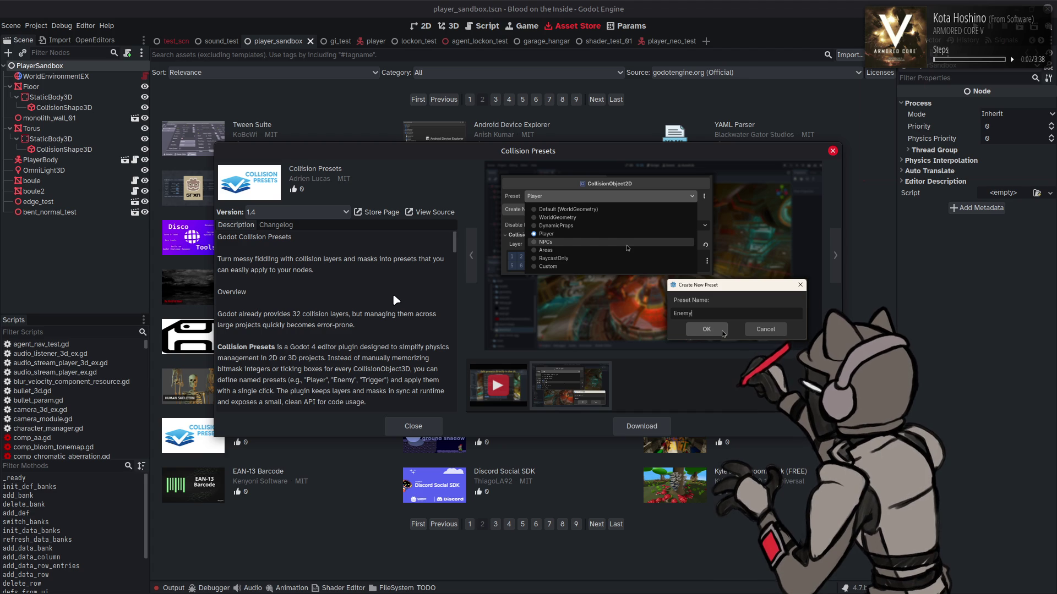
{"action": "scroll", "coordinate": [392, 283], "scroll_direction": "down", "scroll_amount": 1}
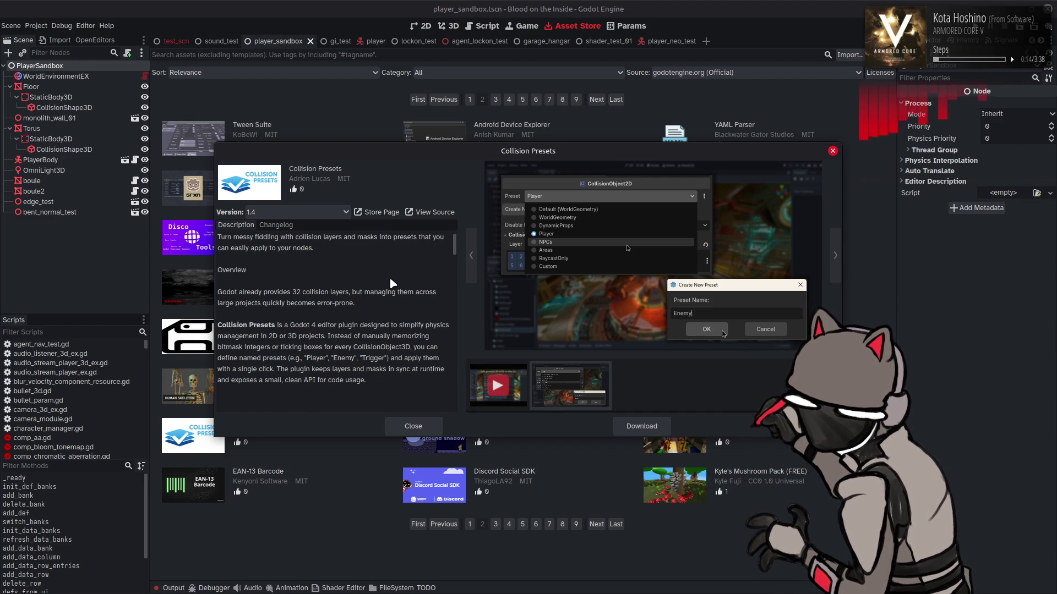
{"action": "key", "text": "Escape"}
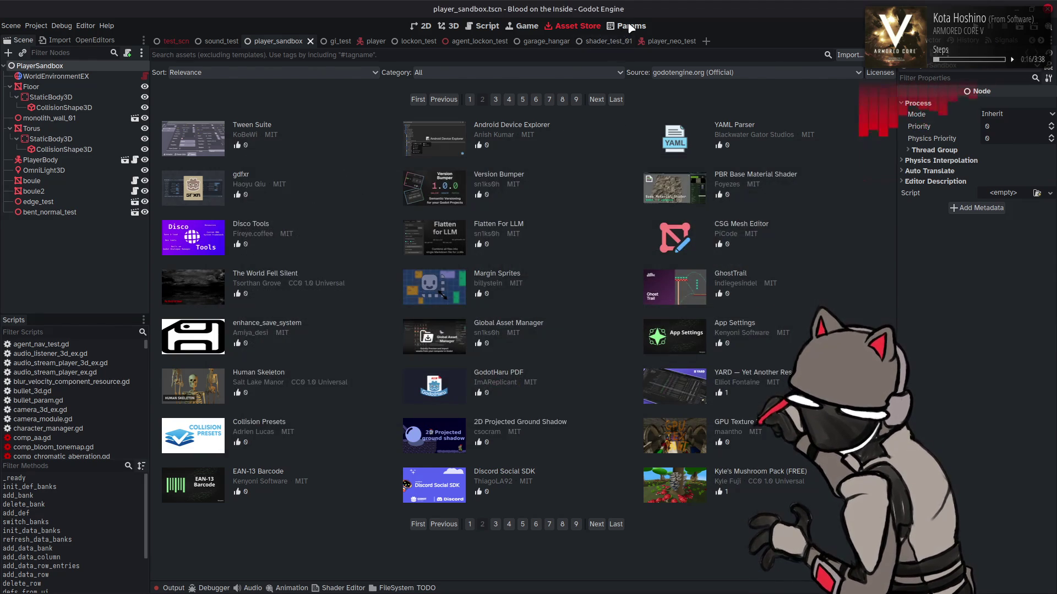
{"action": "left_click", "coordinate": [630, 27]}
{"action": "left_click", "coordinate": [472, 71]}
{"action": "left_click", "coordinate": [532, 70]}
{"action": "left_click", "coordinate": [599, 70]}
{"action": "left_click", "coordinate": [658, 71]}
{"action": "left_click", "coordinate": [724, 71]}
{"action": "left_click", "coordinate": [751, 71]}
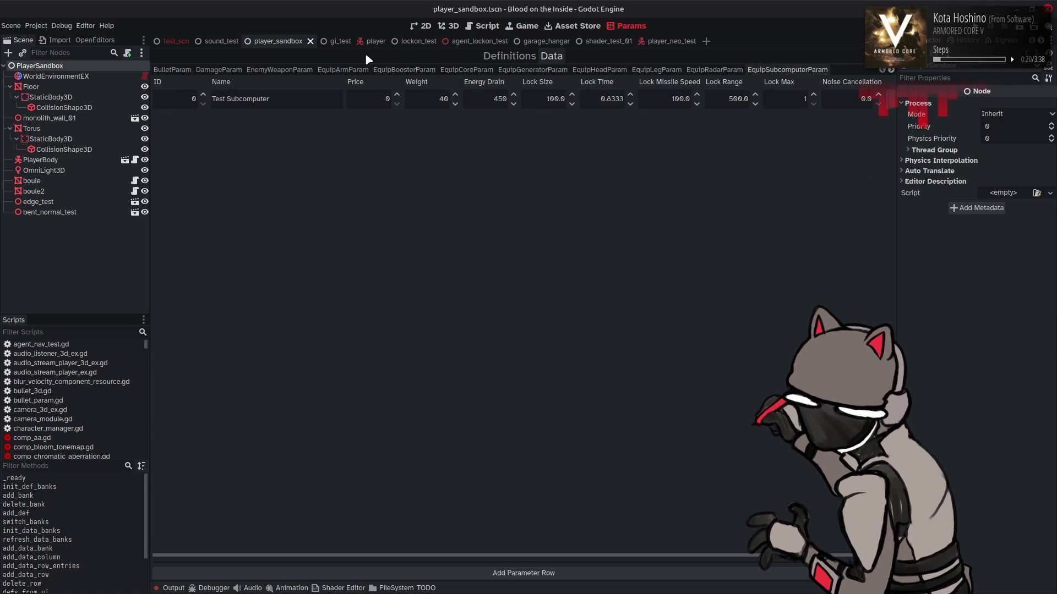
{"action": "left_click", "coordinate": [258, 70]}
{"action": "left_click", "coordinate": [218, 70]}
{"action": "left_click", "coordinate": [172, 70]}
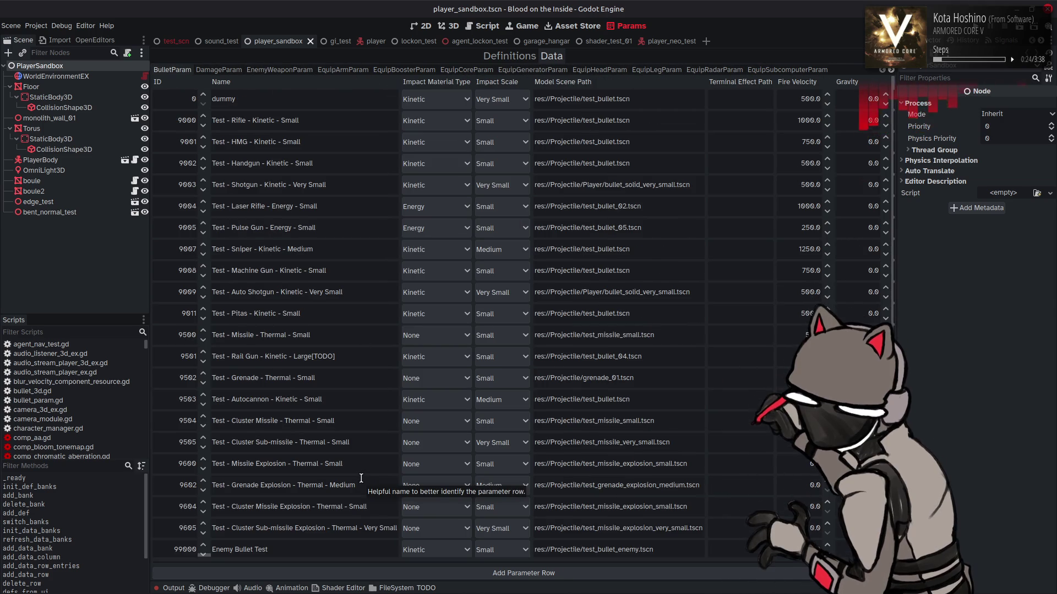
{"action": "left_click", "coordinate": [480, 28]}
{"action": "left_click", "coordinate": [576, 26]}
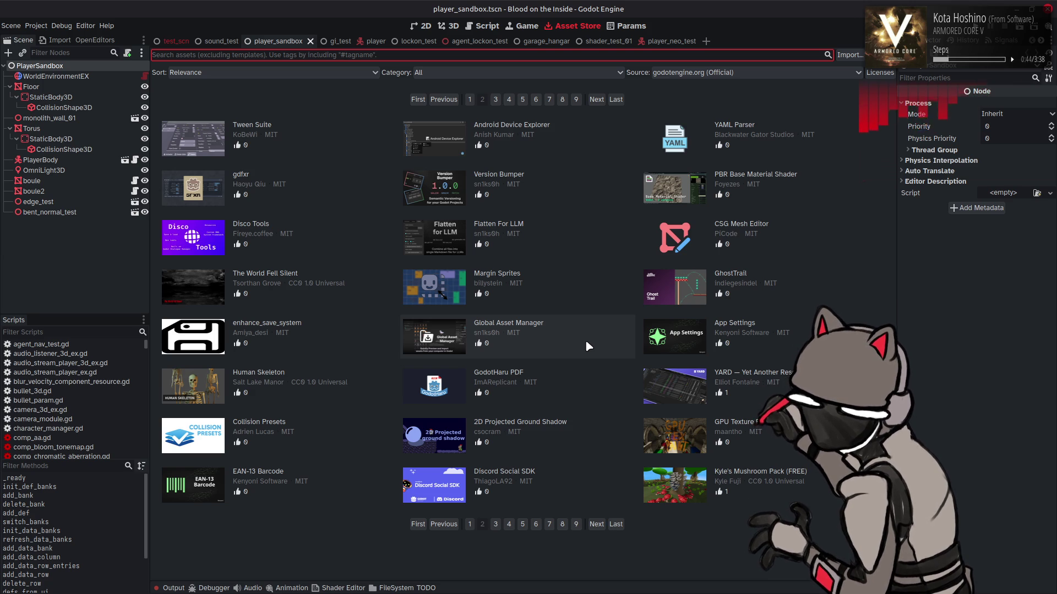
Advance the Asset Store listing to page 3 of the results.
{"action": "left_click", "coordinate": [596, 525]}
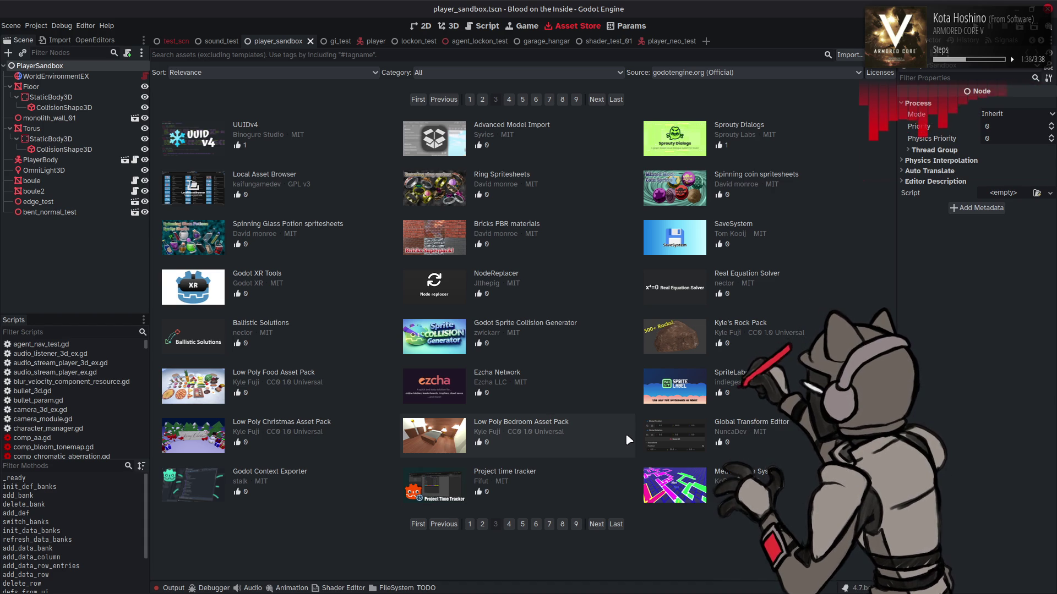
{"action": "left_click", "coordinate": [658, 432]}
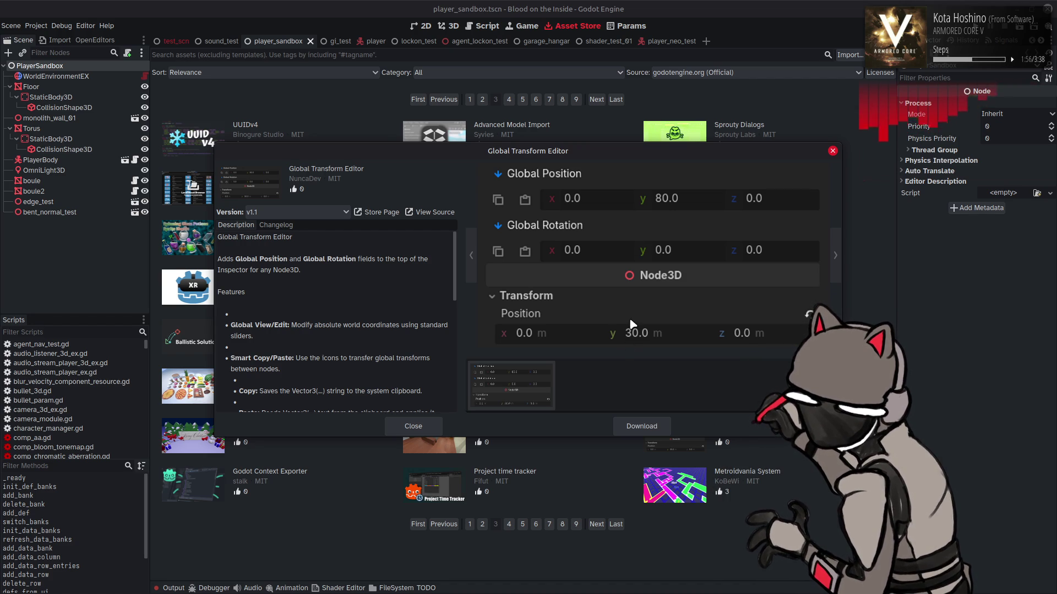
{"action": "left_click", "coordinate": [416, 419]}
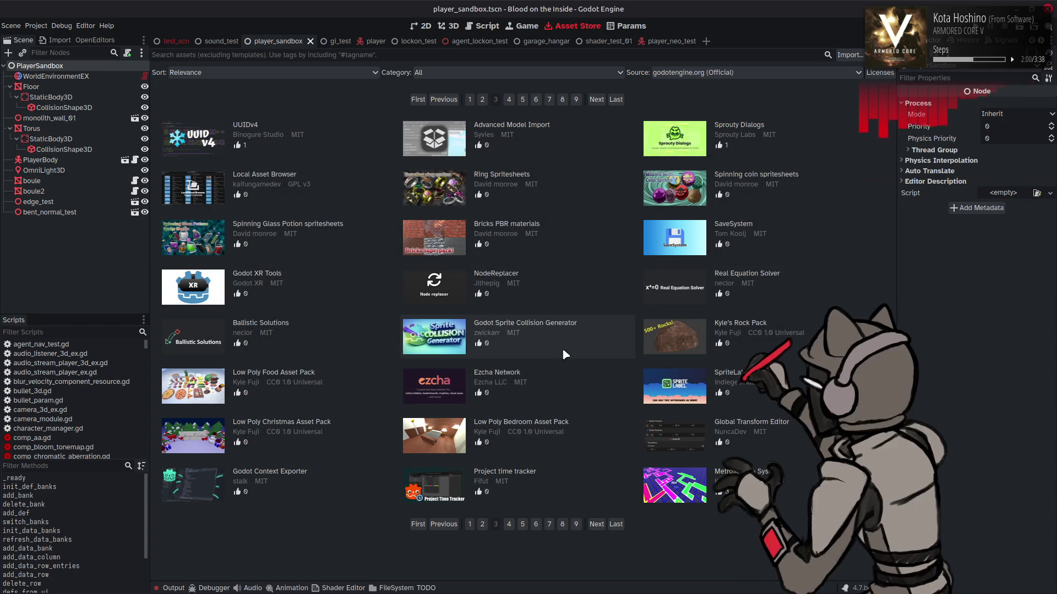
{"action": "left_click", "coordinate": [575, 337]}
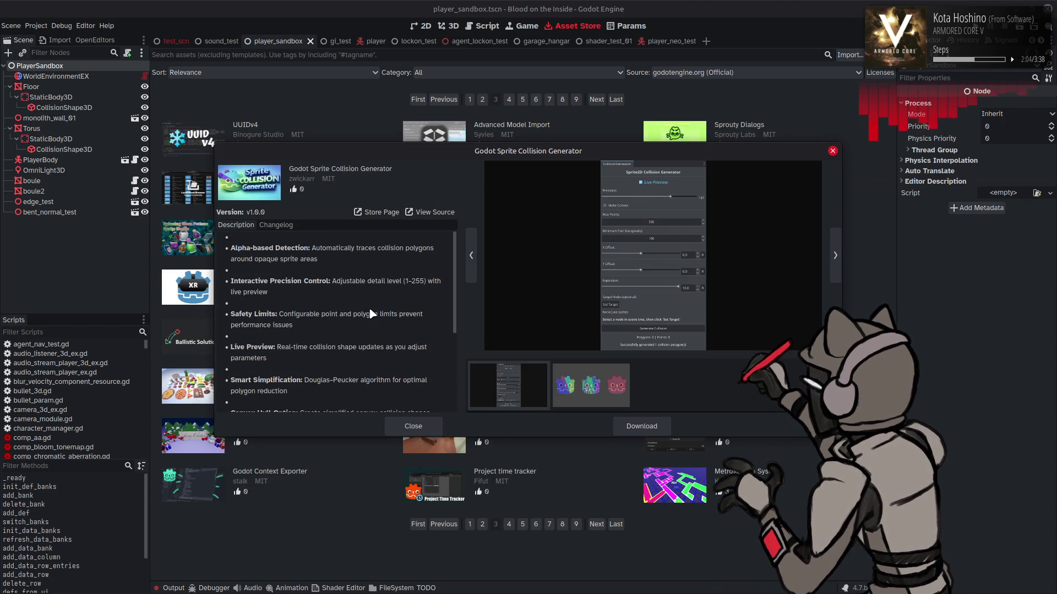
{"action": "left_click", "coordinate": [582, 391]}
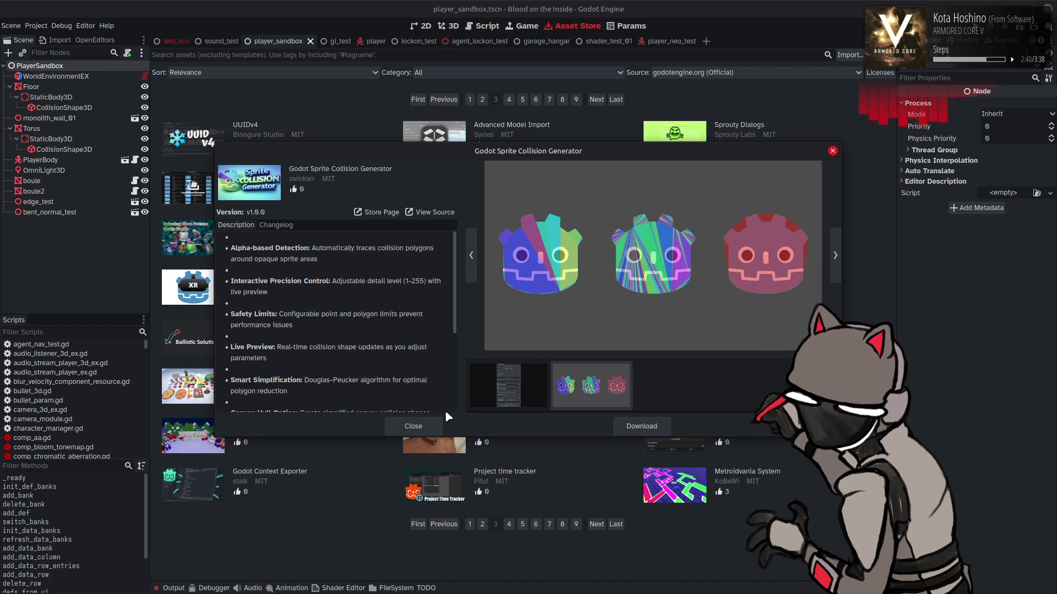
{"action": "left_click", "coordinate": [414, 427]}
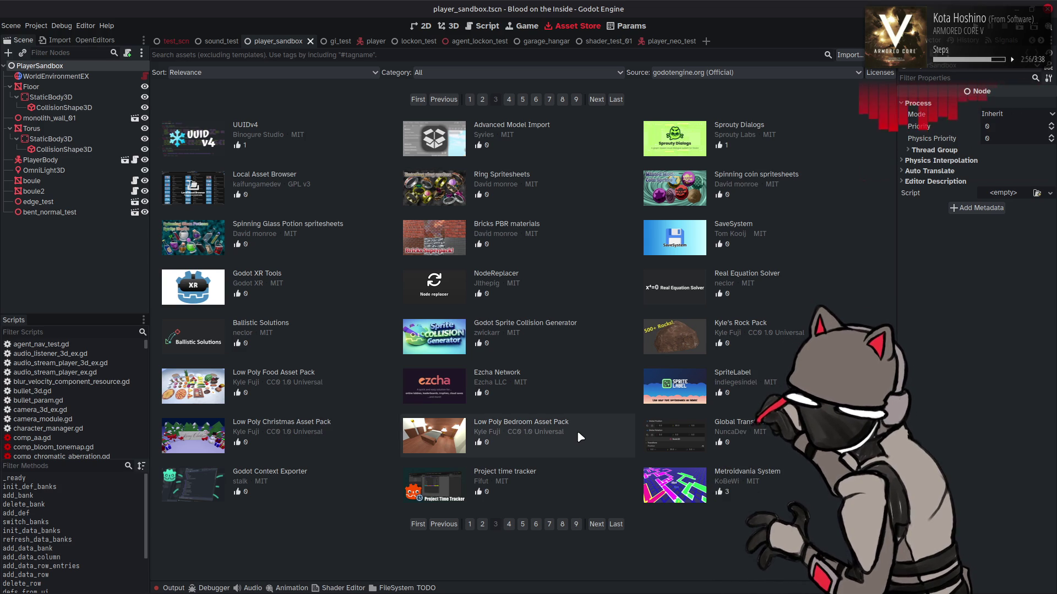
{"action": "left_click", "coordinate": [598, 524]}
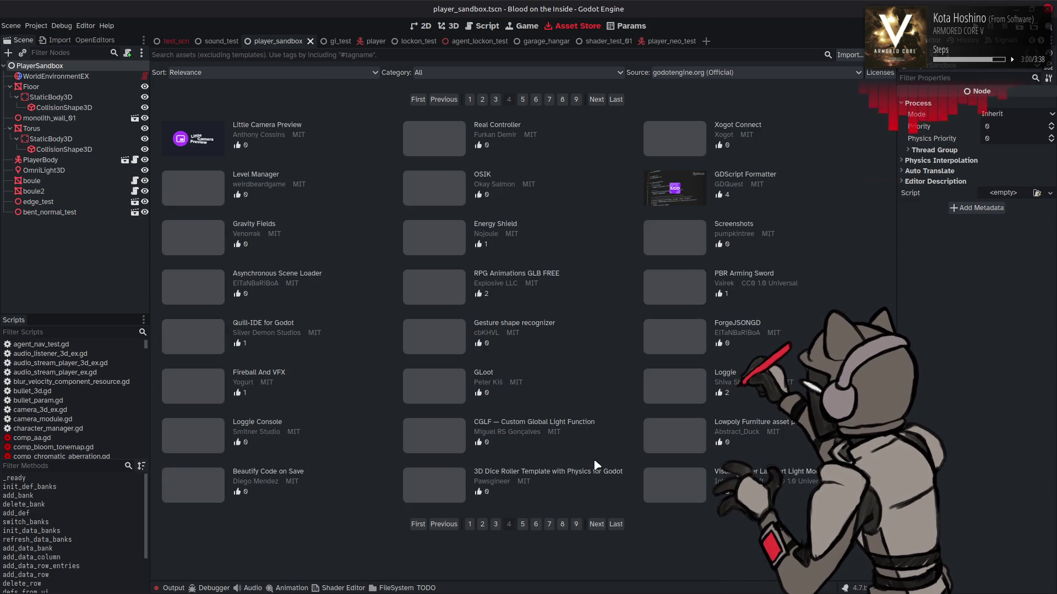
{"action": "left_click", "coordinate": [440, 143]}
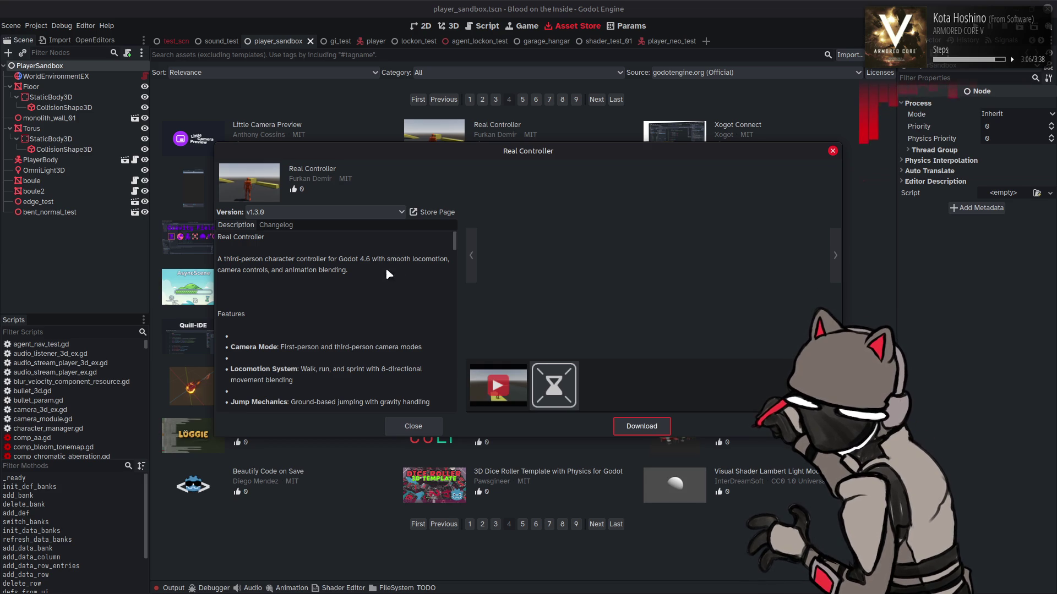
{"action": "left_click", "coordinate": [392, 425]}
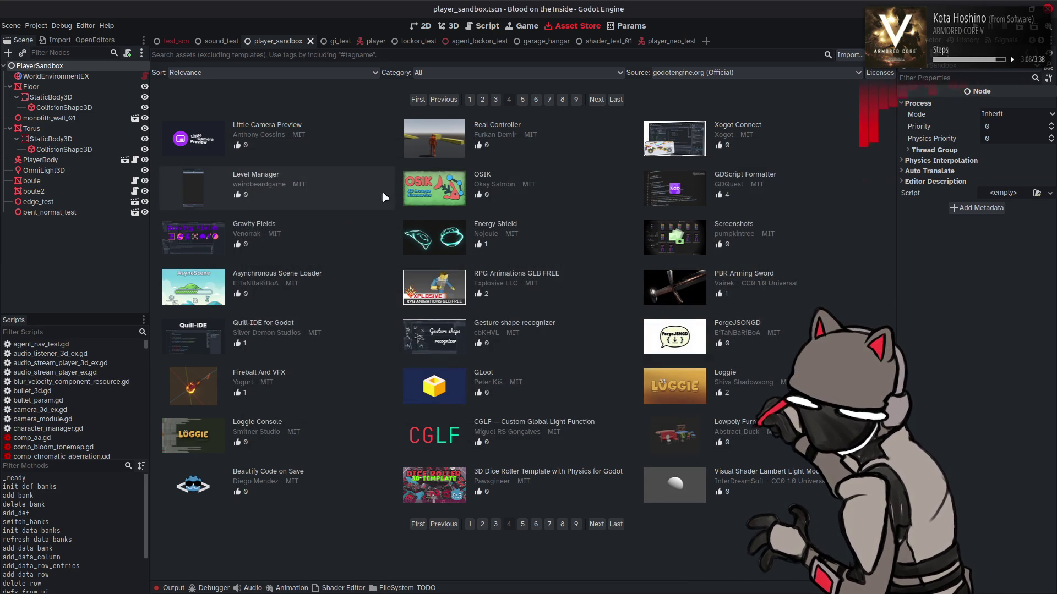
{"action": "left_click", "coordinate": [496, 100]}
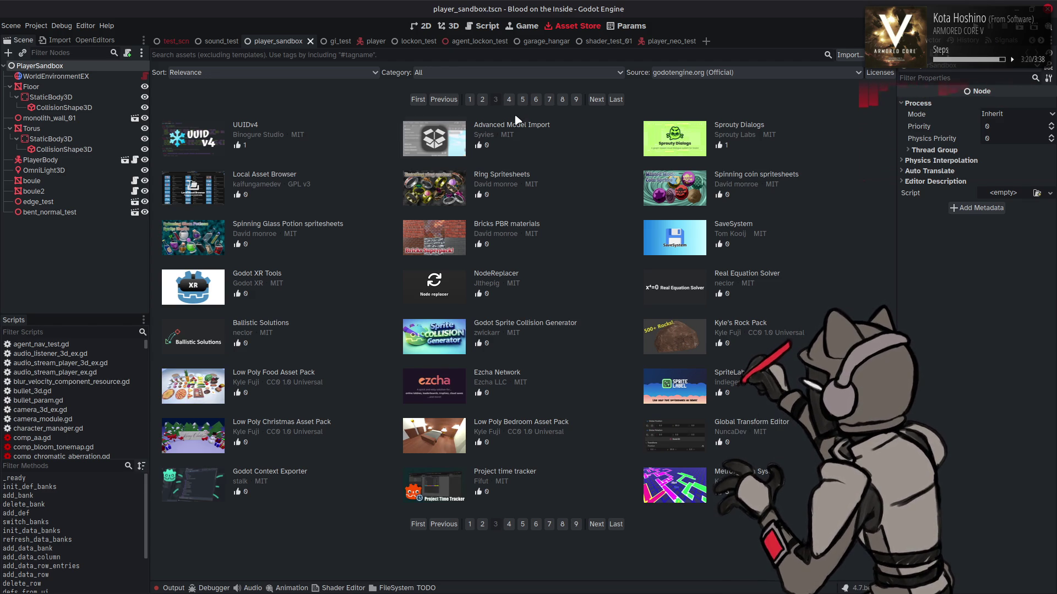
Switch from the Godot editor to the browser window showing the GEQO store page.
{"action": "key", "text": "alt+Tab"}
{"action": "key", "text": "Tab"}
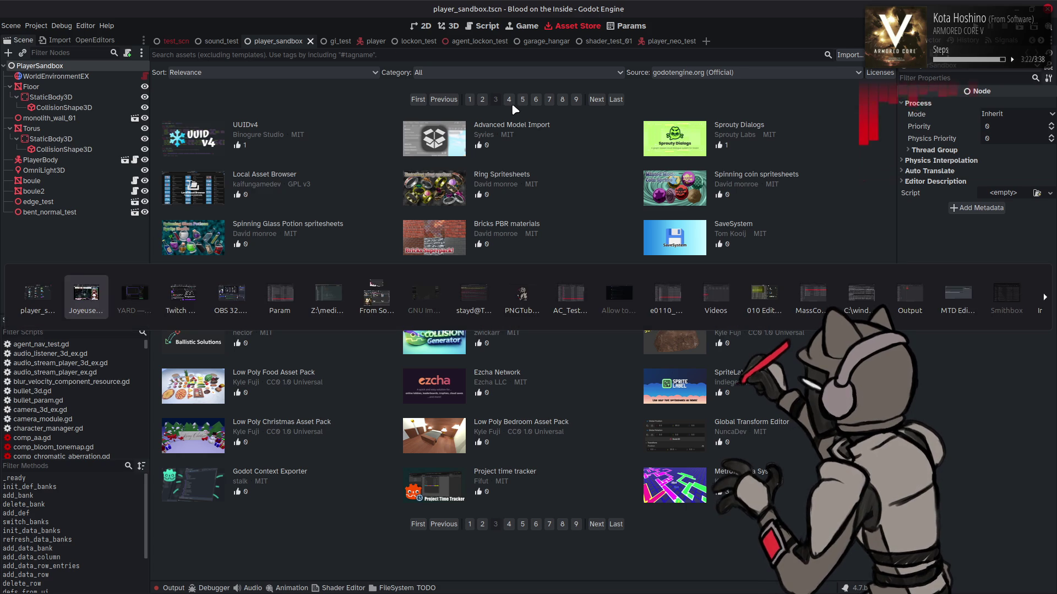
{"action": "left_click", "coordinate": [110, 6]}
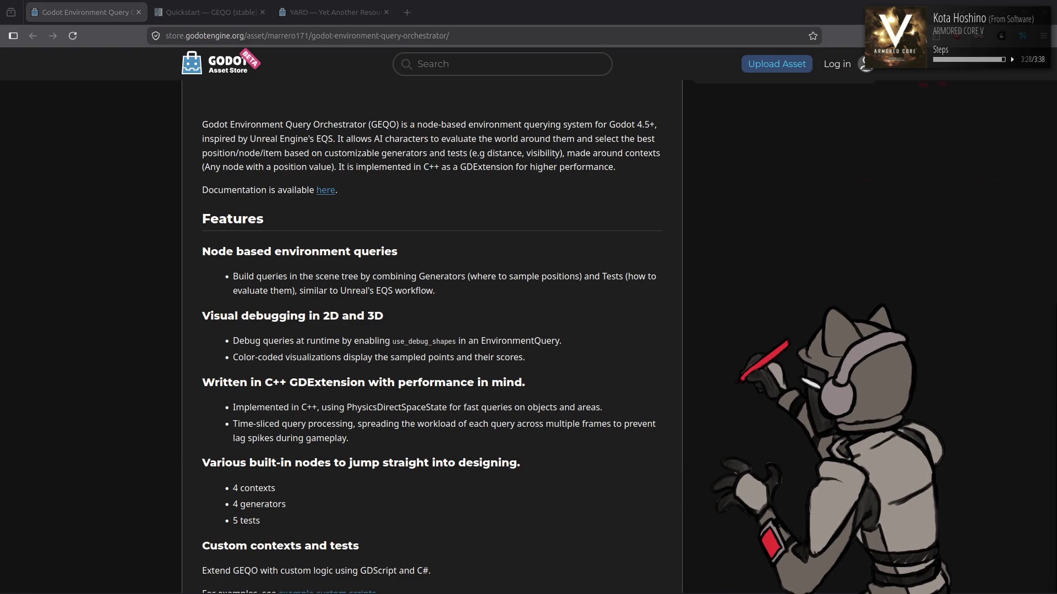
Scroll the GEQO asset page to the top and switch to the Quickstart — GEQO tab.
{"action": "scroll", "coordinate": [711, 391], "scroll_direction": "up", "scroll_amount": 10}
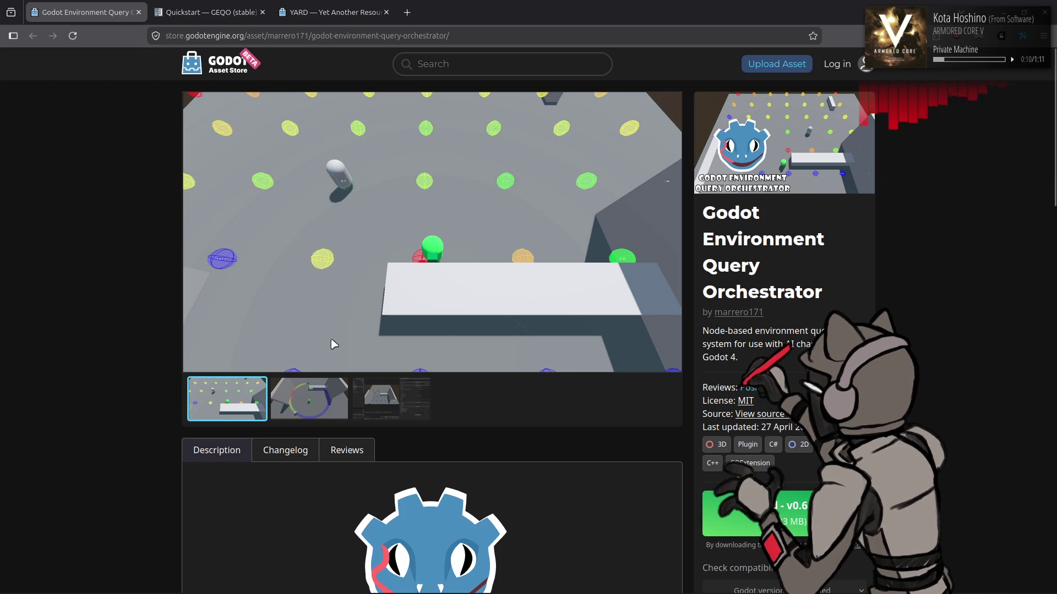
{"action": "left_click", "coordinate": [244, 7]}
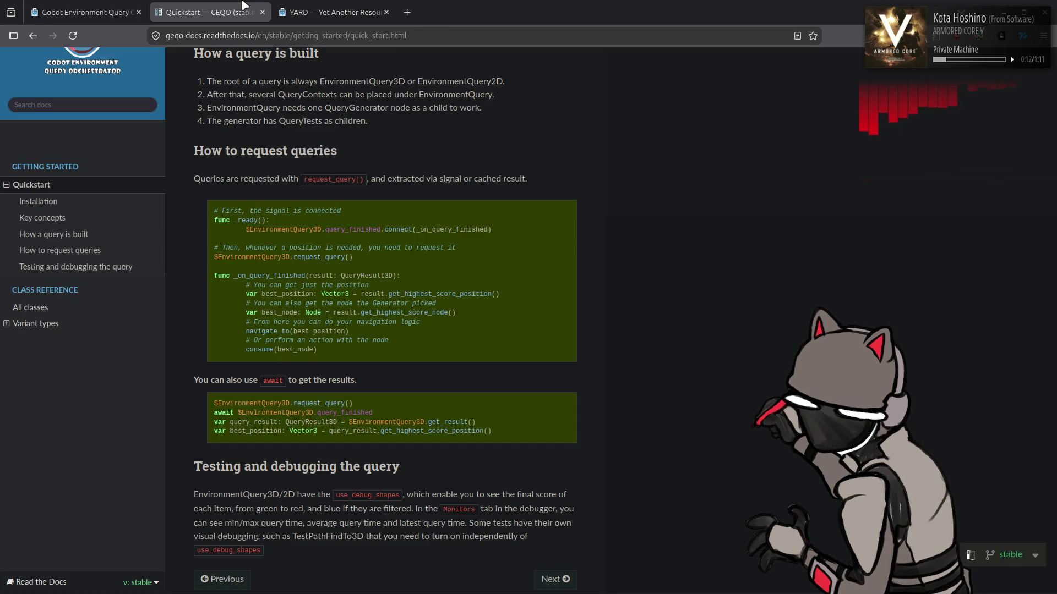
View the YARD — Yet Another Resource Database page in Firefox, then return to Godot.
{"action": "left_click", "coordinate": [339, 7]}
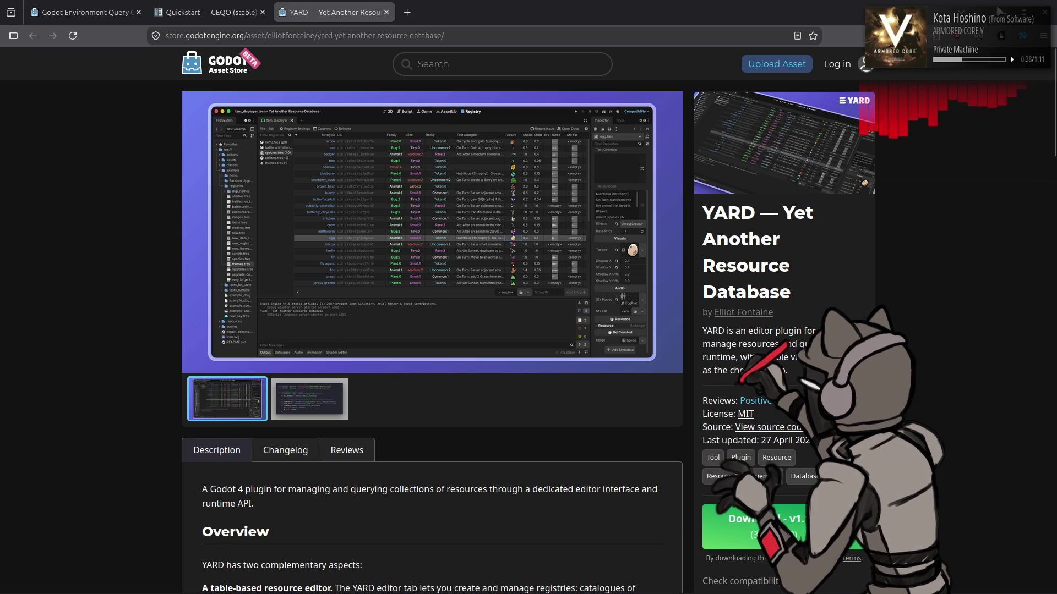
{"action": "key", "text": "alt+Tab"}
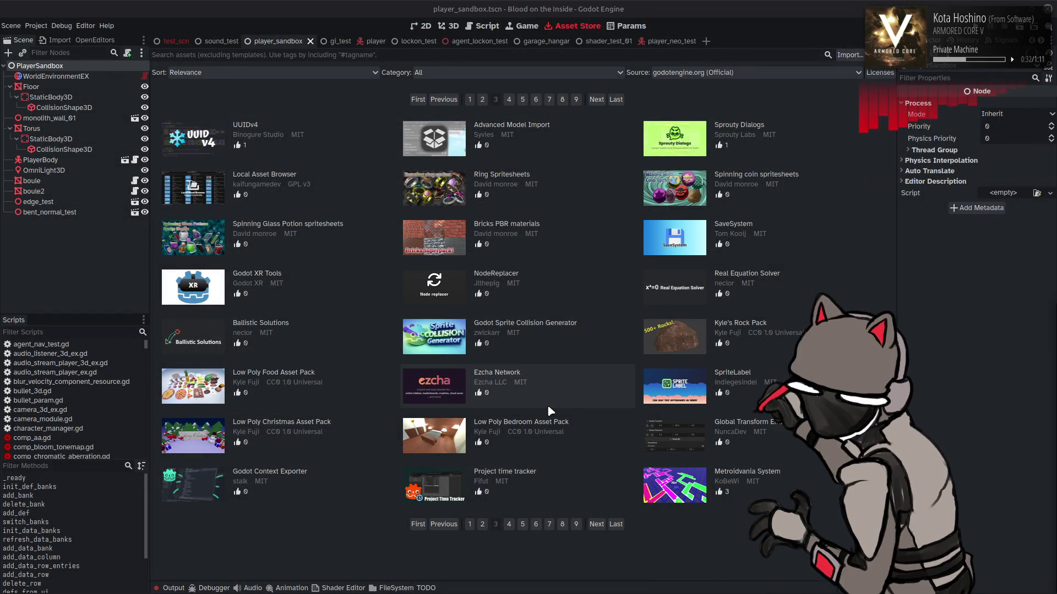
Go to Asset Store page 4 and open the OSIK (v1.6.7.5) inverse kinematics asset.
{"action": "left_click", "coordinate": [596, 524]}
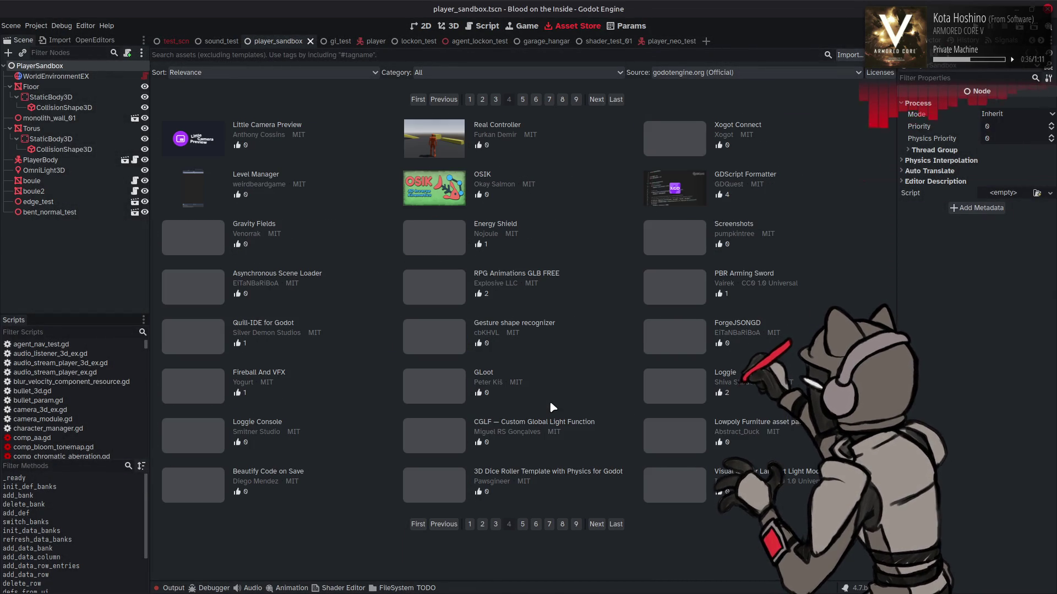
{"action": "left_click", "coordinate": [482, 174]}
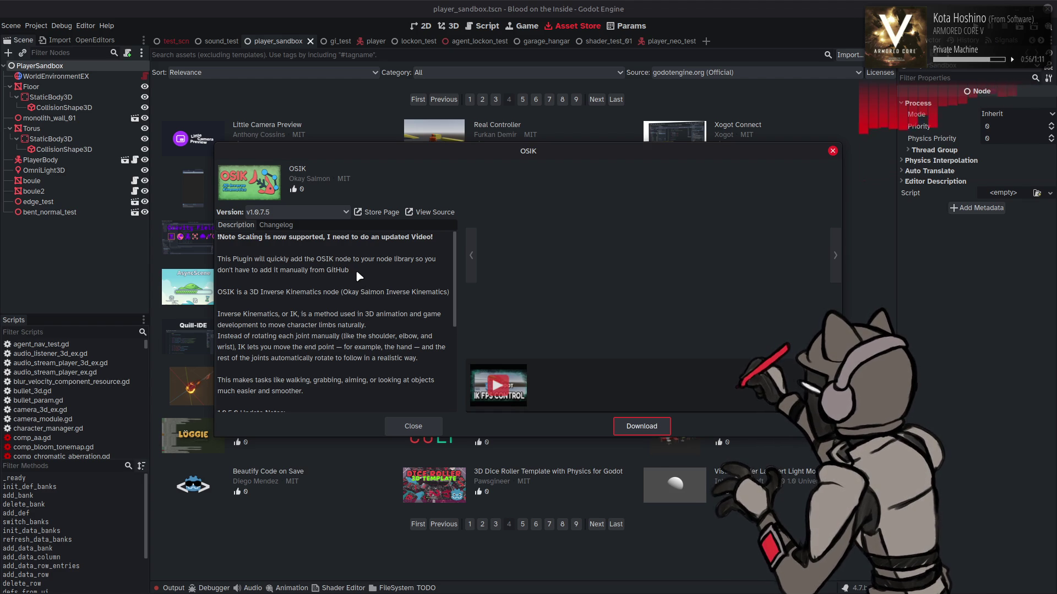
Scroll the OSIK description and switch to its store page in the browser.
{"action": "scroll", "coordinate": [358, 269], "scroll_direction": "down", "scroll_amount": 3}
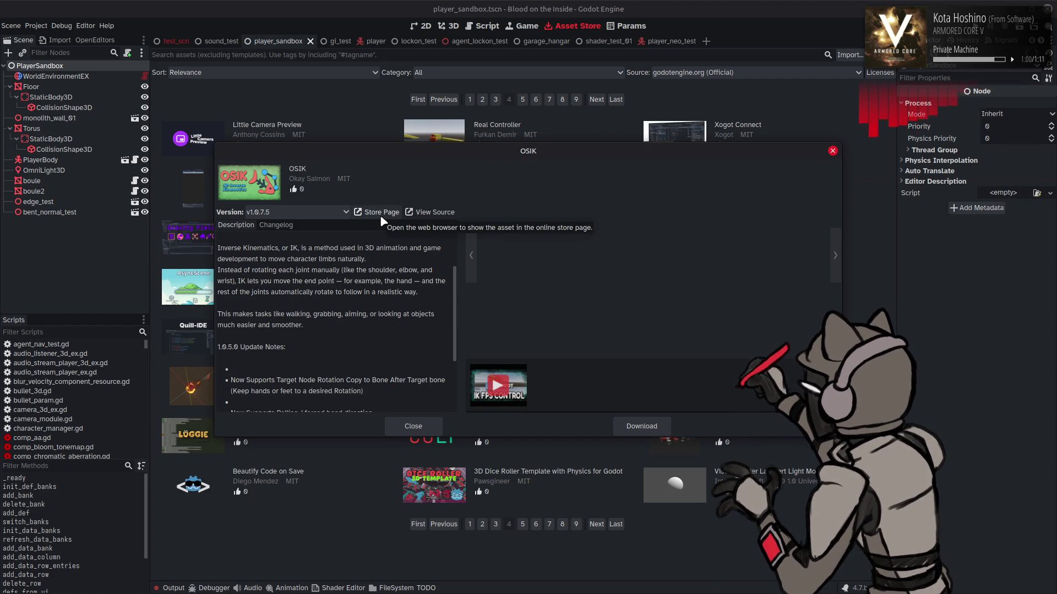
{"action": "key", "text": "alt+Tab"}
{"action": "key", "text": "alt+Tab"}
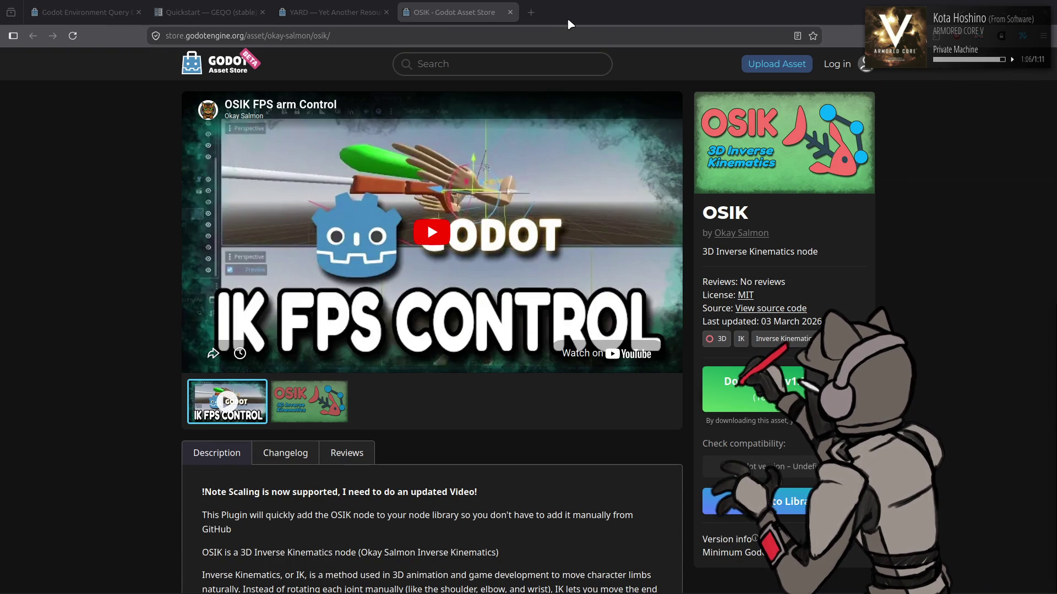
{"action": "scroll", "coordinate": [162, 184], "scroll_direction": "down", "scroll_amount": 1}
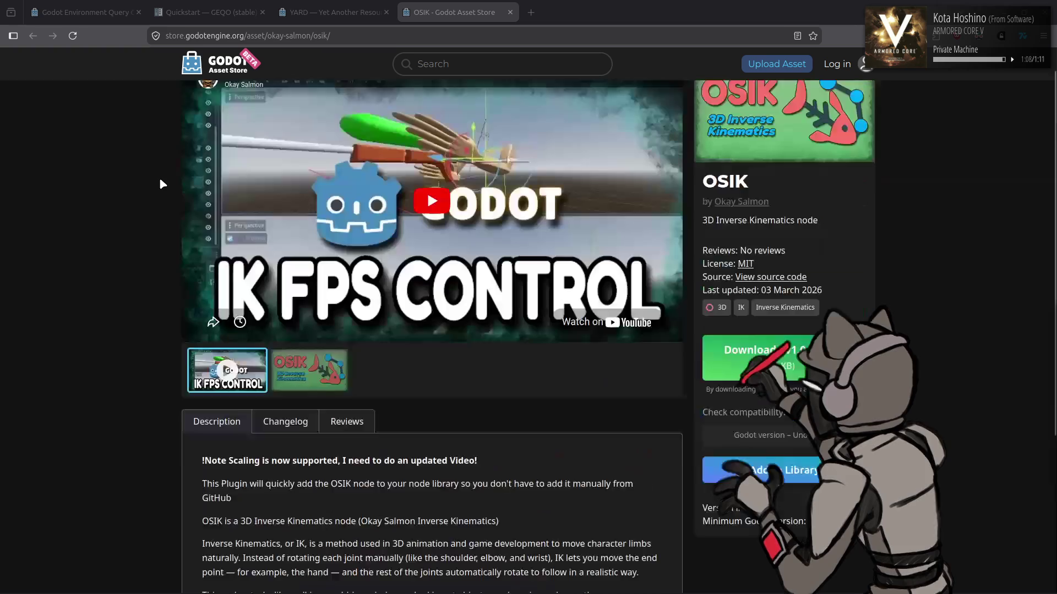
{"action": "scroll", "coordinate": [160, 182], "scroll_direction": "up", "scroll_amount": 1}
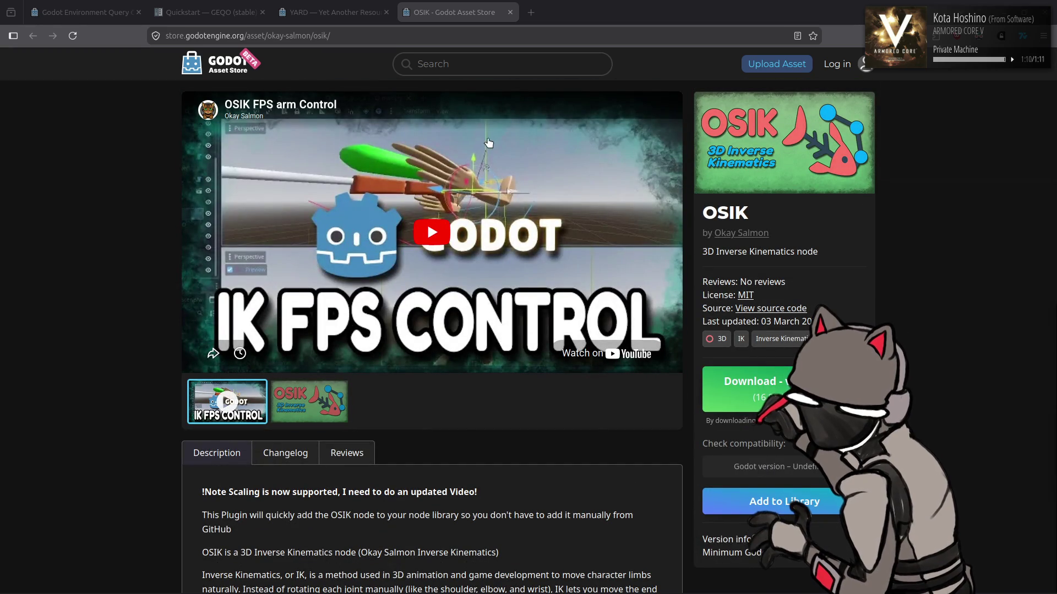
{"action": "scroll", "coordinate": [60, 273], "scroll_direction": "down", "scroll_amount": 2}
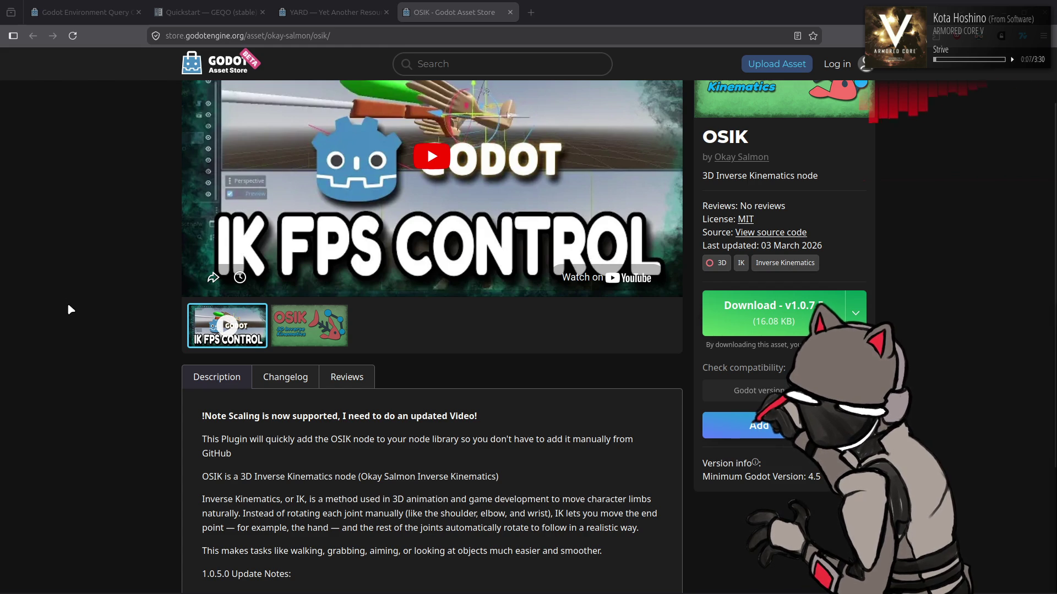
{"action": "scroll", "coordinate": [67, 298], "scroll_direction": "down", "scroll_amount": 5}
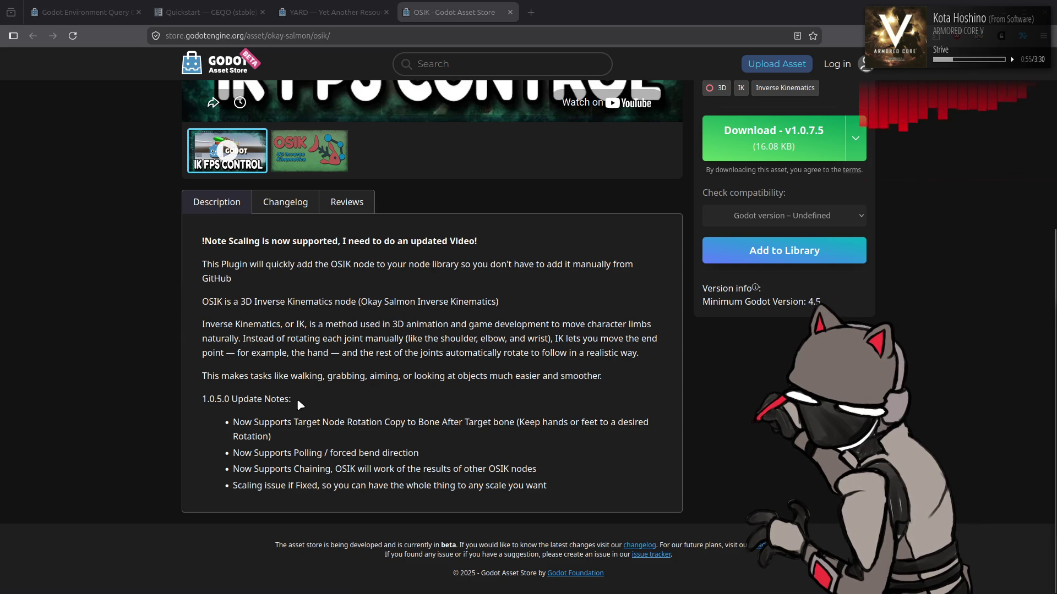
{"action": "left_click_drag", "start_coordinate": [351, 302], "coordinate": [502, 305]}
{"action": "left_click", "coordinate": [502, 305]}
{"action": "scroll", "coordinate": [501, 337], "scroll_direction": "up", "scroll_amount": 4}
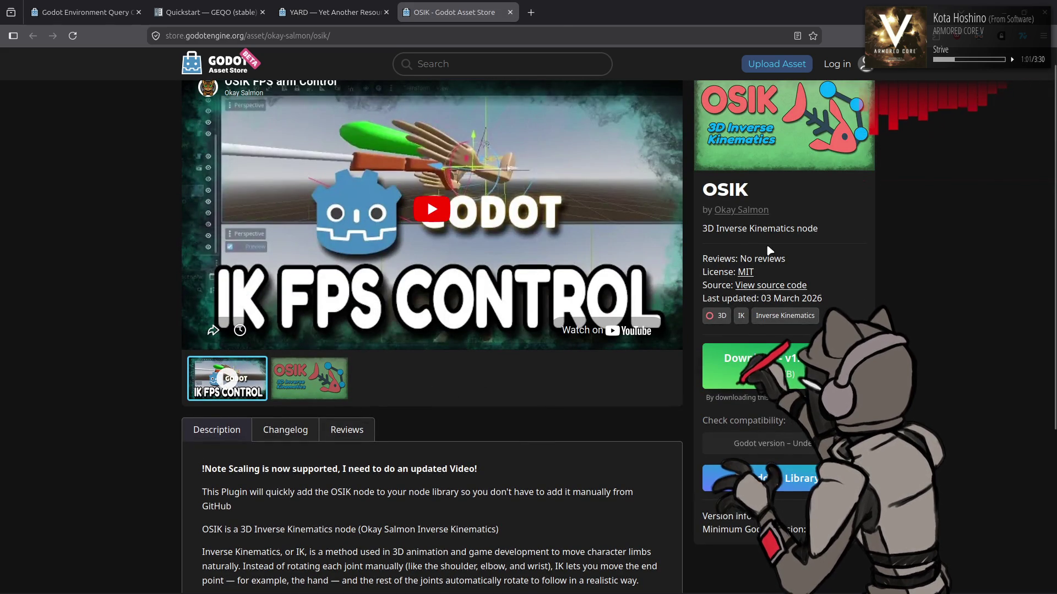
{"action": "left_click", "coordinate": [782, 285]}
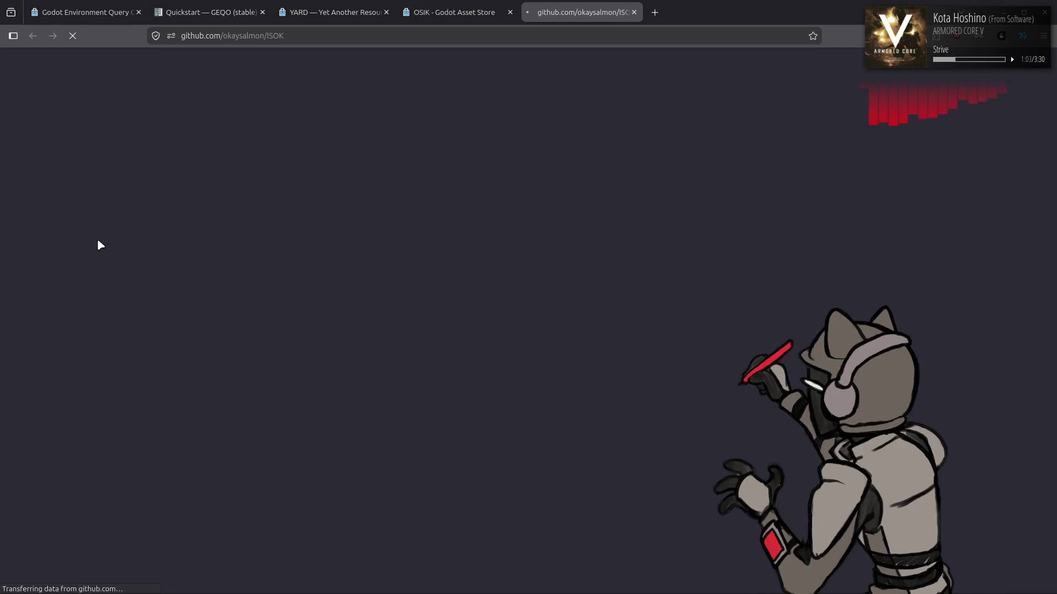
Read the ISOK README's installation, setup and license sections, then open the osik_demo folder.
{"action": "scroll", "coordinate": [118, 226], "scroll_direction": "down", "scroll_amount": 5}
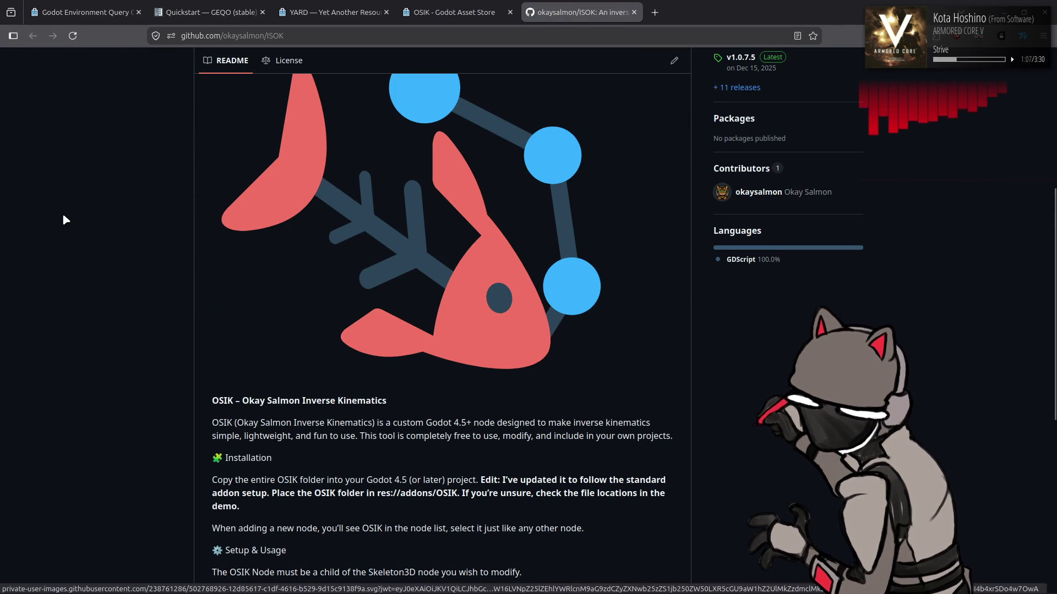
{"action": "scroll", "coordinate": [62, 216], "scroll_direction": "down", "scroll_amount": 1}
{"action": "scroll", "coordinate": [62, 216], "scroll_direction": "down", "scroll_amount": 3}
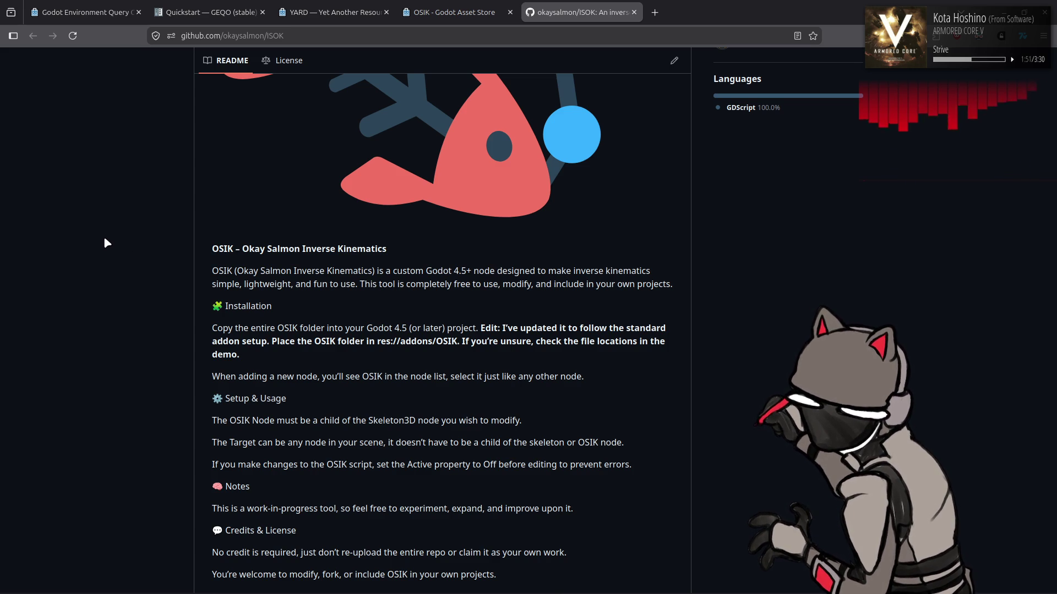
{"action": "scroll", "coordinate": [115, 238], "scroll_direction": "down", "scroll_amount": 2}
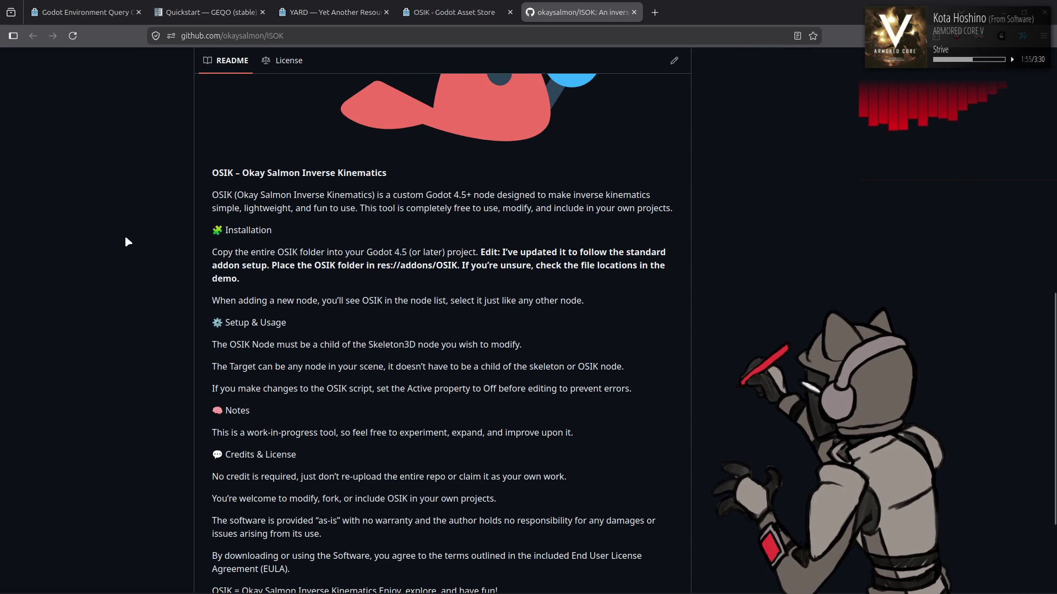
{"action": "scroll", "coordinate": [154, 239], "scroll_direction": "down", "scroll_amount": 4}
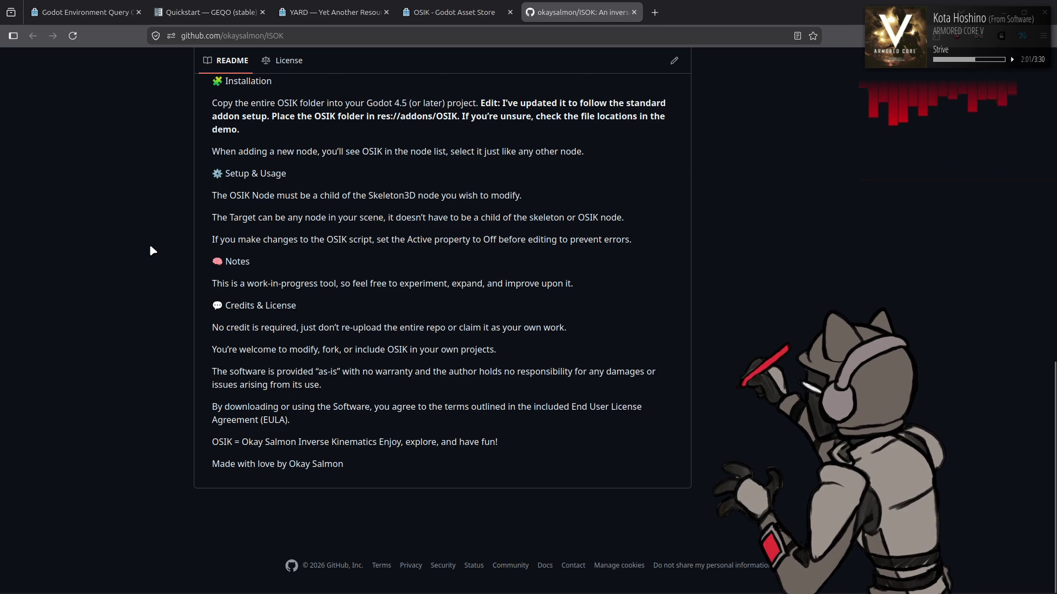
{"action": "scroll", "coordinate": [150, 249], "scroll_direction": "up", "scroll_amount": 5}
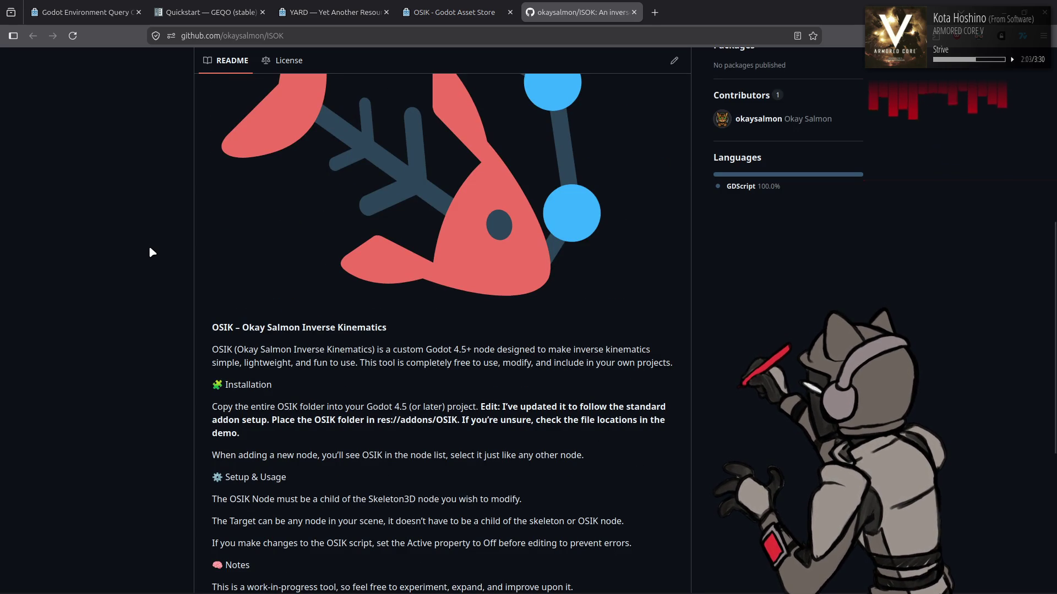
{"action": "scroll", "coordinate": [150, 248], "scroll_direction": "up", "scroll_amount": 4}
{"action": "scroll", "coordinate": [149, 250], "scroll_direction": "up", "scroll_amount": 3}
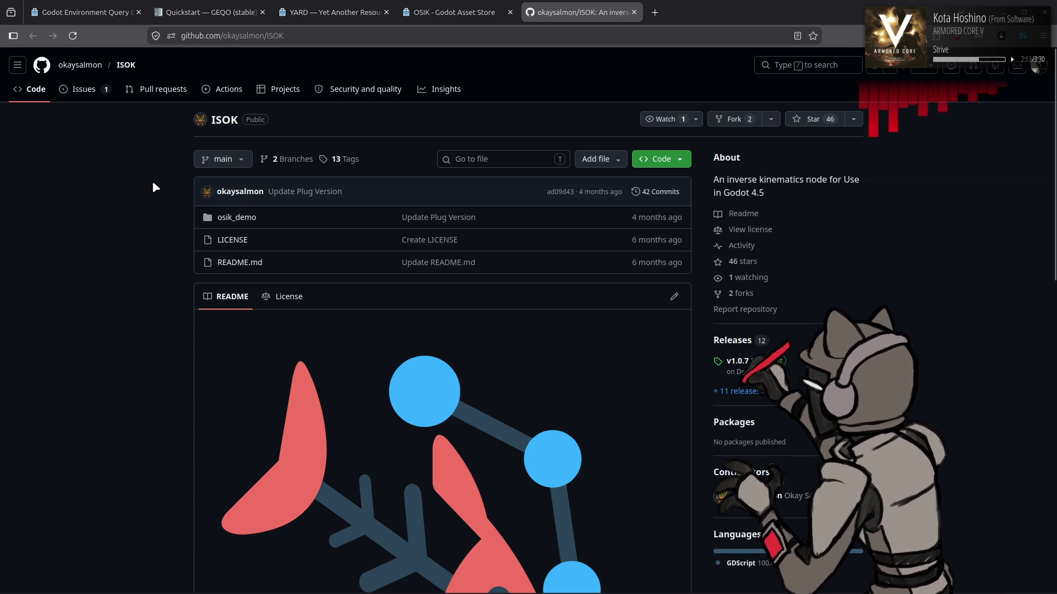
{"action": "left_click", "coordinate": [241, 224]}
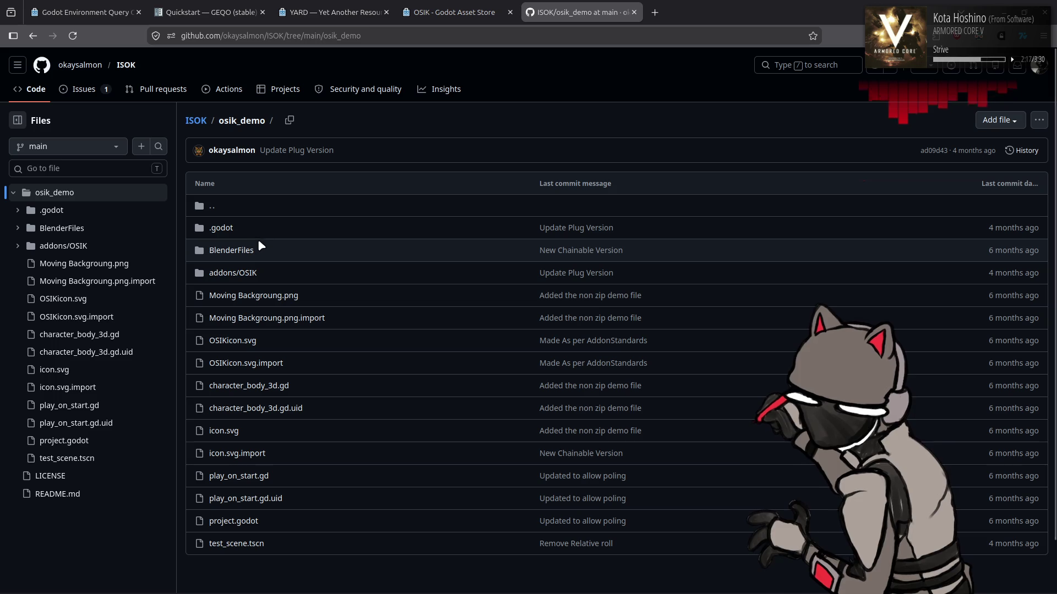
Open addons/OSIK/OS_IK.gd and inspect its opening lines, including the useSlerp export.
{"action": "left_click", "coordinate": [242, 273]}
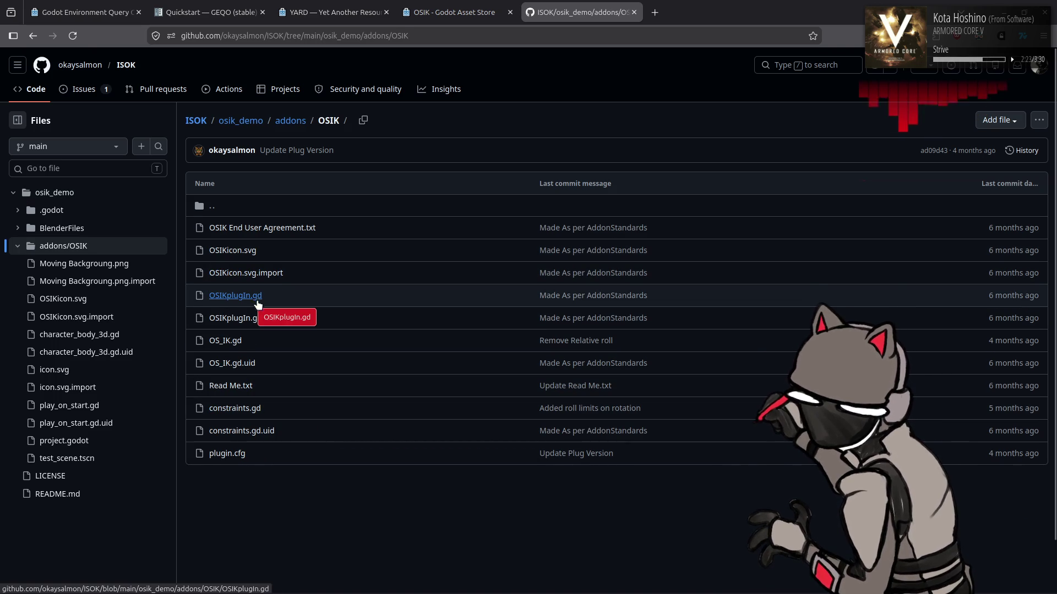
{"action": "left_click", "coordinate": [222, 342]}
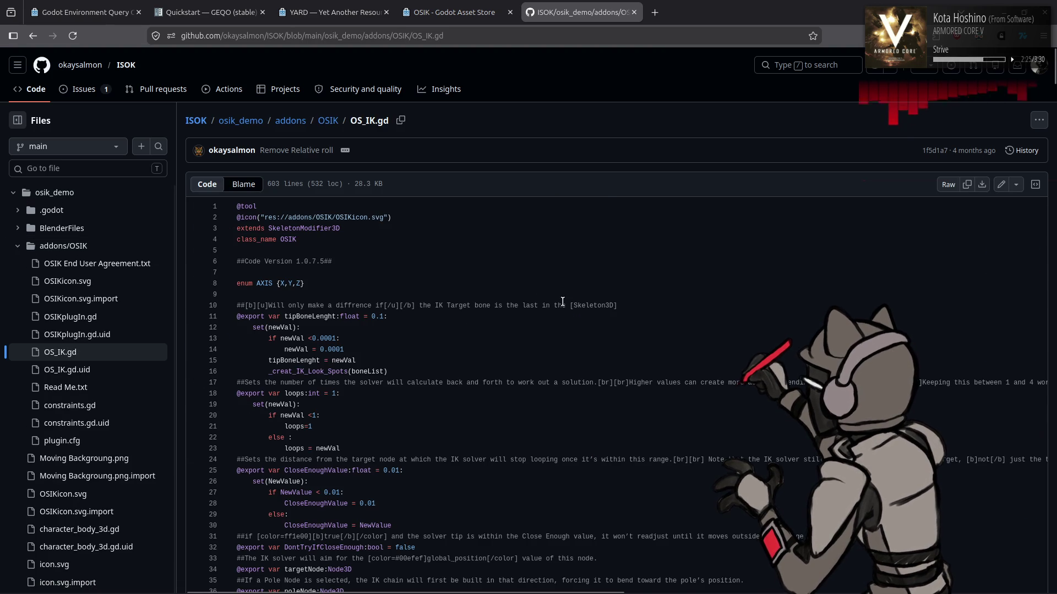
{"action": "scroll", "coordinate": [562, 299], "scroll_direction": "down", "scroll_amount": 2}
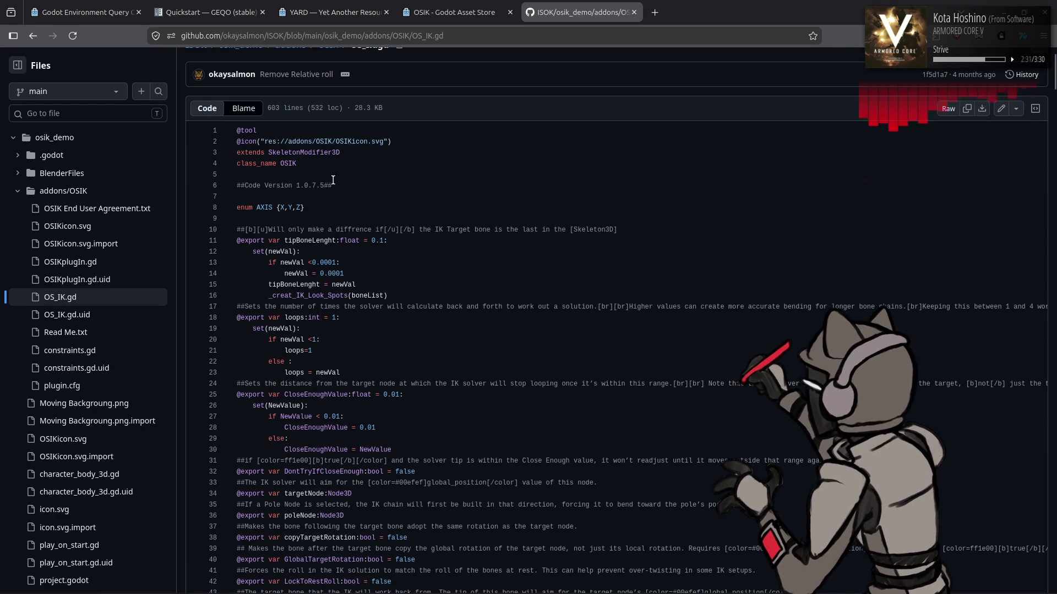
{"action": "left_click_drag", "start_coordinate": [283, 157], "coordinate": [238, 154]}
{"action": "left_click", "coordinate": [490, 208]}
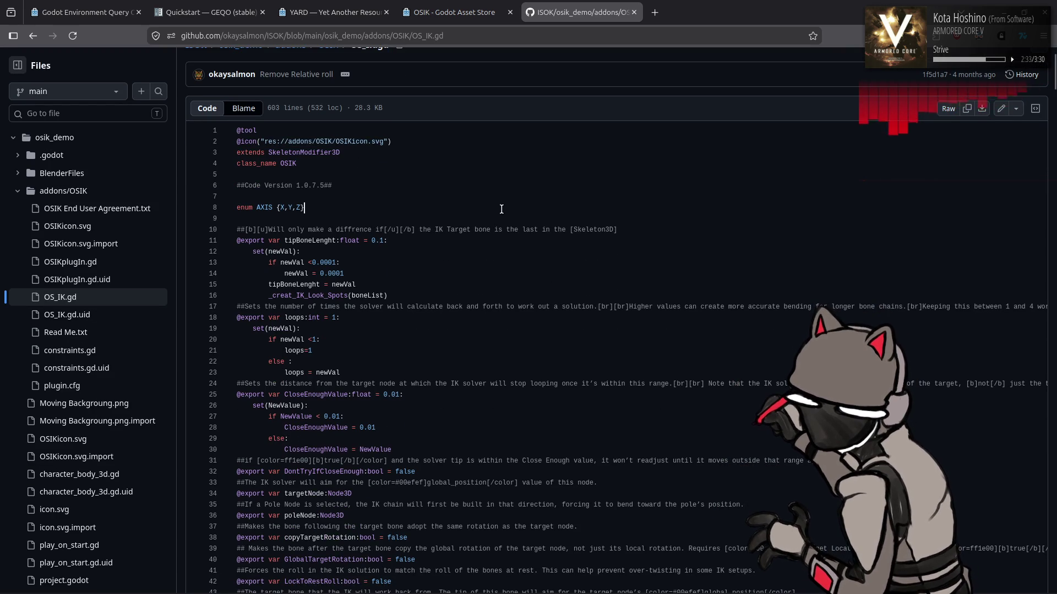
{"action": "scroll", "coordinate": [501, 210], "scroll_direction": "down", "scroll_amount": 10}
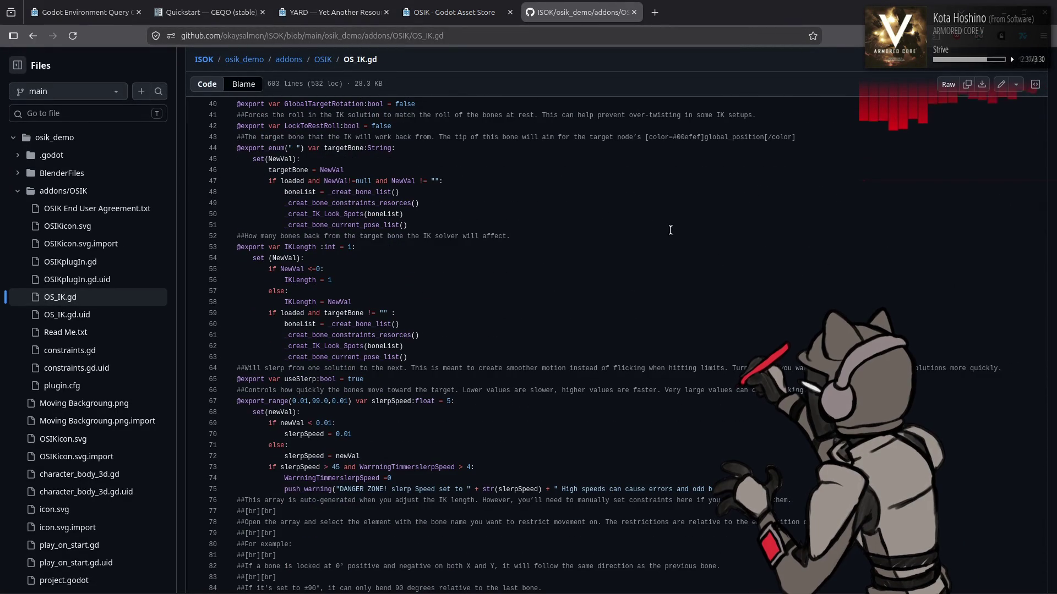
{"action": "scroll", "coordinate": [670, 230], "scroll_direction": "down", "scroll_amount": 6}
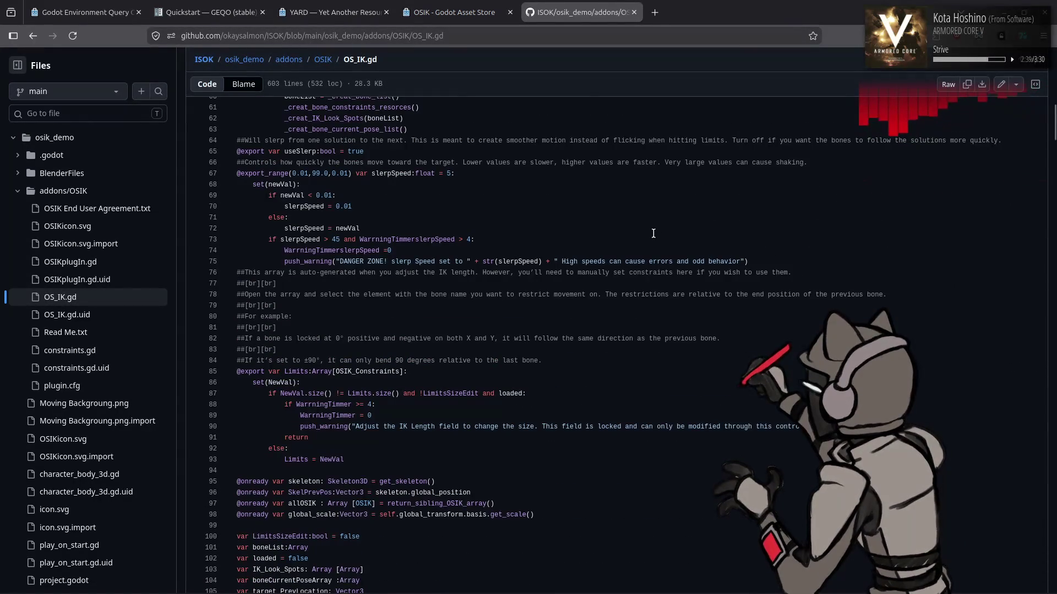
{"action": "left_click_drag", "start_coordinate": [407, 152], "coordinate": [237, 152]}
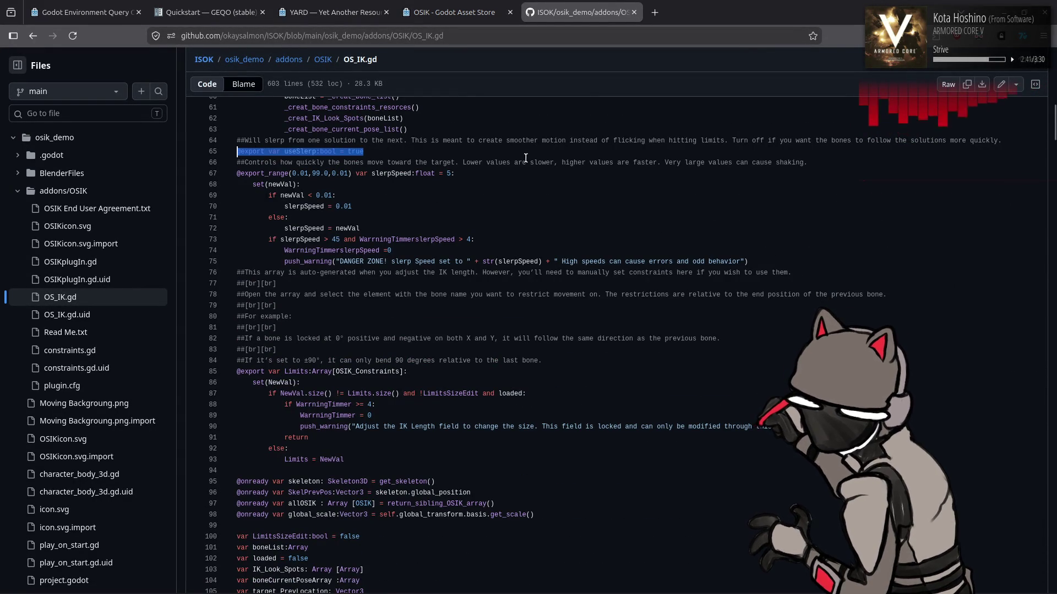
{"action": "left_click", "coordinate": [526, 158]}
Scroll down through the rest of the OS_IK.gd code.
{"action": "scroll", "coordinate": [523, 165], "scroll_direction": "up", "scroll_amount": 2}
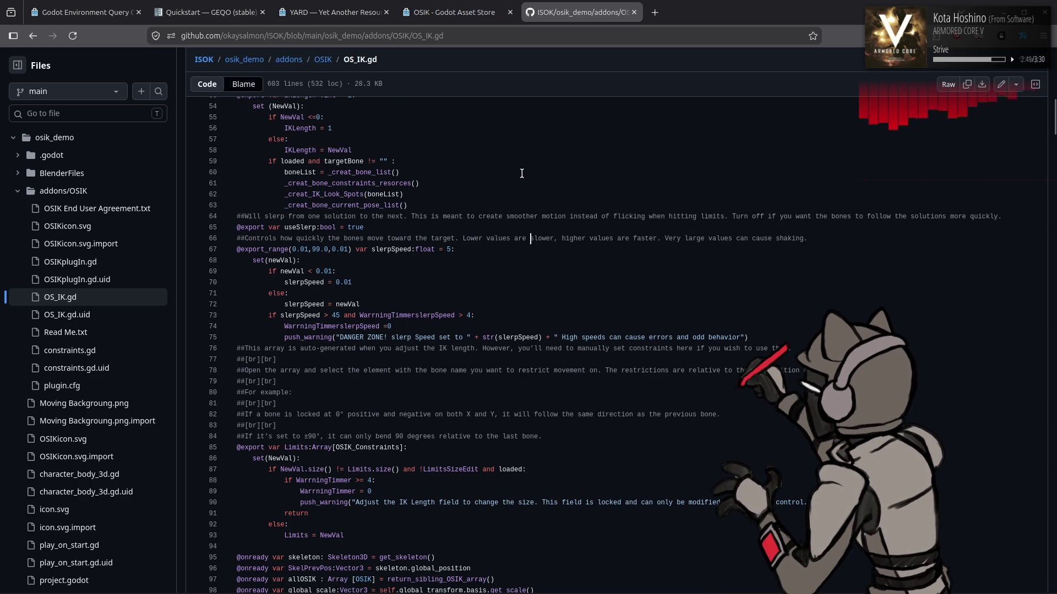
{"action": "scroll", "coordinate": [521, 174], "scroll_direction": "down", "scroll_amount": 10}
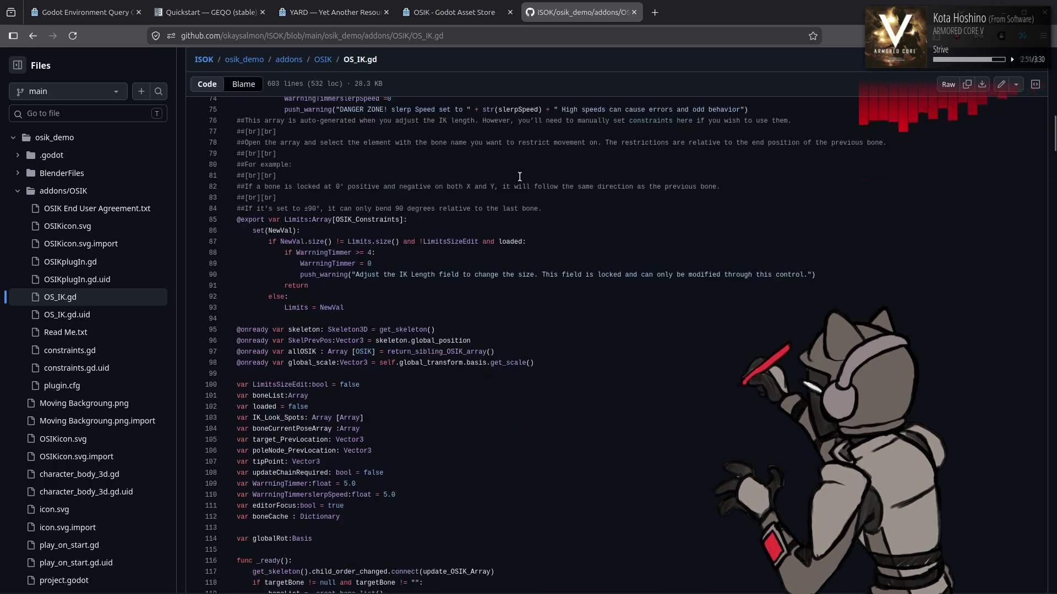
{"action": "scroll", "coordinate": [518, 177], "scroll_direction": "down", "scroll_amount": 18}
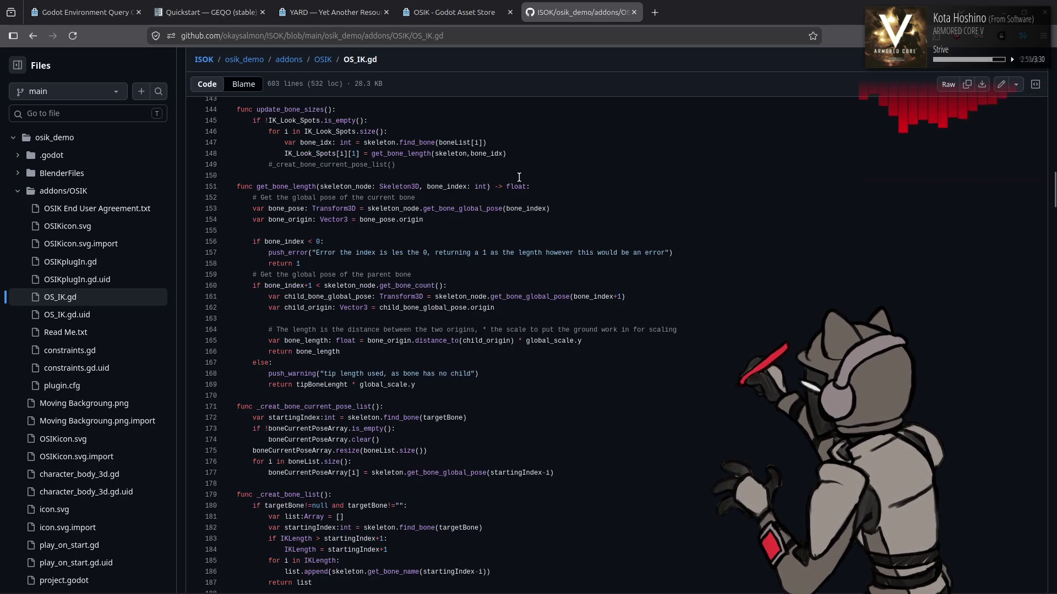
{"action": "scroll", "coordinate": [518, 177], "scroll_direction": "down", "scroll_amount": 2}
{"action": "scroll", "coordinate": [588, 181], "scroll_direction": "down", "scroll_amount": 20}
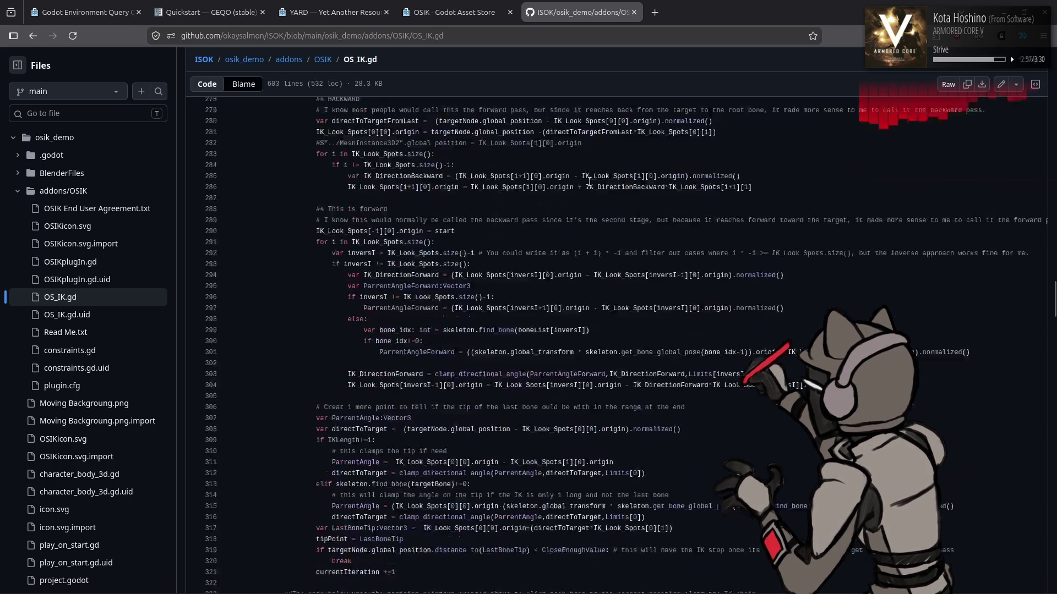
{"action": "scroll", "coordinate": [591, 182], "scroll_direction": "down", "scroll_amount": 7}
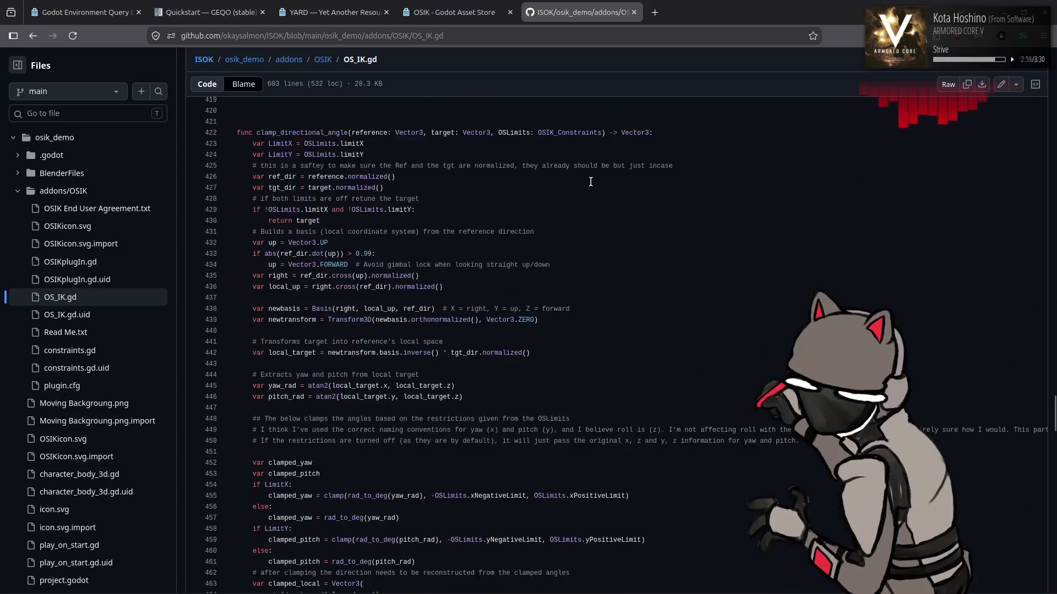
{"action": "scroll", "coordinate": [591, 182], "scroll_direction": "up", "scroll_amount": 7}
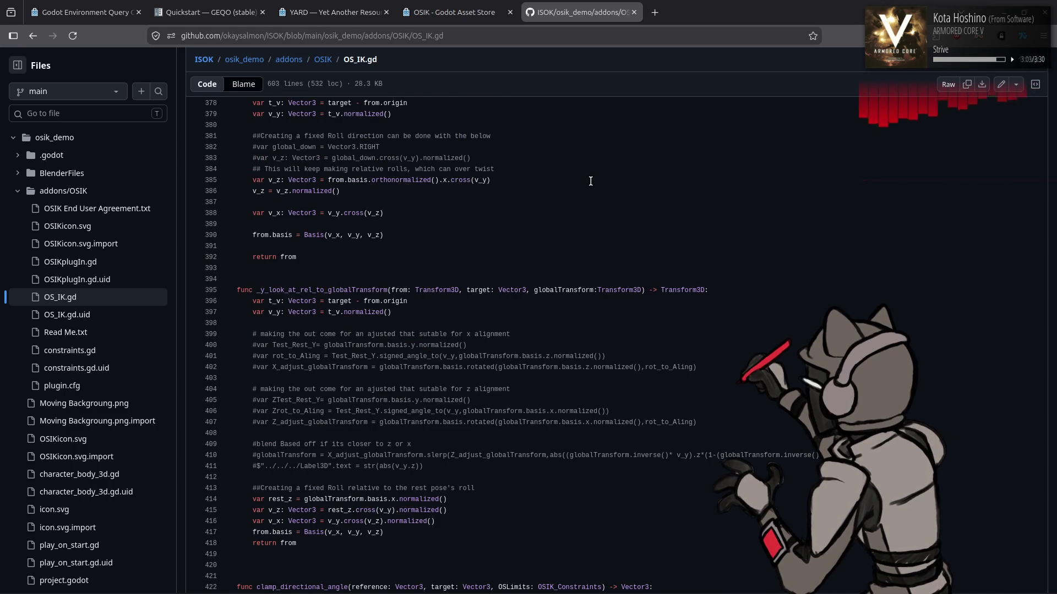
{"action": "scroll", "coordinate": [590, 184], "scroll_direction": "down", "scroll_amount": 8}
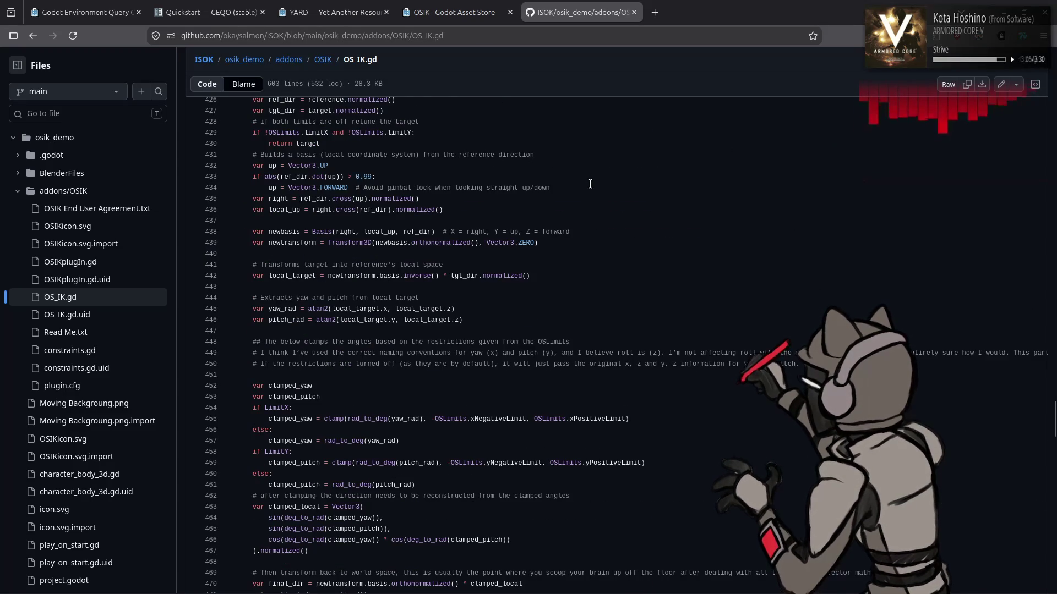
{"action": "scroll", "coordinate": [590, 184], "scroll_direction": "down", "scroll_amount": 13}
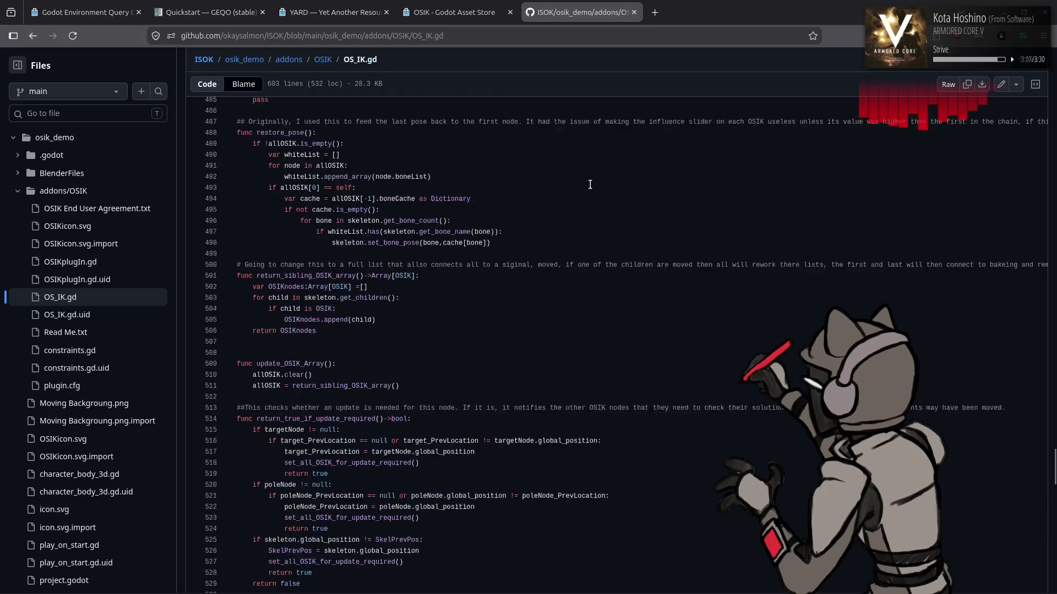
{"action": "scroll", "coordinate": [589, 185], "scroll_direction": "down", "scroll_amount": 10}
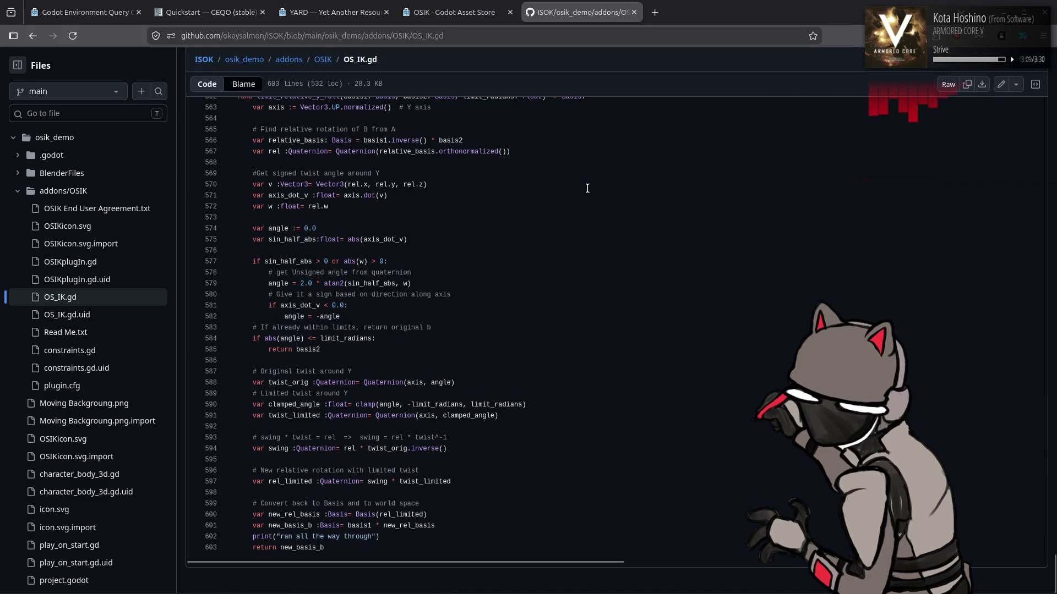
Check the OSIK folder's Read Me.txt, then reopen the OS_IK.gd script.
{"action": "key", "text": "alt+Left"}
{"action": "key", "text": "alt+Left"}
{"action": "key", "text": "alt+Left"}
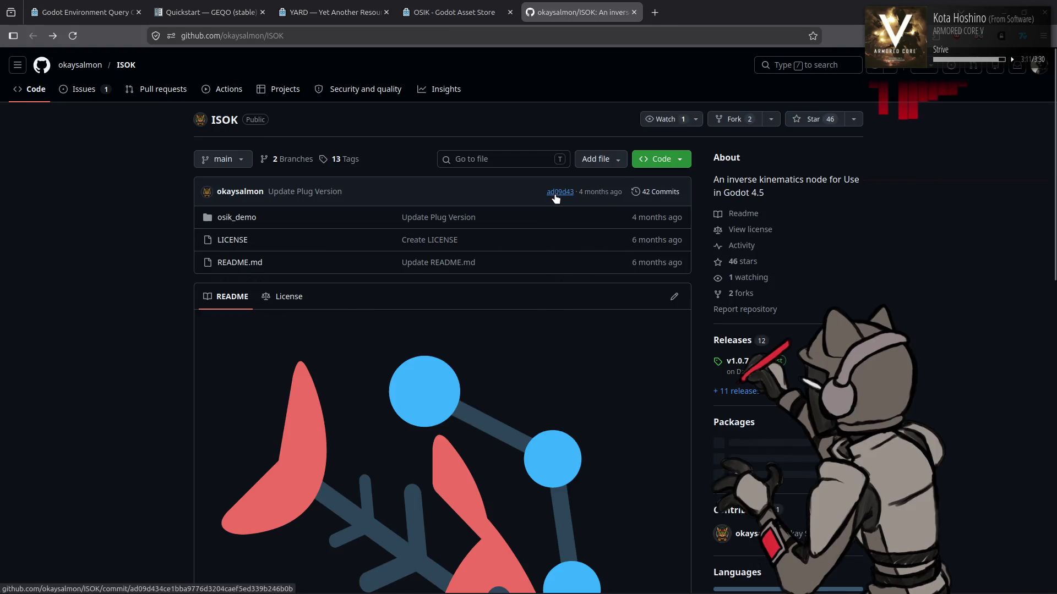
{"action": "key", "text": "alt+Right"}
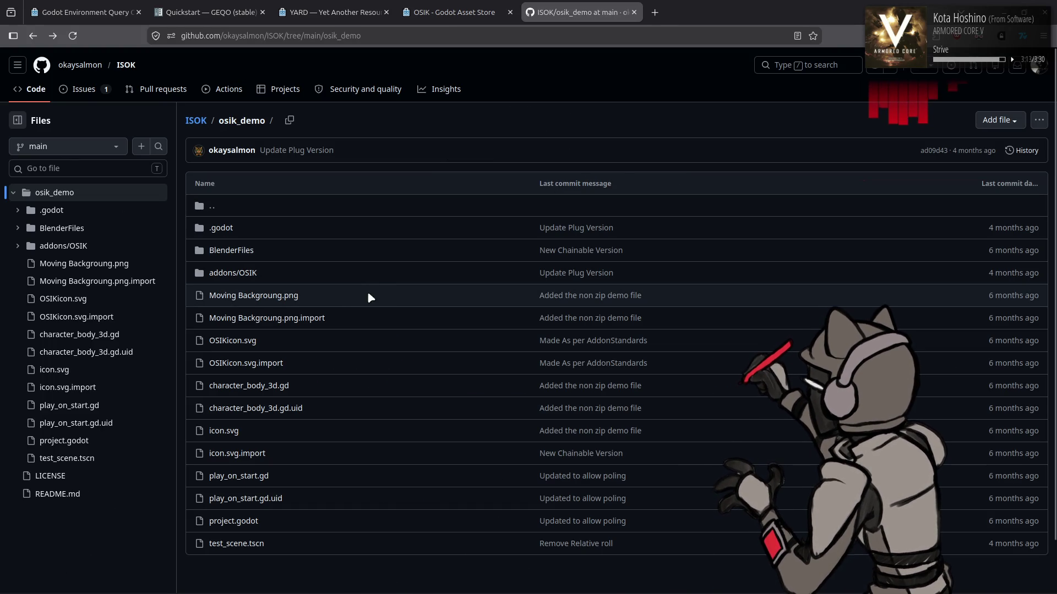
{"action": "left_click", "coordinate": [248, 275]}
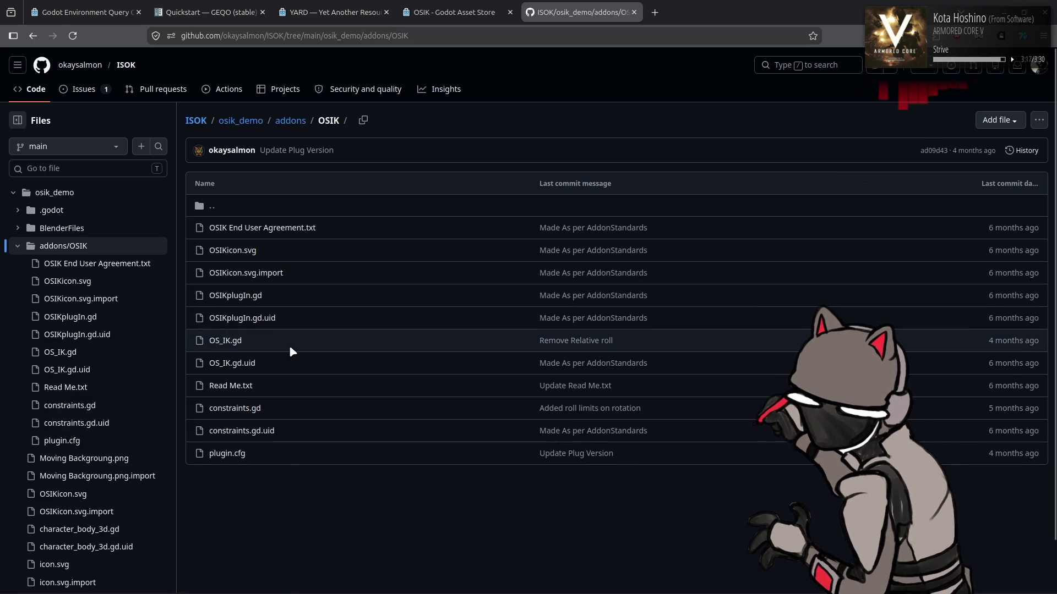
{"action": "left_click", "coordinate": [232, 386]}
{"action": "key", "text": "alt+Left"}
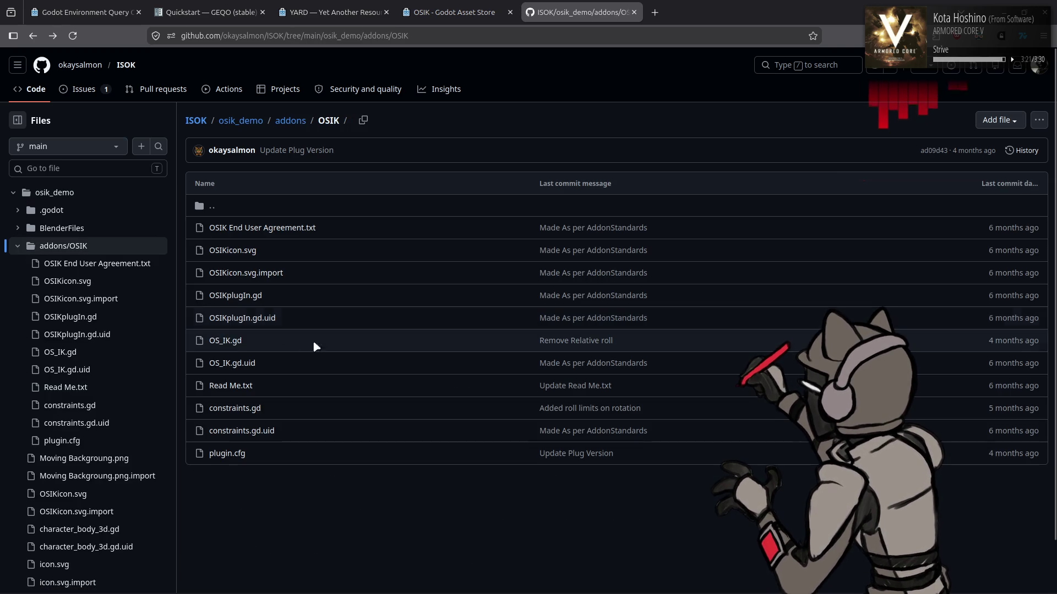
{"action": "left_click", "coordinate": [225, 341]}
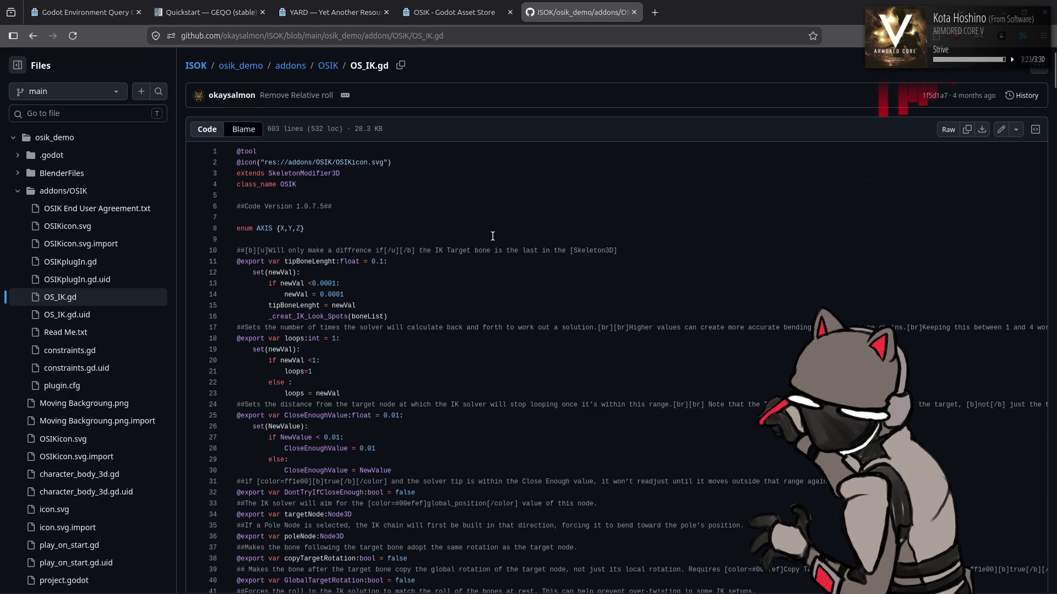
Scroll back up through OS_IK.gd, then close the GitHub and OSIK store tabs.
{"action": "scroll", "coordinate": [503, 230], "scroll_direction": "down", "scroll_amount": 20}
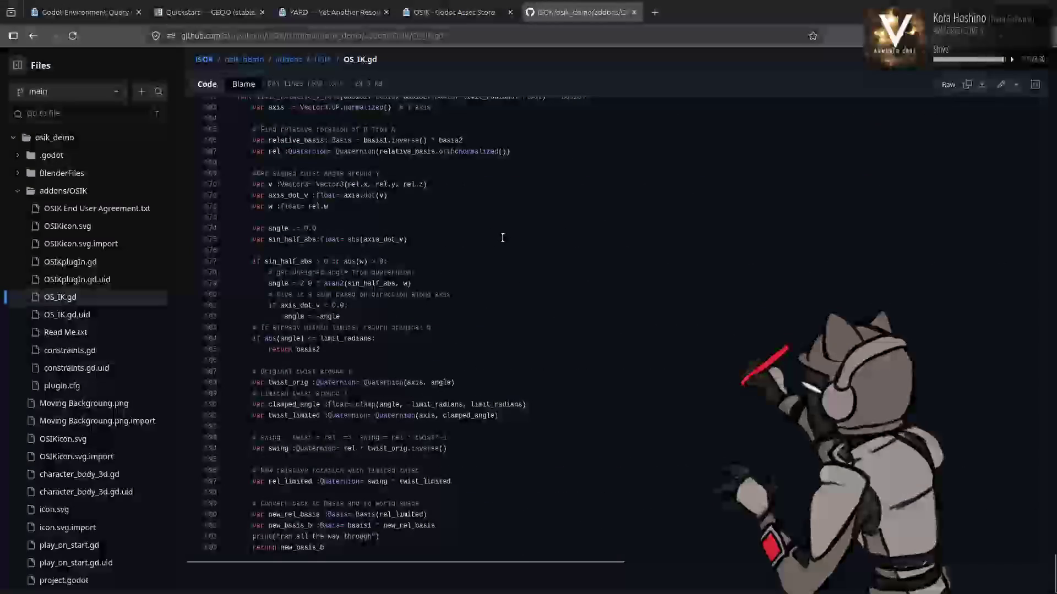
{"action": "scroll", "coordinate": [503, 237], "scroll_direction": "up", "scroll_amount": 5}
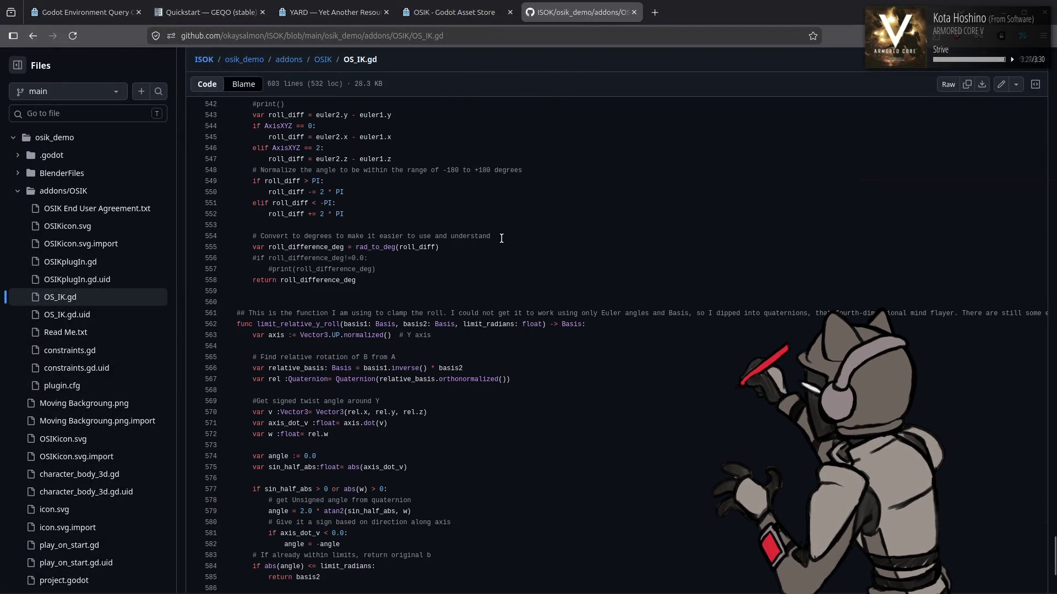
{"action": "scroll", "coordinate": [502, 238], "scroll_direction": "up", "scroll_amount": 5}
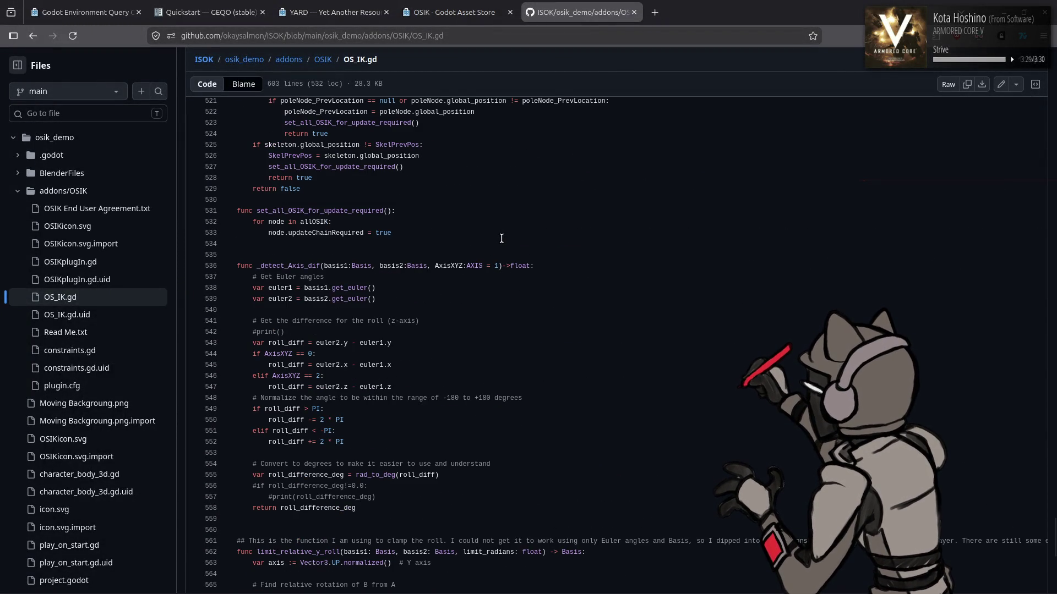
{"action": "scroll", "coordinate": [502, 238], "scroll_direction": "up", "scroll_amount": 5}
{"action": "scroll", "coordinate": [502, 238], "scroll_direction": "up", "scroll_amount": 5}
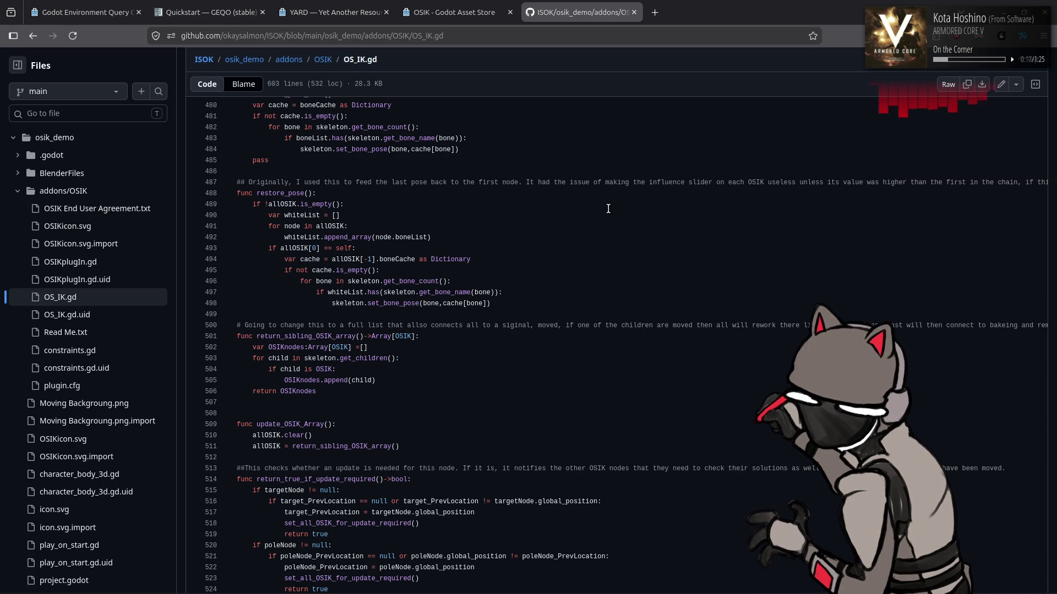
{"action": "scroll", "coordinate": [608, 208], "scroll_direction": "up", "scroll_amount": 5}
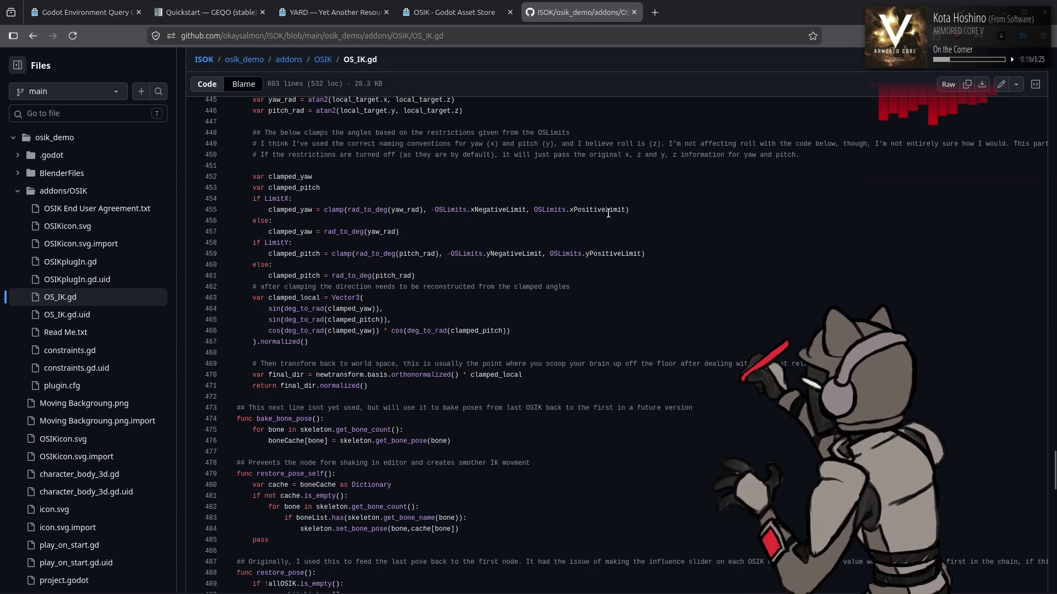
{"action": "scroll", "coordinate": [608, 214], "scroll_direction": "up", "scroll_amount": 6}
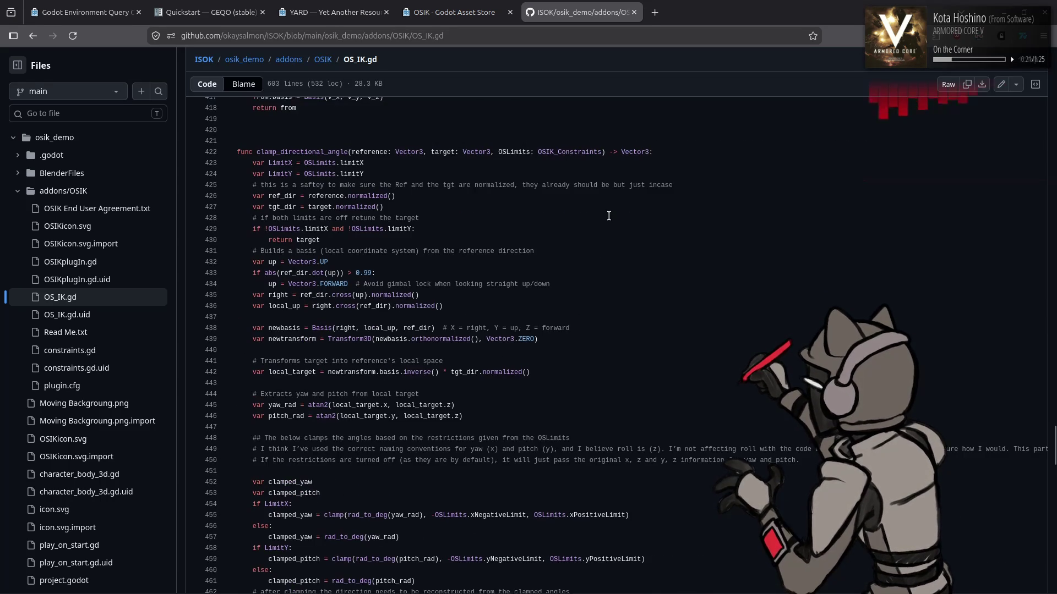
{"action": "scroll", "coordinate": [611, 223], "scroll_direction": "up", "scroll_amount": 4}
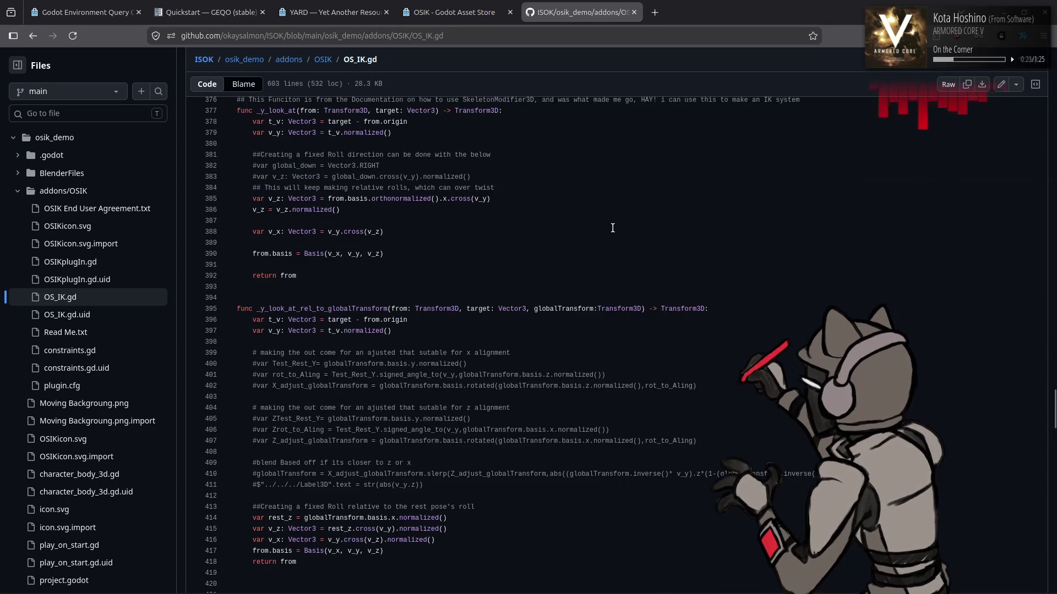
{"action": "scroll", "coordinate": [612, 228], "scroll_direction": "up", "scroll_amount": 3}
{"action": "scroll", "coordinate": [626, 231], "scroll_direction": "up", "scroll_amount": 15}
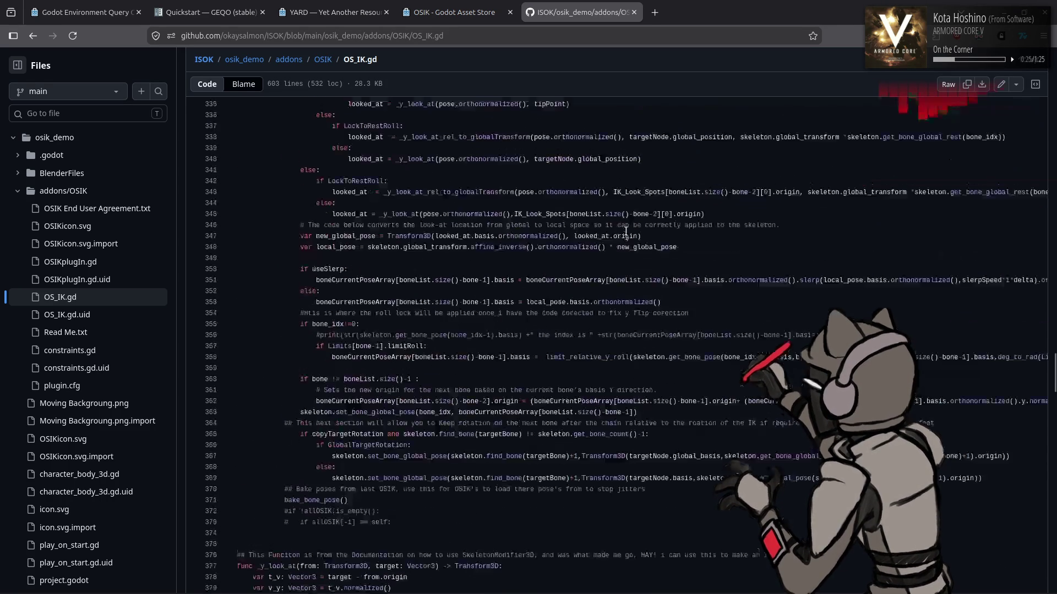
{"action": "scroll", "coordinate": [626, 230], "scroll_direction": "up", "scroll_amount": 4}
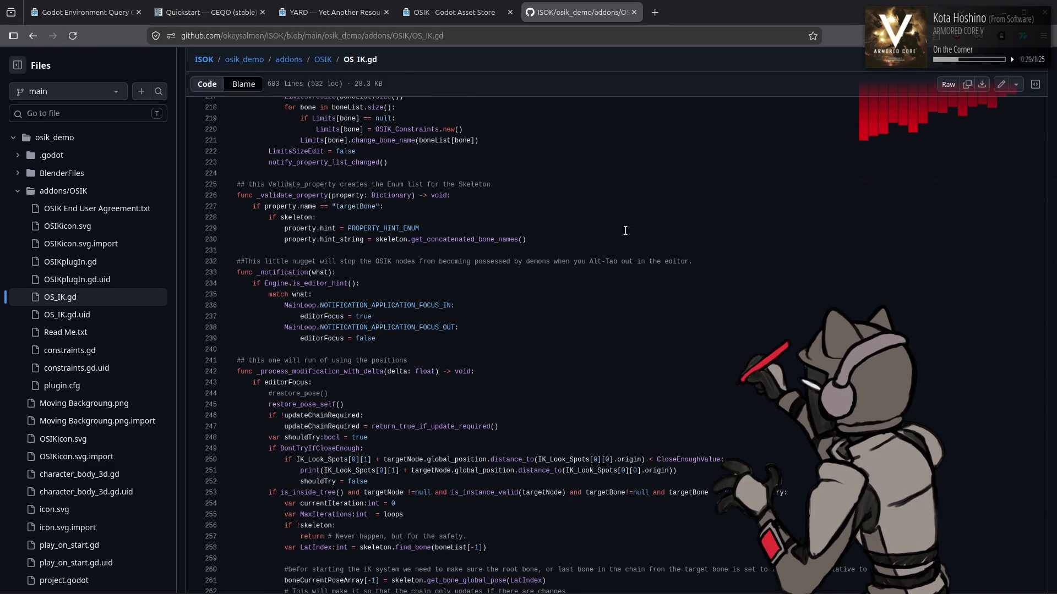
{"action": "scroll", "coordinate": [625, 231], "scroll_direction": "up", "scroll_amount": 7}
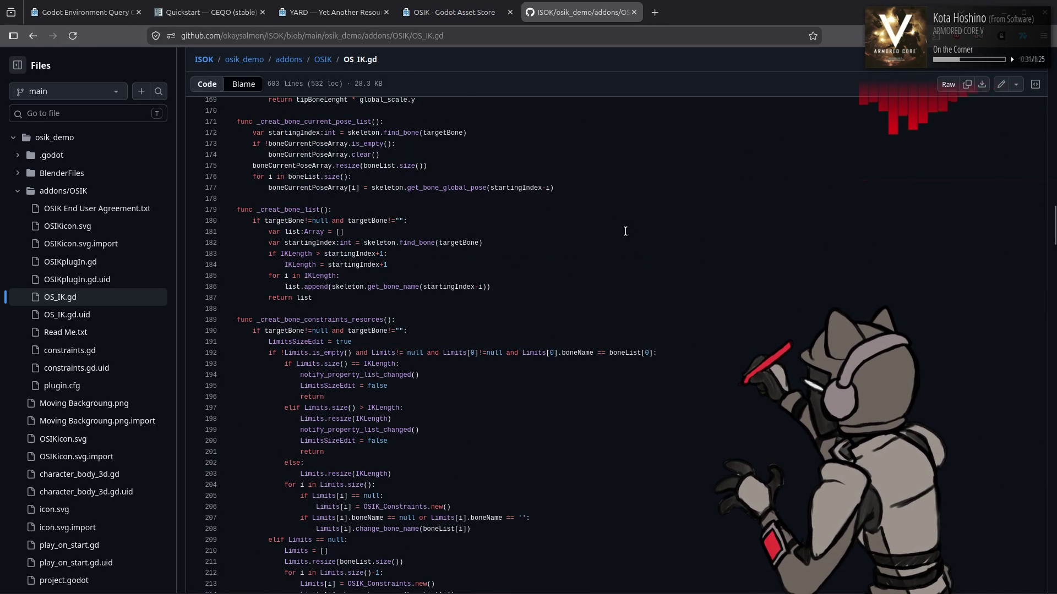
{"action": "scroll", "coordinate": [625, 232], "scroll_direction": "up", "scroll_amount": 7}
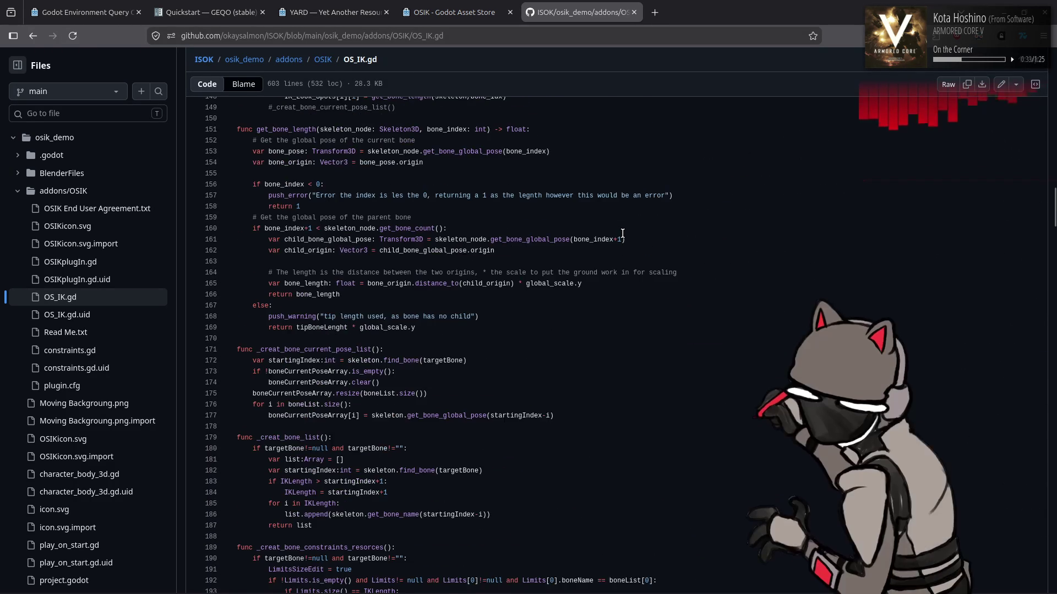
{"action": "middle_click", "coordinate": [546, 6]}
{"action": "middle_click", "coordinate": [460, 6]}
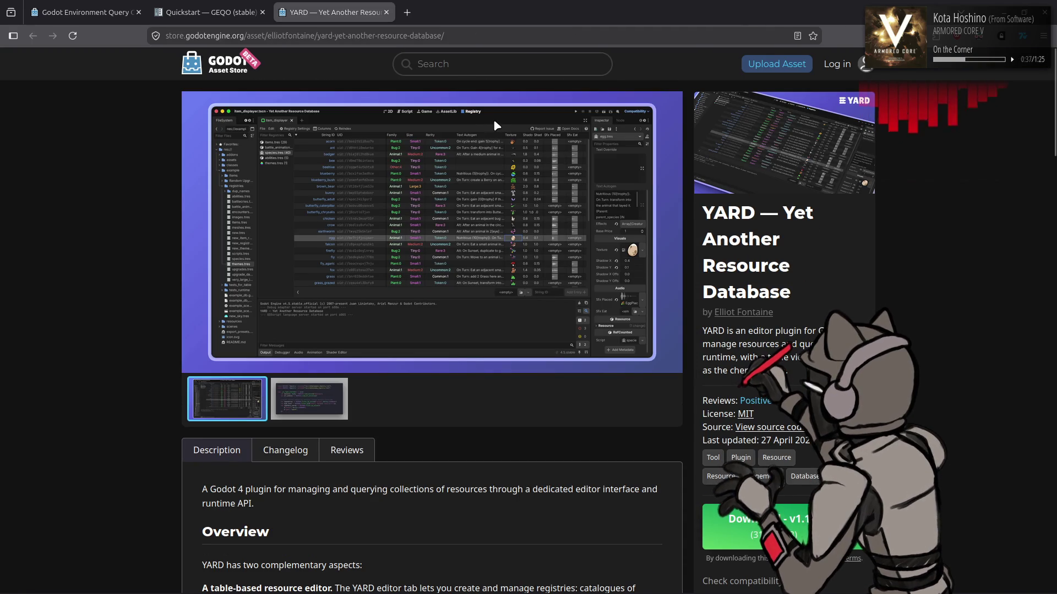
Back in Godot, dismiss the OSIK details and open the CGLF — Custom Global Light Function asset.
{"action": "key", "text": "alt+Tab"}
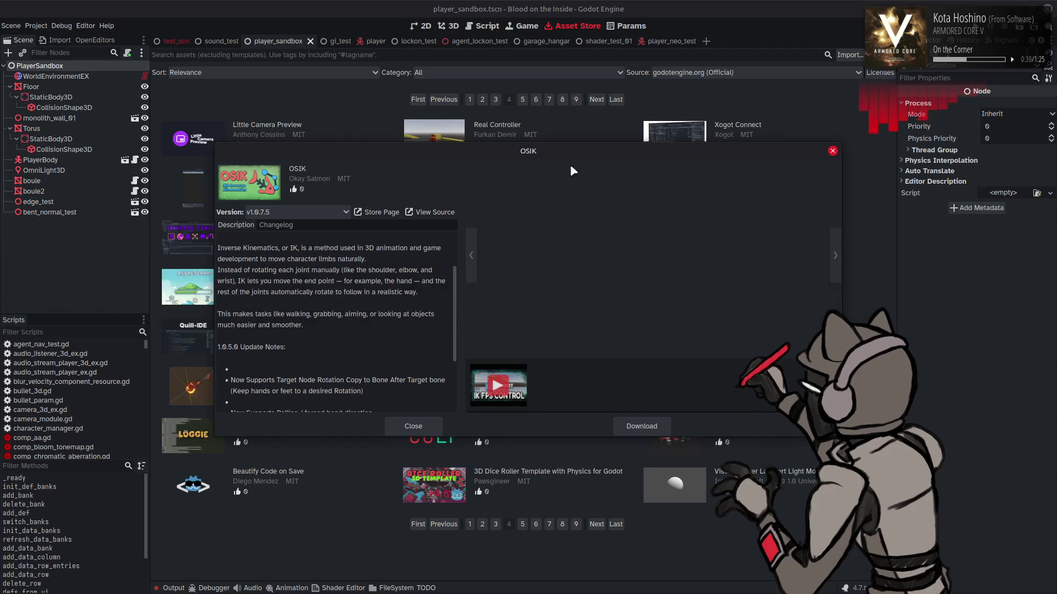
{"action": "key", "text": "Escape"}
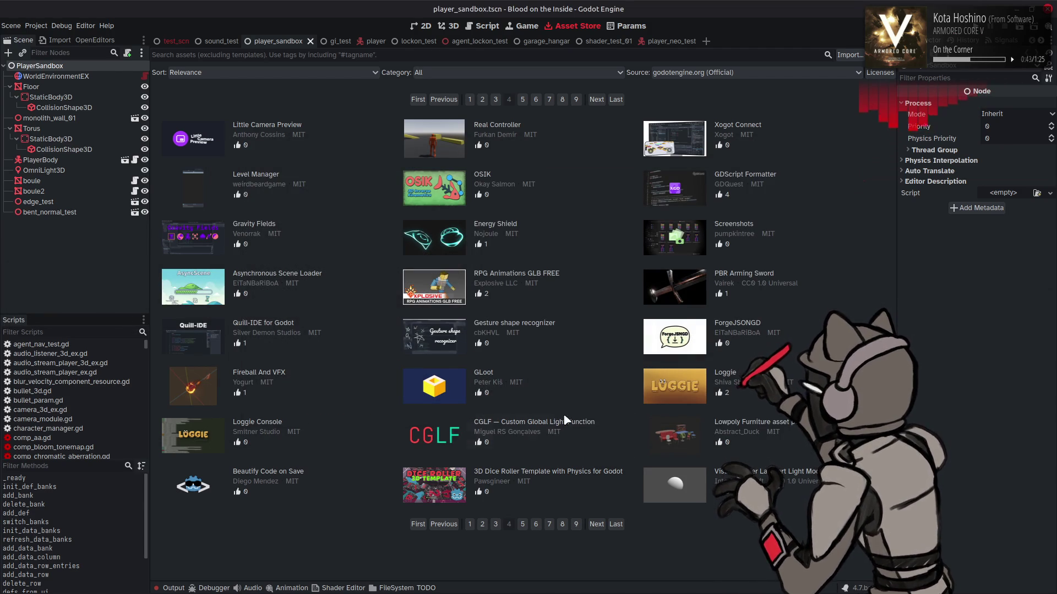
{"action": "left_click", "coordinate": [579, 421]}
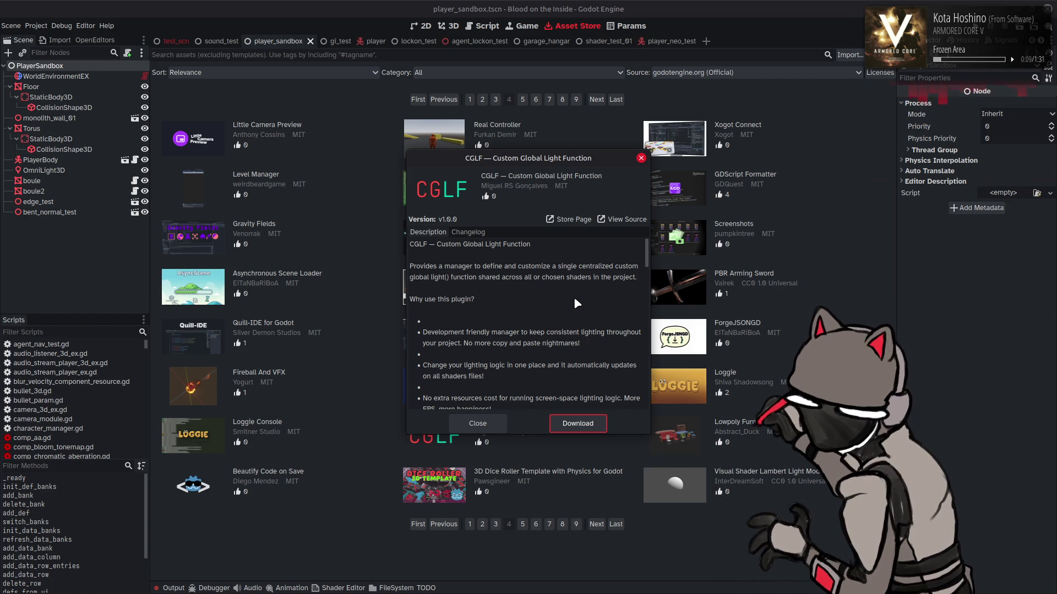
Read and close the CGLF description, then view and close Little Camera Preview (v1.4) details.
{"action": "scroll", "coordinate": [574, 300], "scroll_direction": "down", "scroll_amount": 4}
{"action": "scroll", "coordinate": [563, 303], "scroll_direction": "down", "scroll_amount": 1}
{"action": "scroll", "coordinate": [564, 303], "scroll_direction": "down", "scroll_amount": 3}
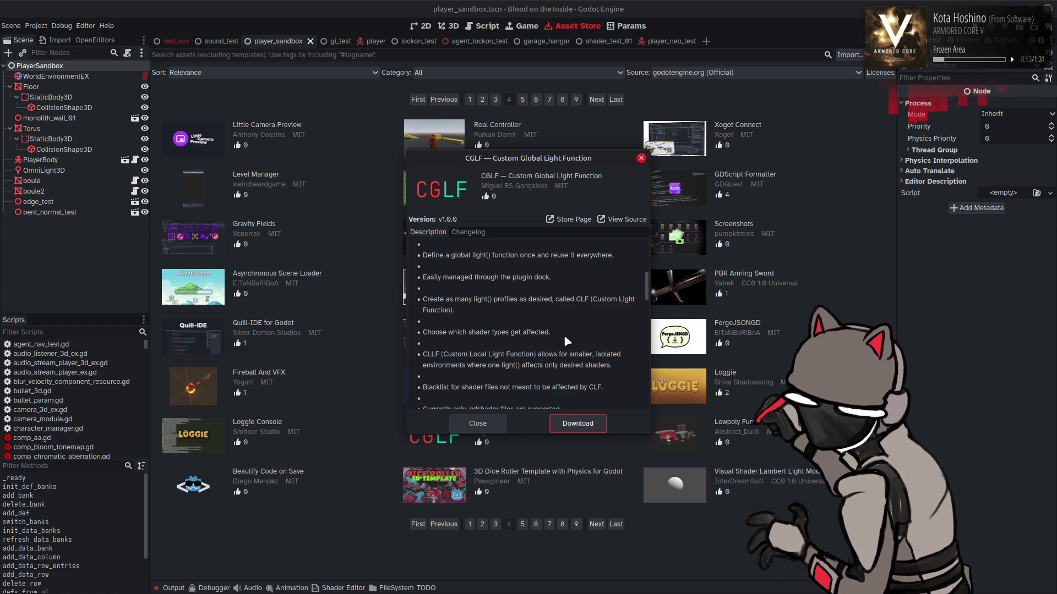
{"action": "scroll", "coordinate": [567, 320], "scroll_direction": "down", "scroll_amount": 1}
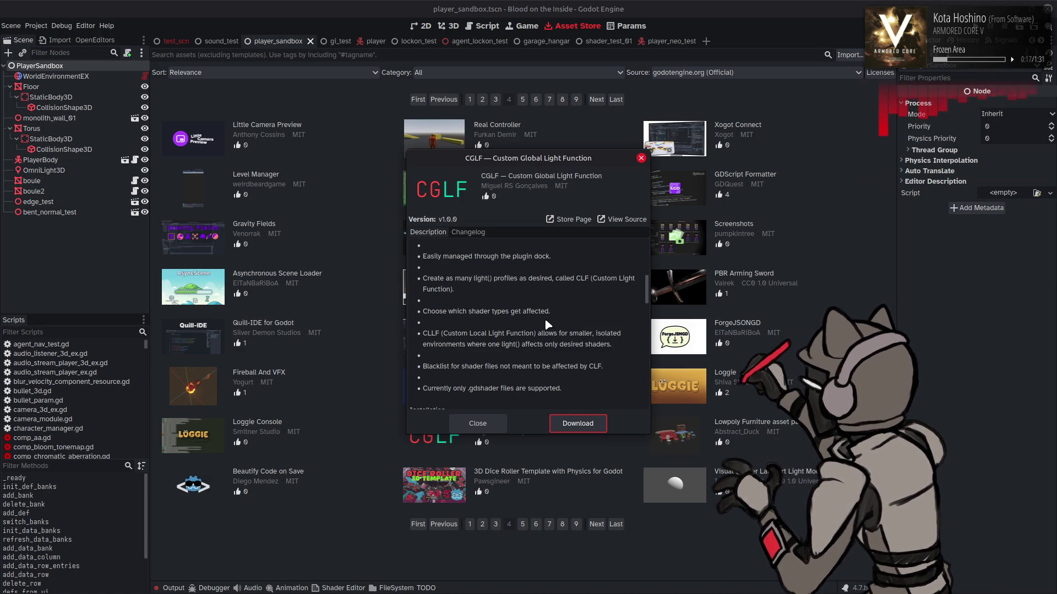
{"action": "scroll", "coordinate": [521, 328], "scroll_direction": "down", "scroll_amount": 3}
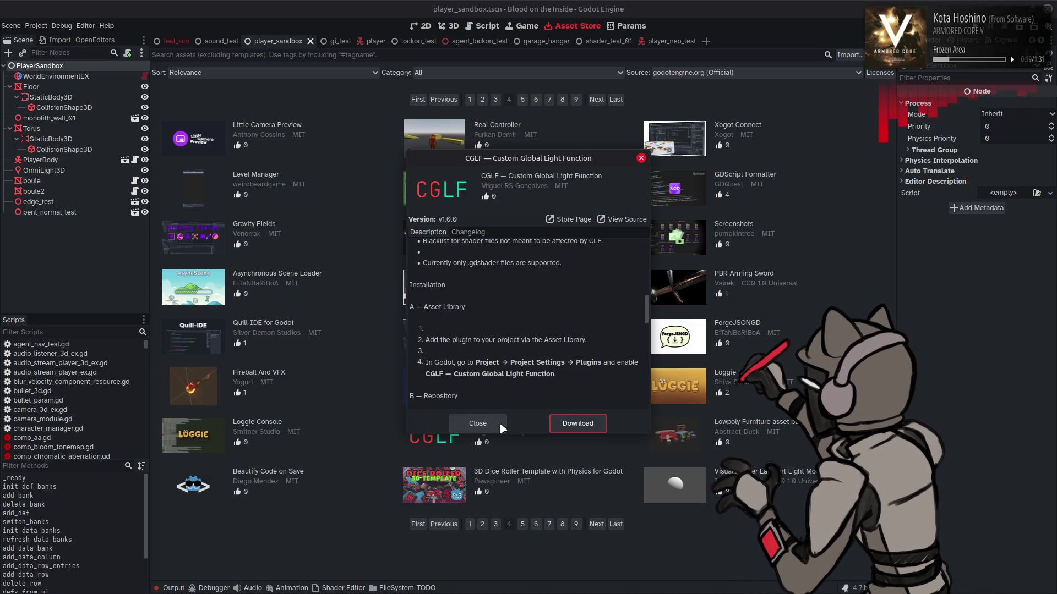
{"action": "left_click", "coordinate": [495, 427]}
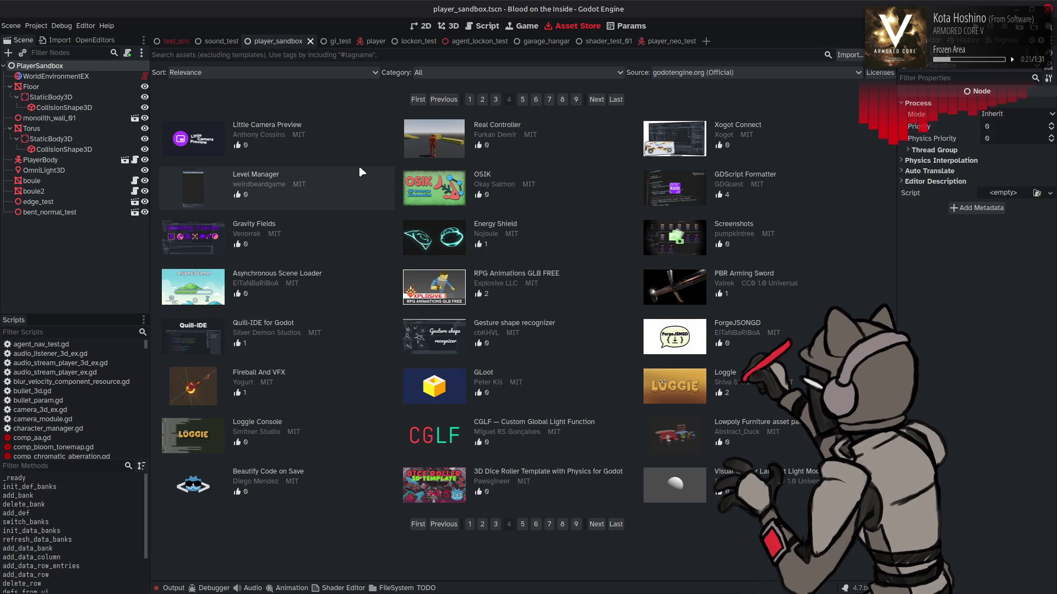
{"action": "left_click", "coordinate": [345, 136]}
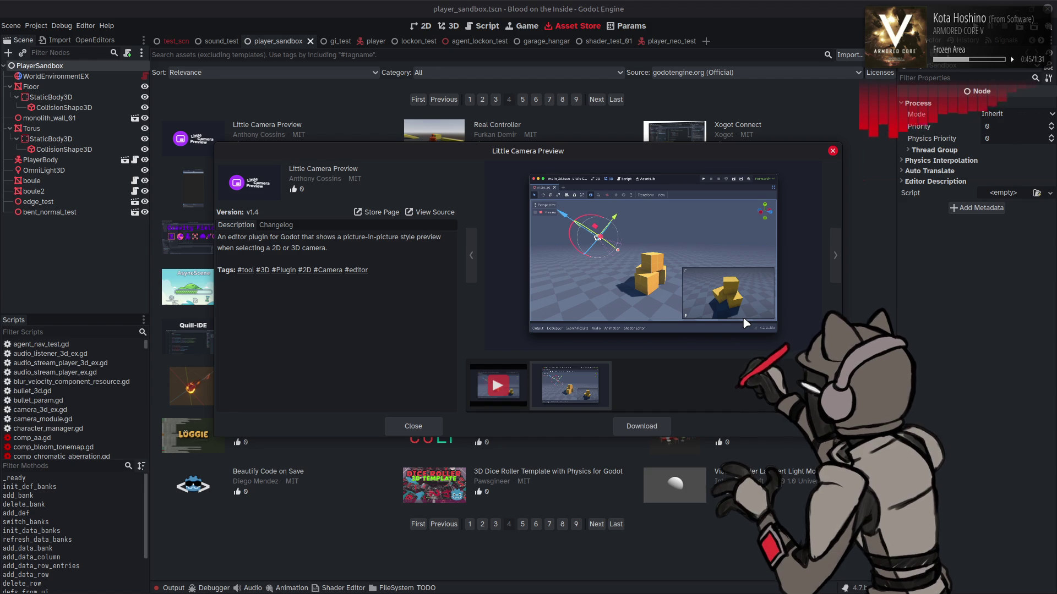
{"action": "left_click", "coordinate": [414, 427]}
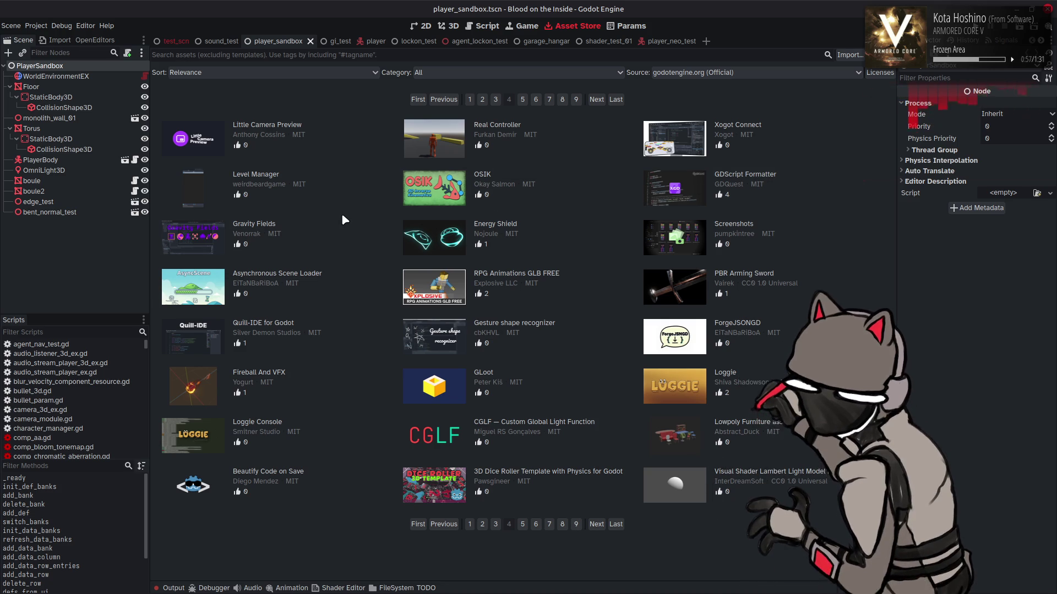
Glance at the Gravity Fields details, then open Quill-IDE for Godot (v1.2).
{"action": "left_click", "coordinate": [324, 234]}
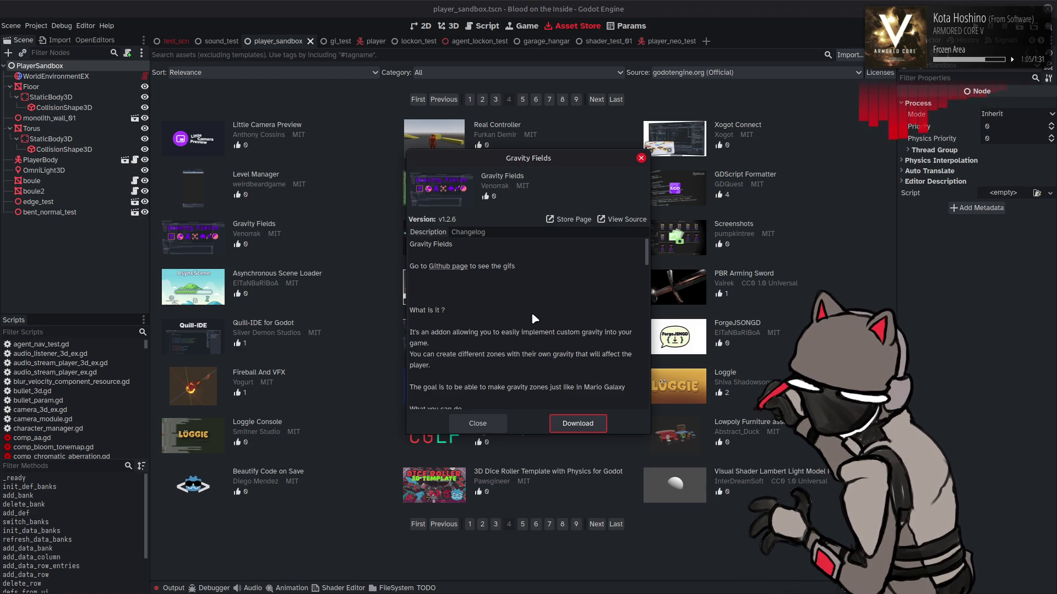
{"action": "left_click", "coordinate": [484, 422]}
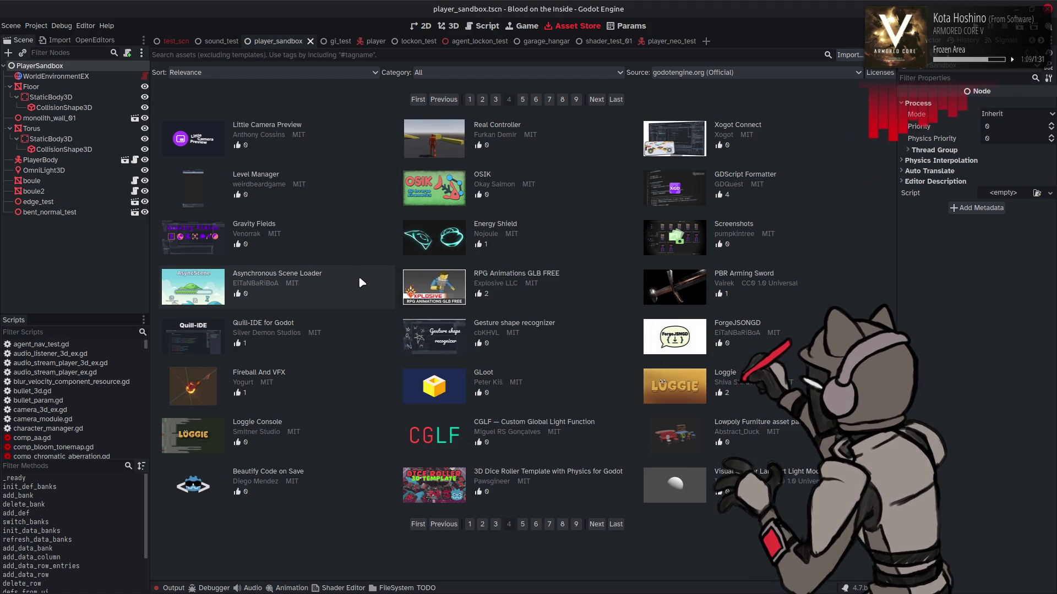
{"action": "left_click", "coordinate": [346, 326]}
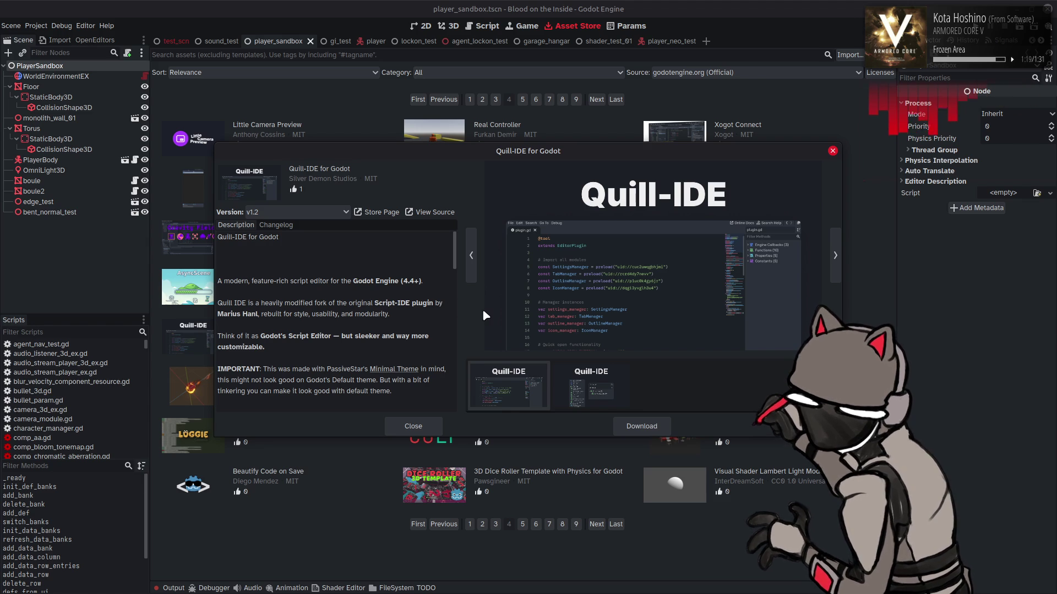
Flip through the Quill-IDE screenshots and scroll through its description.
{"action": "left_click", "coordinate": [587, 377]}
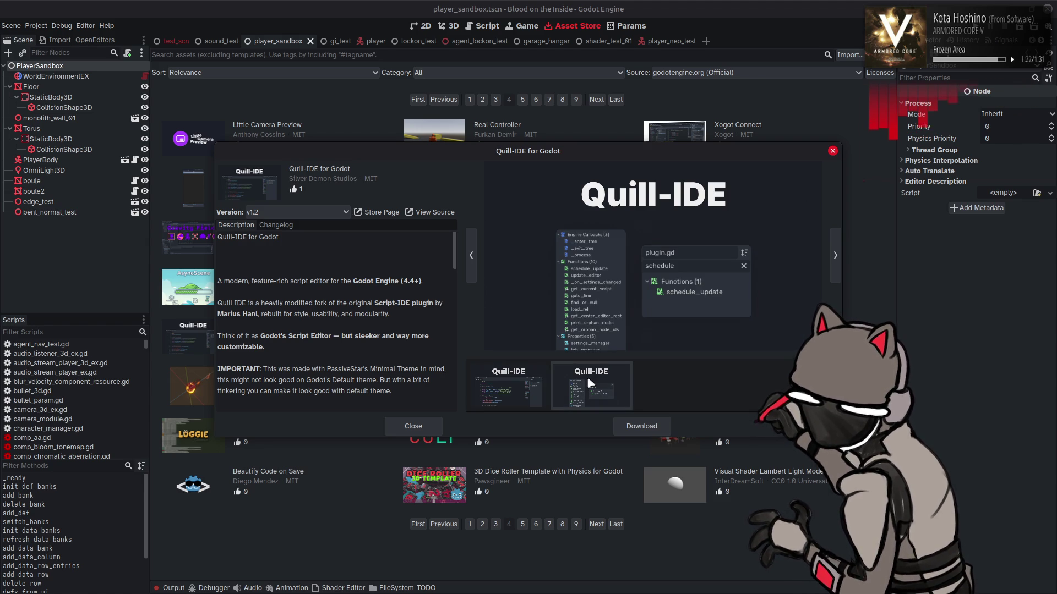
{"action": "left_click", "coordinate": [501, 378]}
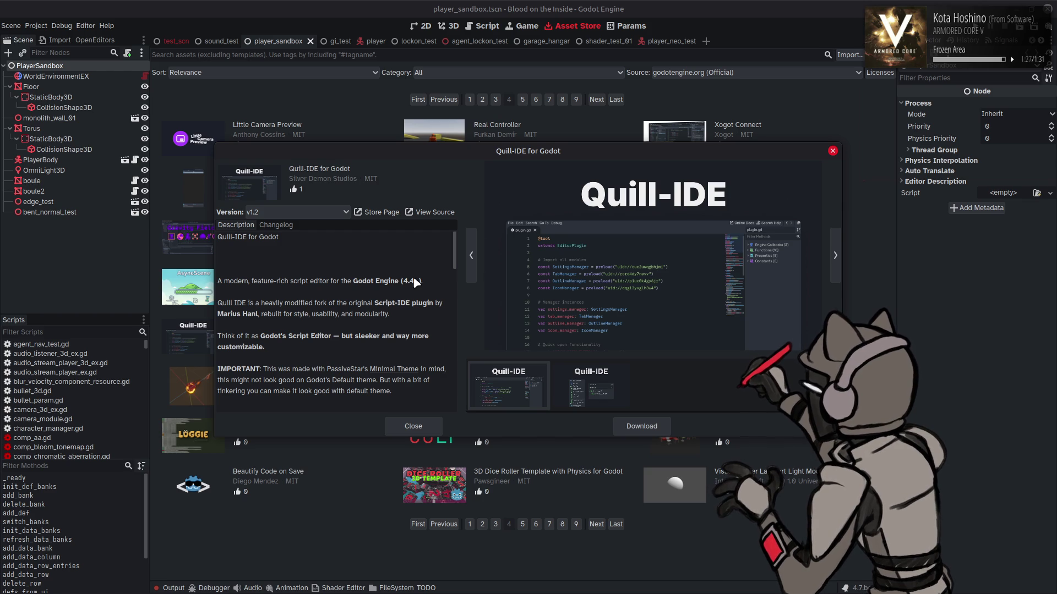
{"action": "scroll", "coordinate": [415, 282], "scroll_direction": "down", "scroll_amount": 1}
{"action": "mouse_move", "coordinate": [251, 314]}
{"action": "left_mouse_down"}
{"action": "mouse_move", "coordinate": [358, 314]}
{"action": "mouse_move", "coordinate": [386, 331]}
{"action": "left_mouse_up"}
{"action": "left_click", "coordinate": [319, 313]}
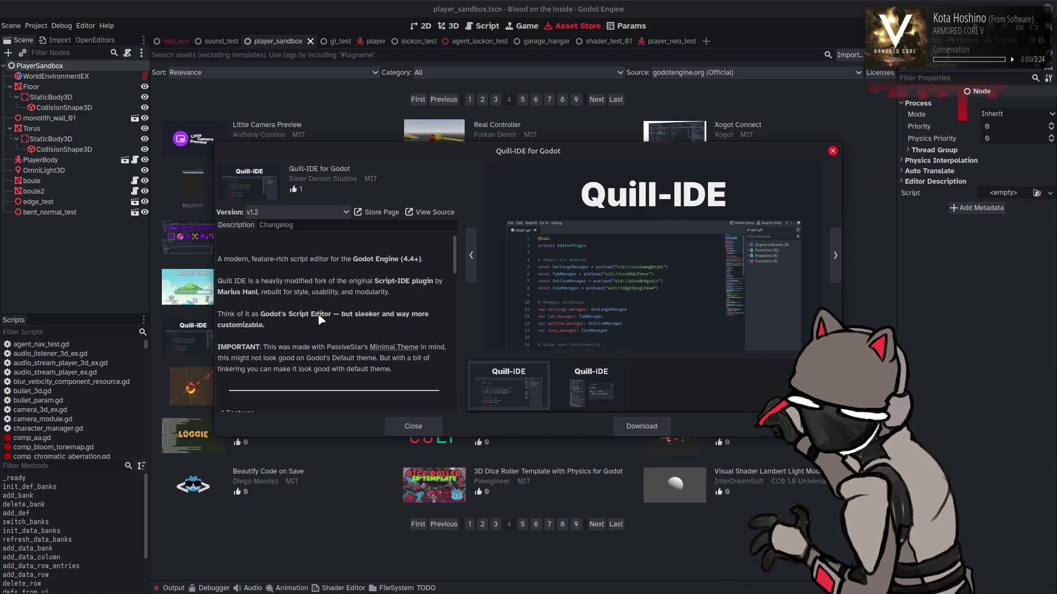
{"action": "scroll", "coordinate": [319, 315], "scroll_direction": "down", "scroll_amount": 5}
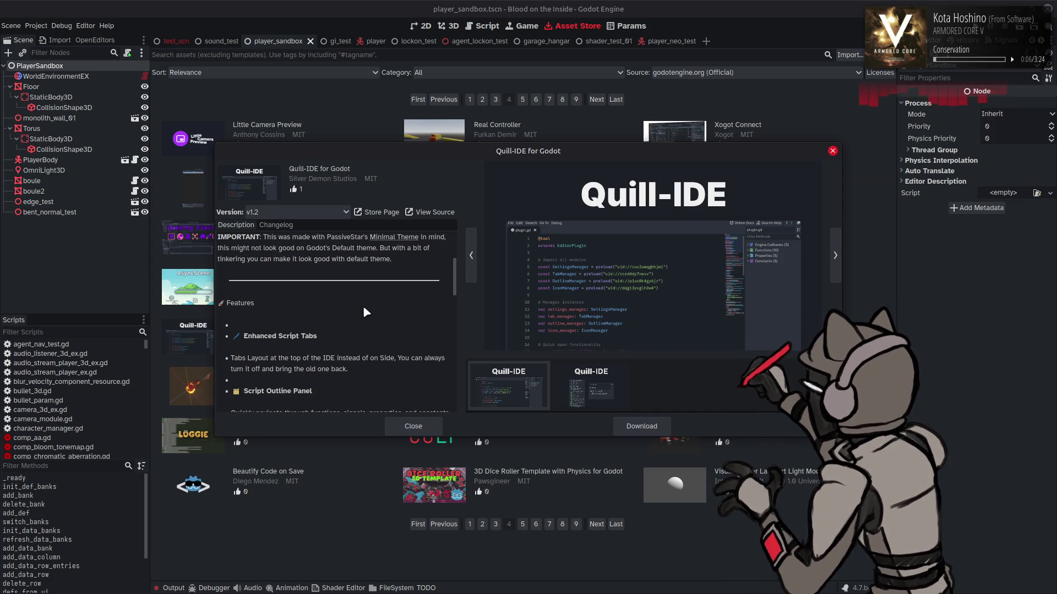
{"action": "scroll", "coordinate": [363, 307], "scroll_direction": "down", "scroll_amount": 5}
{"action": "scroll", "coordinate": [366, 313], "scroll_direction": "down", "scroll_amount": 3}
Open the Quill-IDE store page in the browser, close its details, and go to page 5.
{"action": "left_click", "coordinate": [377, 216]}
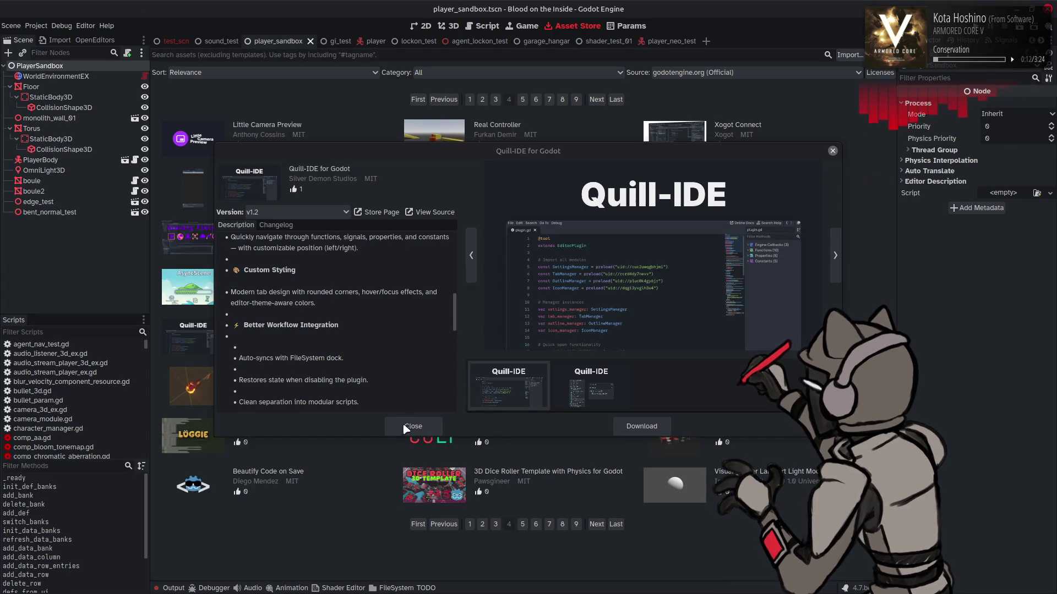
{"action": "scroll", "coordinate": [410, 434], "scroll_direction": "down", "scroll_amount": 3}
{"action": "left_click", "coordinate": [418, 426]}
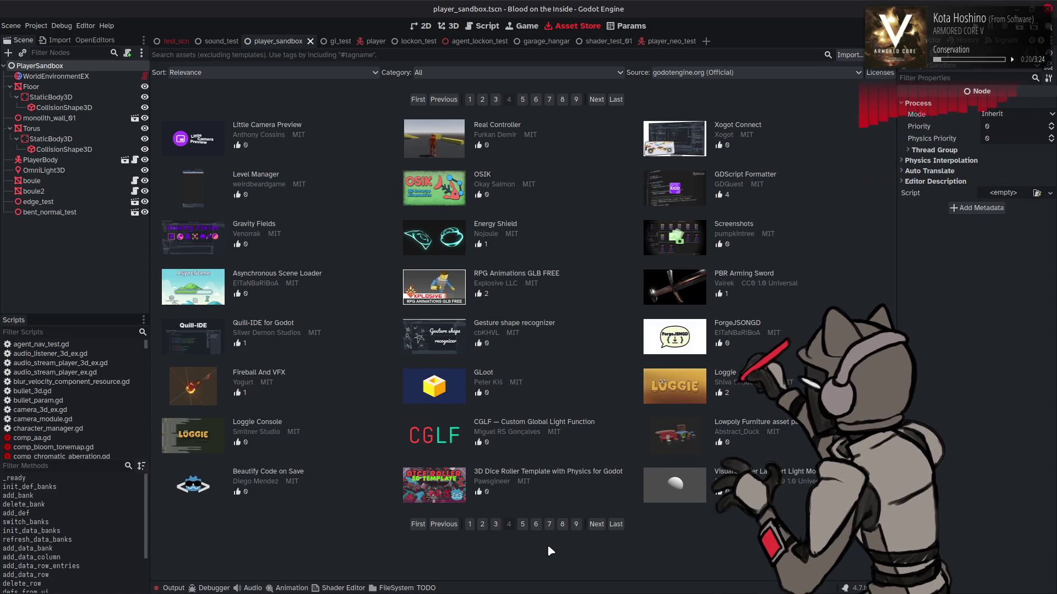
{"action": "left_click", "coordinate": [597, 525]}
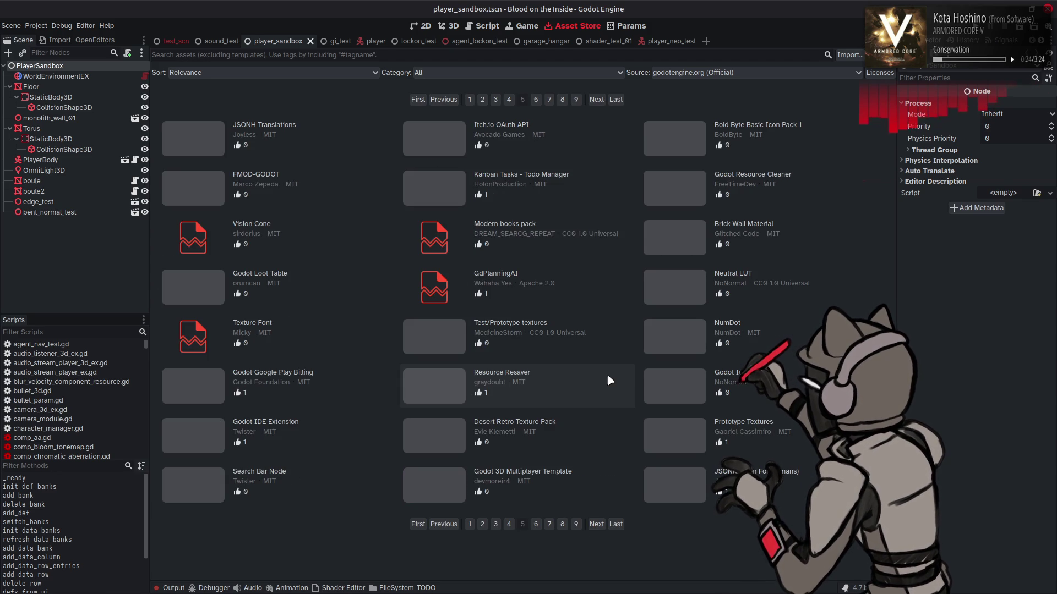
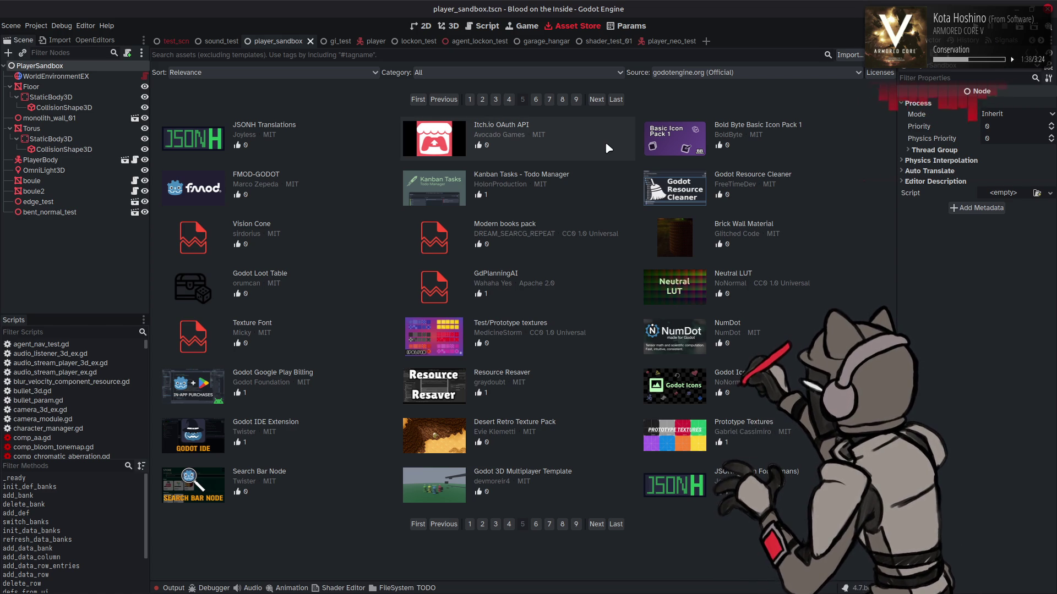
Preview the FMOD-GODOT add-on's details twice, scrolling through its description.
{"action": "left_click", "coordinate": [336, 182]}
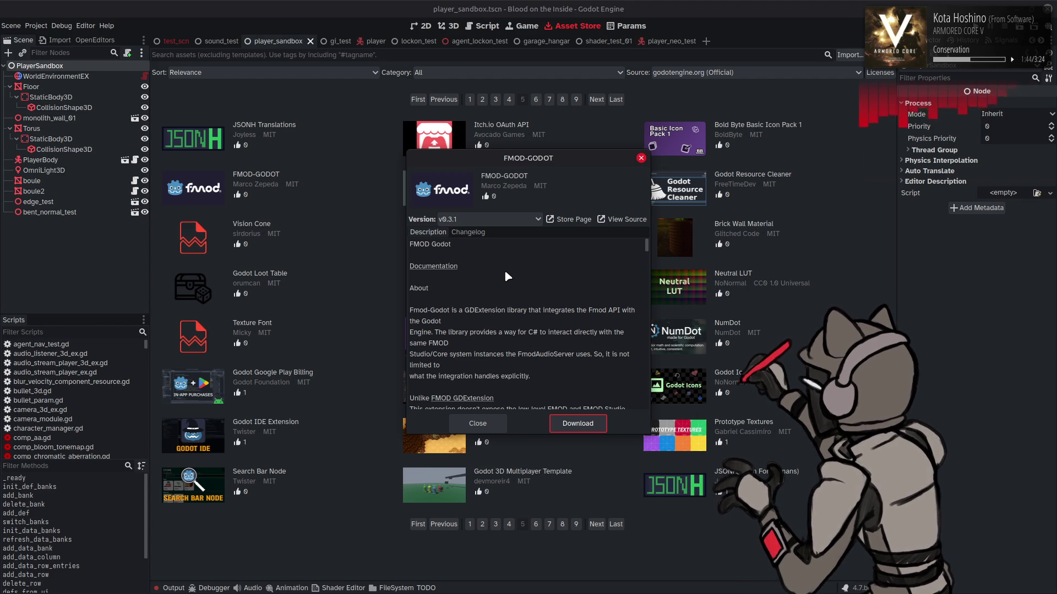
{"action": "scroll", "coordinate": [504, 269], "scroll_direction": "down", "scroll_amount": 3}
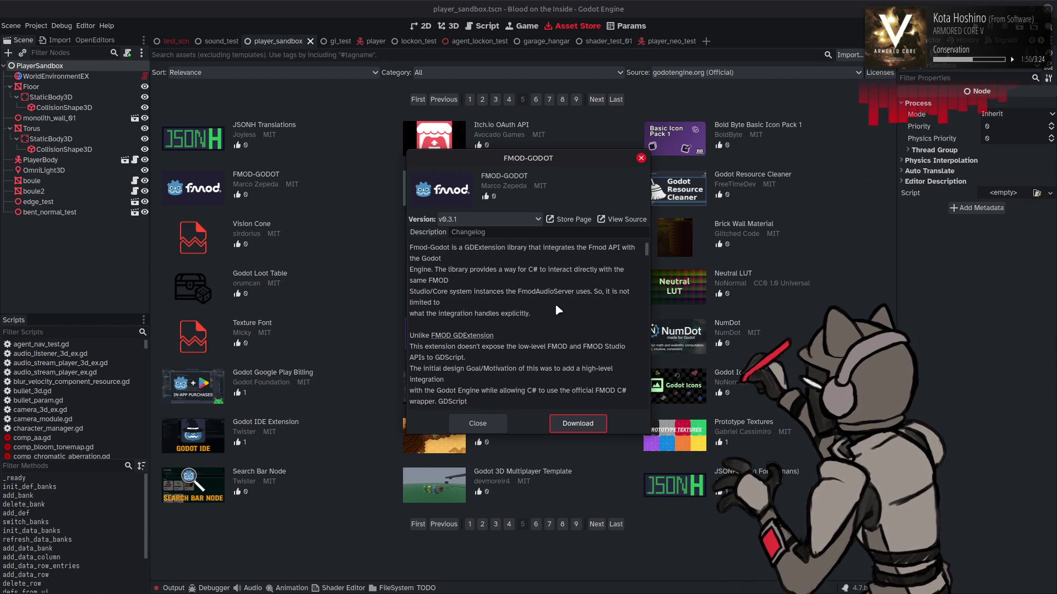
{"action": "scroll", "coordinate": [556, 306], "scroll_direction": "down", "scroll_amount": 1}
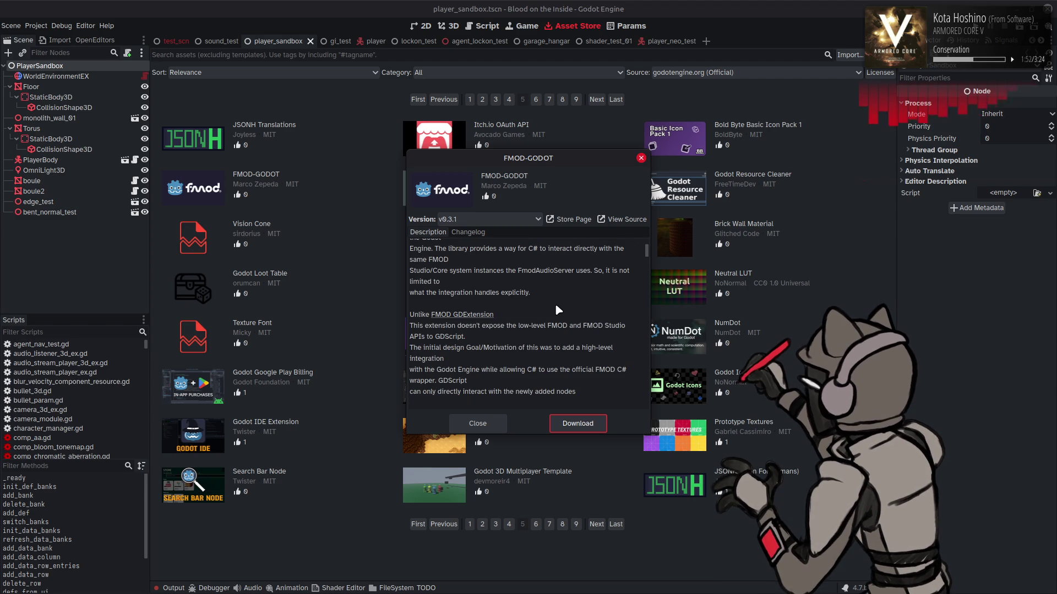
{"action": "scroll", "coordinate": [556, 306], "scroll_direction": "down", "scroll_amount": 4}
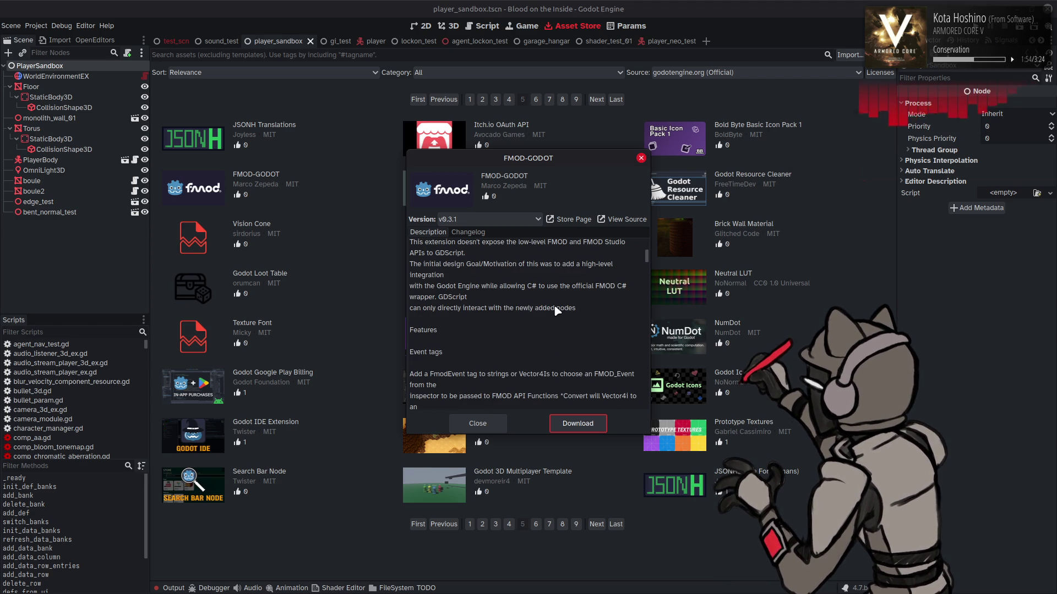
{"action": "left_click", "coordinate": [477, 423]}
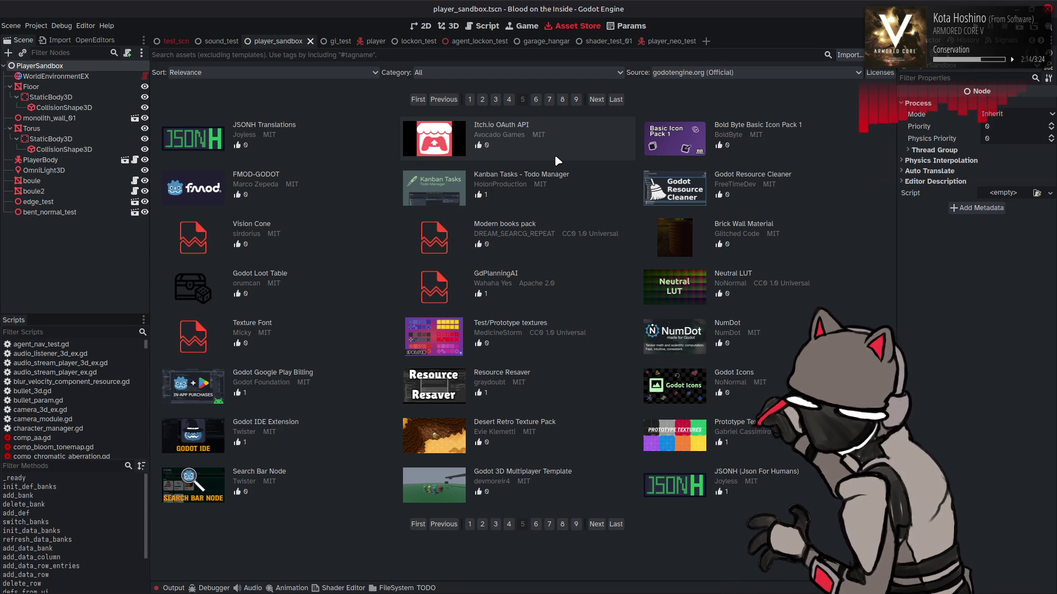
{"action": "left_click", "coordinate": [554, 154]}
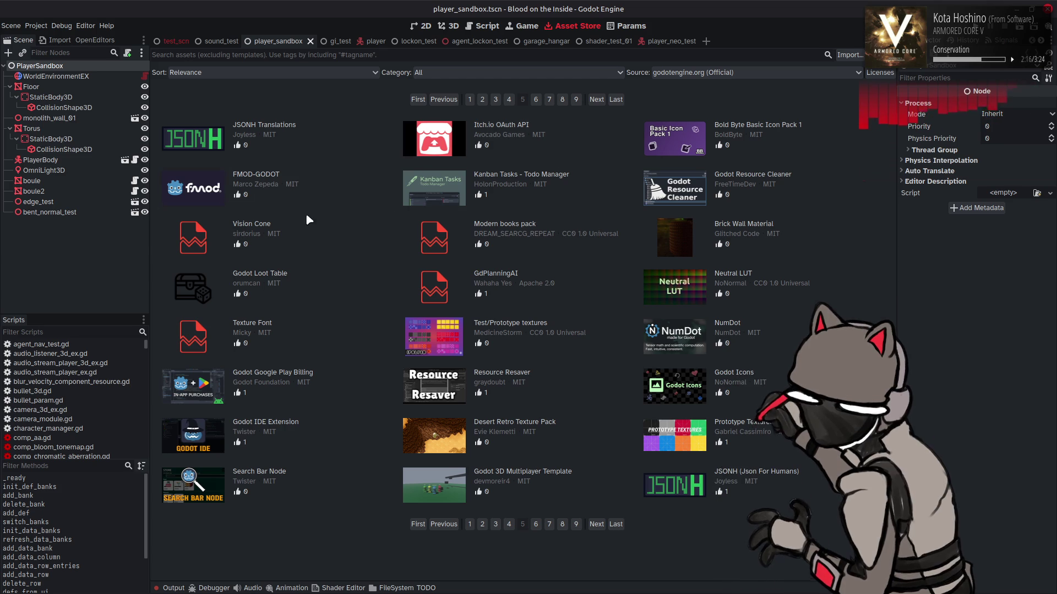
{"action": "left_click", "coordinate": [334, 186]}
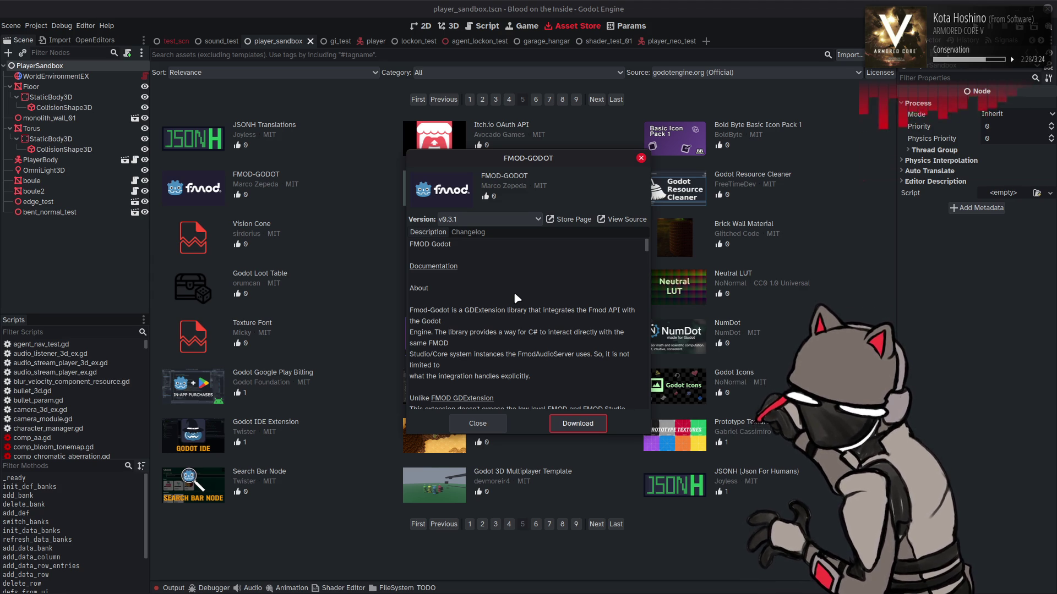
{"action": "left_click", "coordinate": [477, 423]}
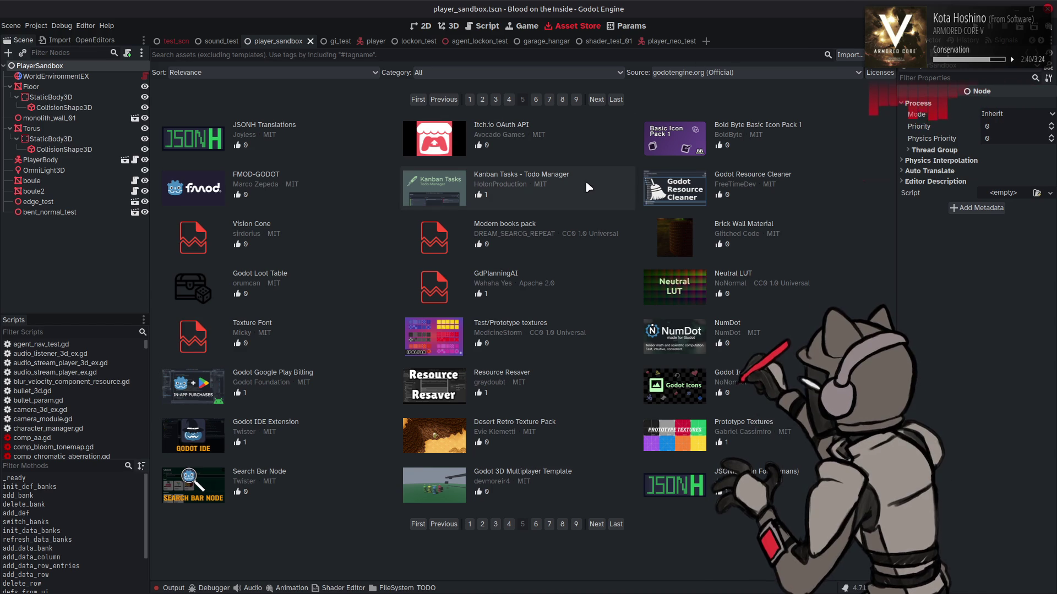
Preview the Neutral LUT and Godot IDE Extension details, then switch to the Params data editor.
{"action": "left_click", "coordinate": [745, 275]}
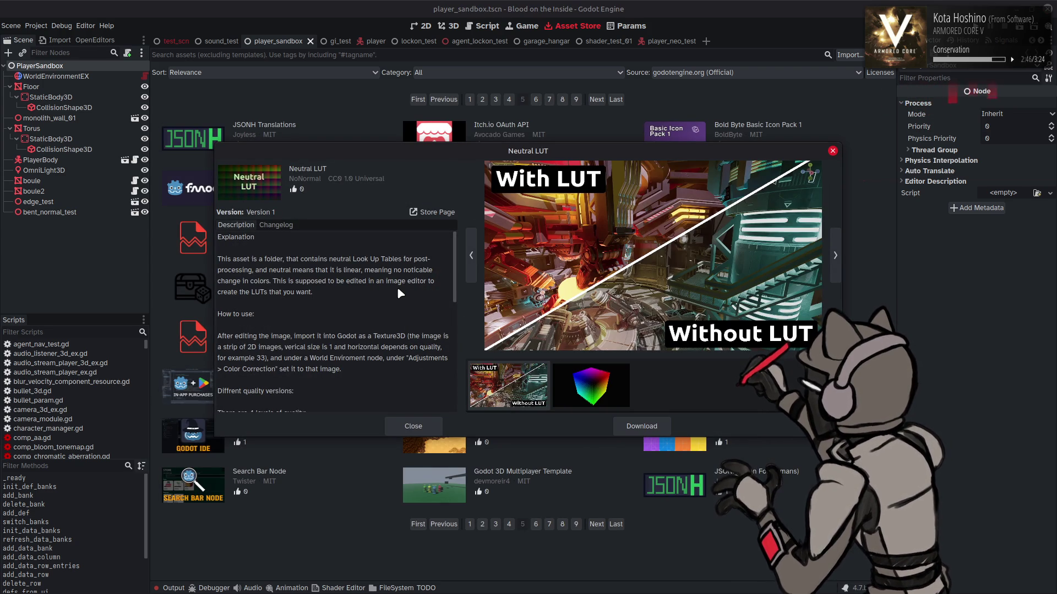
{"action": "left_click", "coordinate": [413, 427]}
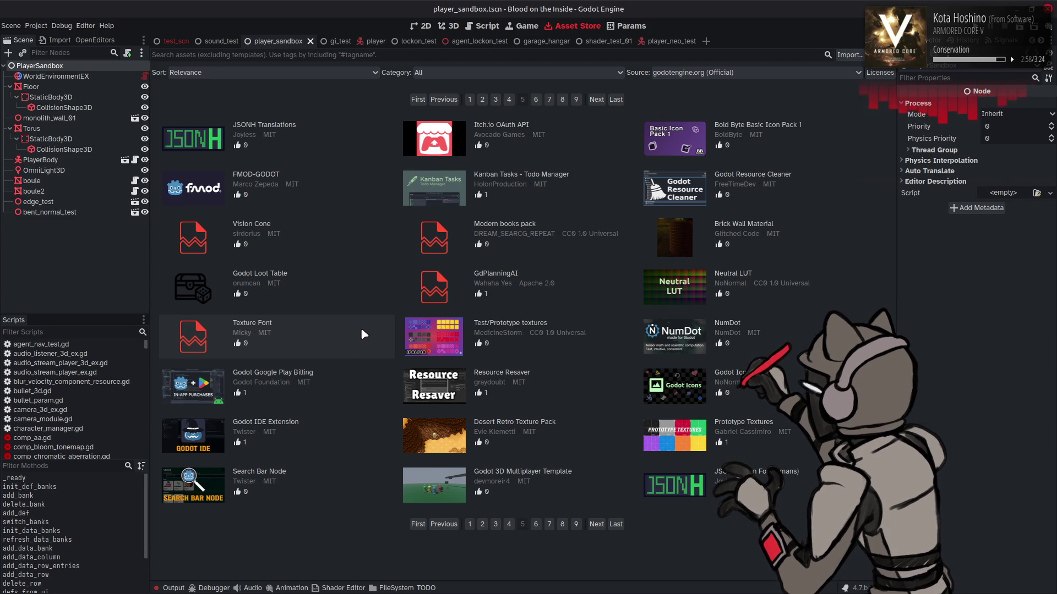
{"action": "left_click", "coordinate": [335, 431]}
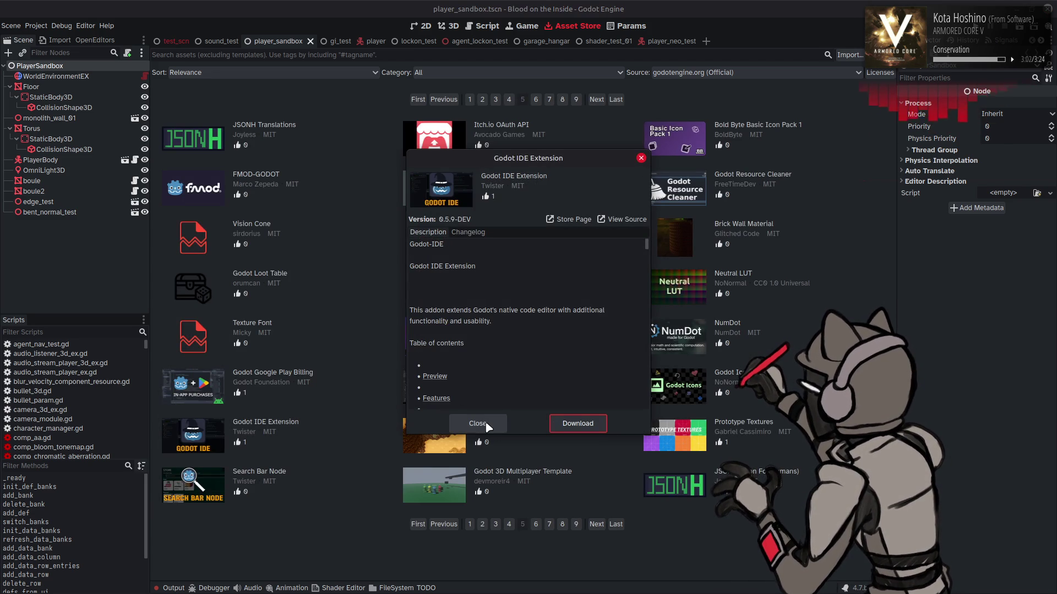
{"action": "left_click", "coordinate": [486, 425]}
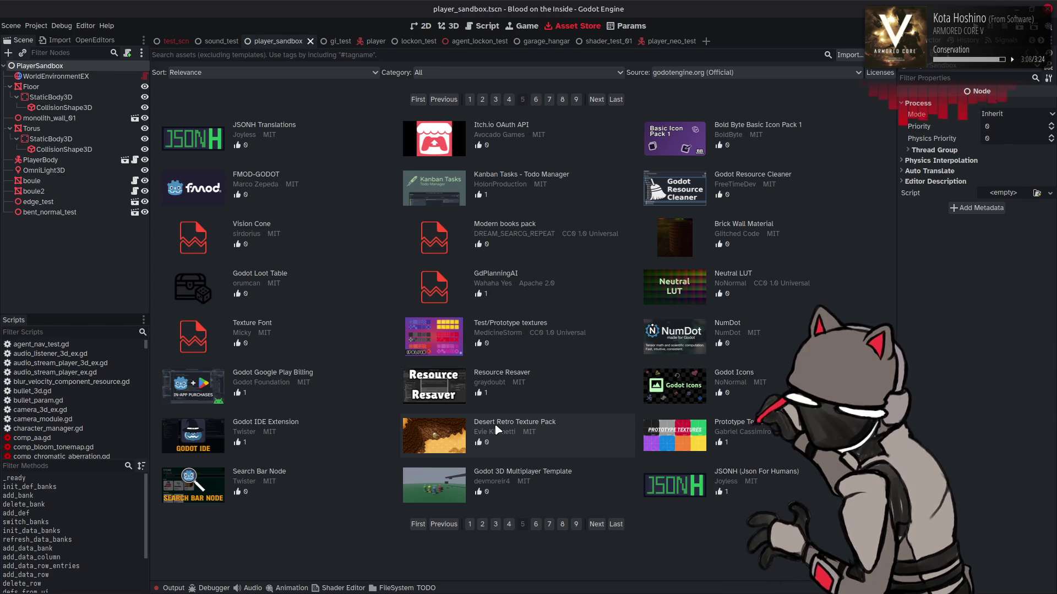
{"action": "left_click", "coordinate": [632, 27]}
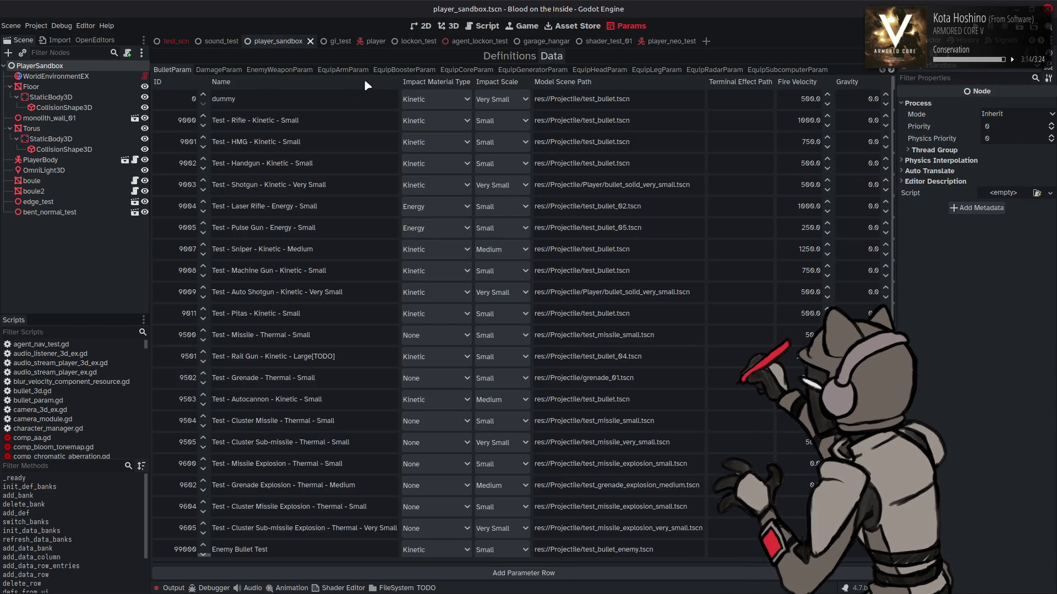
Step through the Param tables from EquipBoosterParam to the EquipWeaponParam weapon table.
{"action": "left_click", "coordinate": [420, 70]}
{"action": "left_click", "coordinate": [467, 70]}
{"action": "left_click", "coordinate": [557, 70]}
{"action": "left_click", "coordinate": [599, 70]}
{"action": "left_click", "coordinate": [642, 70]}
{"action": "left_click", "coordinate": [713, 69]}
{"action": "left_click", "coordinate": [778, 70]}
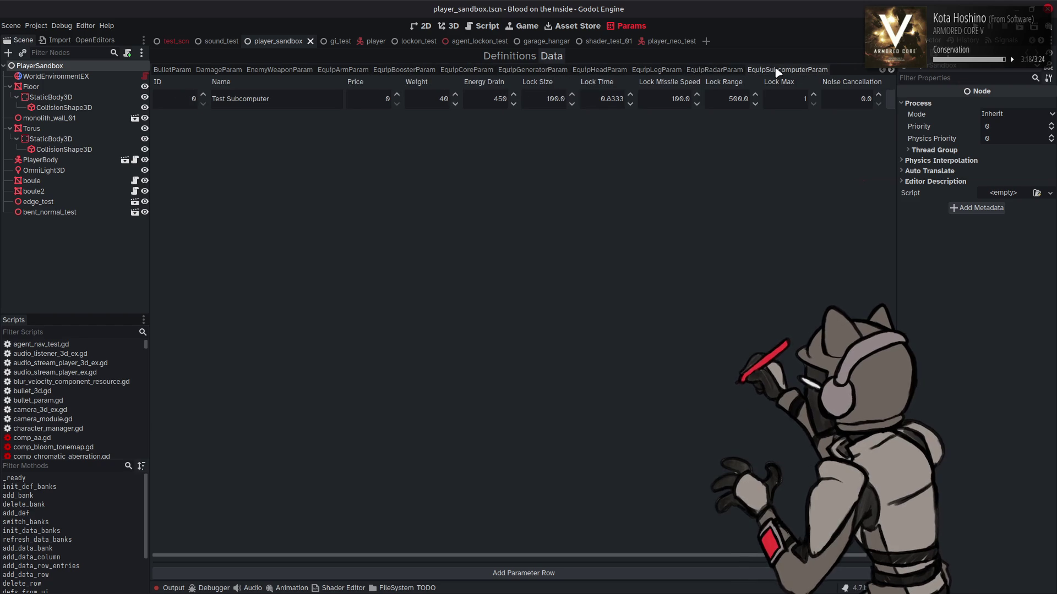
{"action": "scroll", "coordinate": [777, 70], "scroll_direction": "down", "scroll_amount": 2}
{"action": "left_click", "coordinate": [777, 70]}
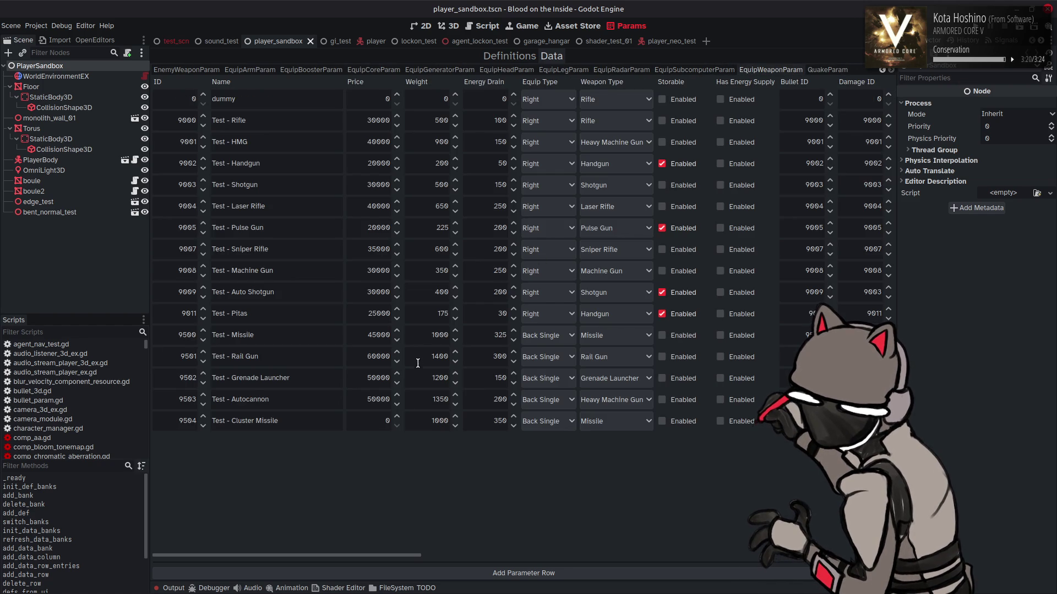
Select the Test - Rifle and Test - Machine Gun rows, then switch to the agent_lockon_test scene.
{"action": "mouse_move", "coordinate": [411, 554]}
{"action": "left_mouse_down"}
{"action": "mouse_move", "coordinate": [886, 554]}
{"action": "mouse_move", "coordinate": [387, 555]}
{"action": "left_mouse_up"}
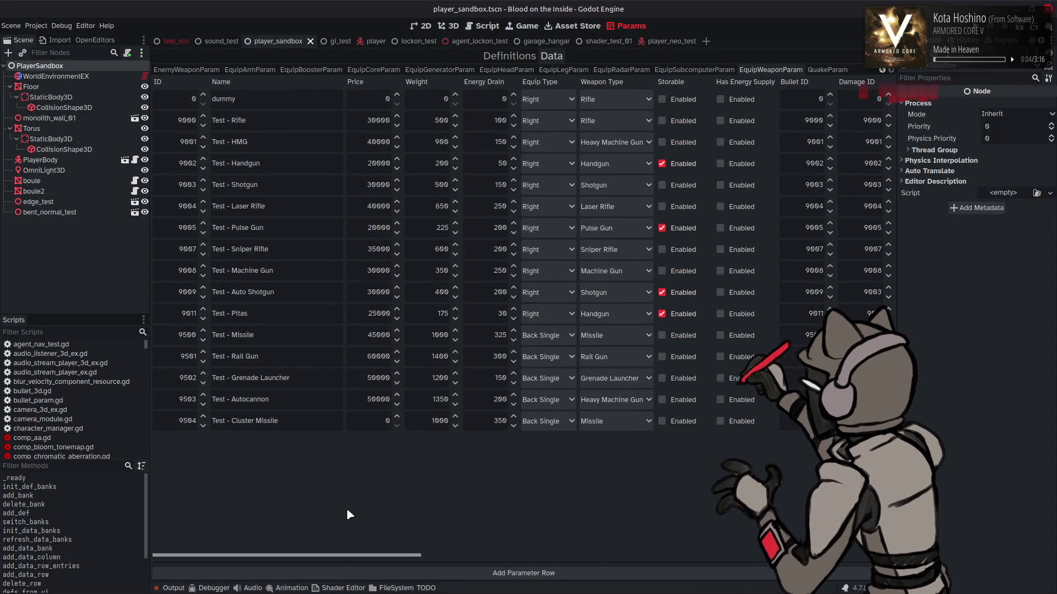
{"action": "left_click", "coordinate": [231, 121]}
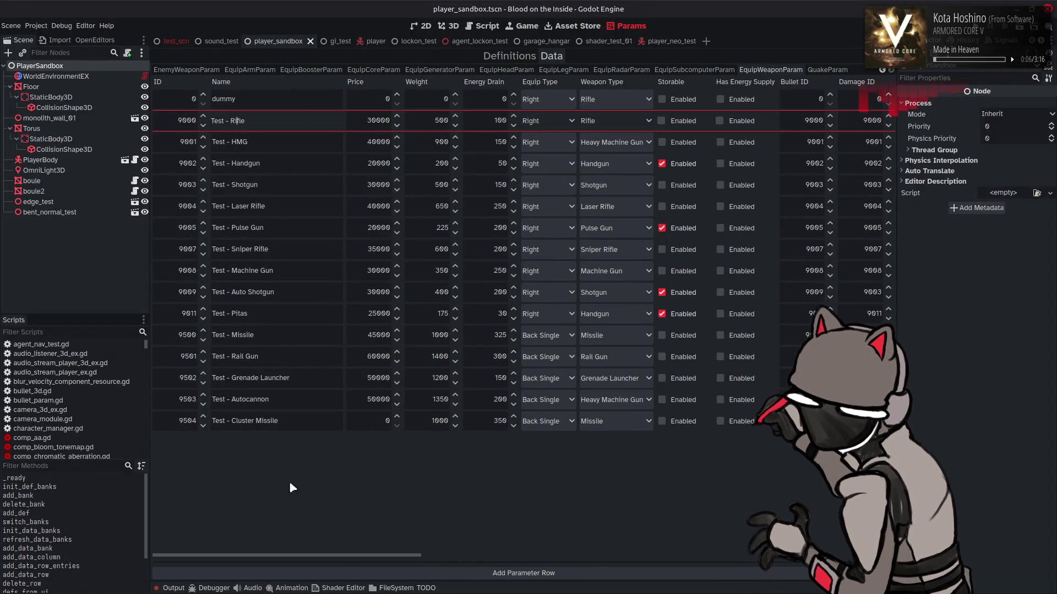
{"action": "mouse_move", "coordinate": [285, 555]}
{"action": "left_mouse_down"}
{"action": "mouse_move", "coordinate": [633, 559]}
{"action": "mouse_move", "coordinate": [248, 523]}
{"action": "left_mouse_up"}
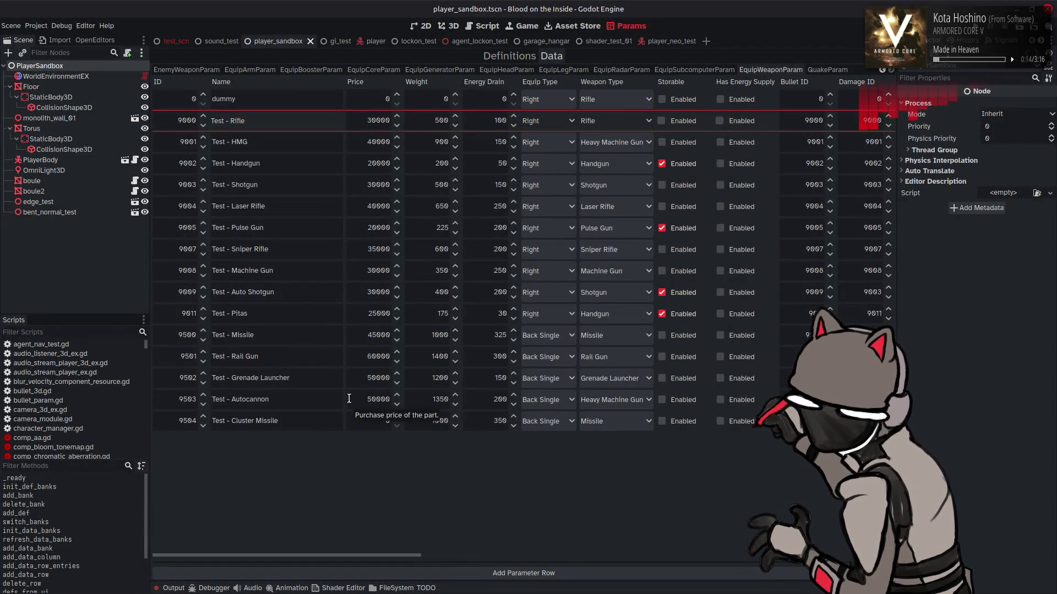
{"action": "left_click", "coordinate": [325, 269]}
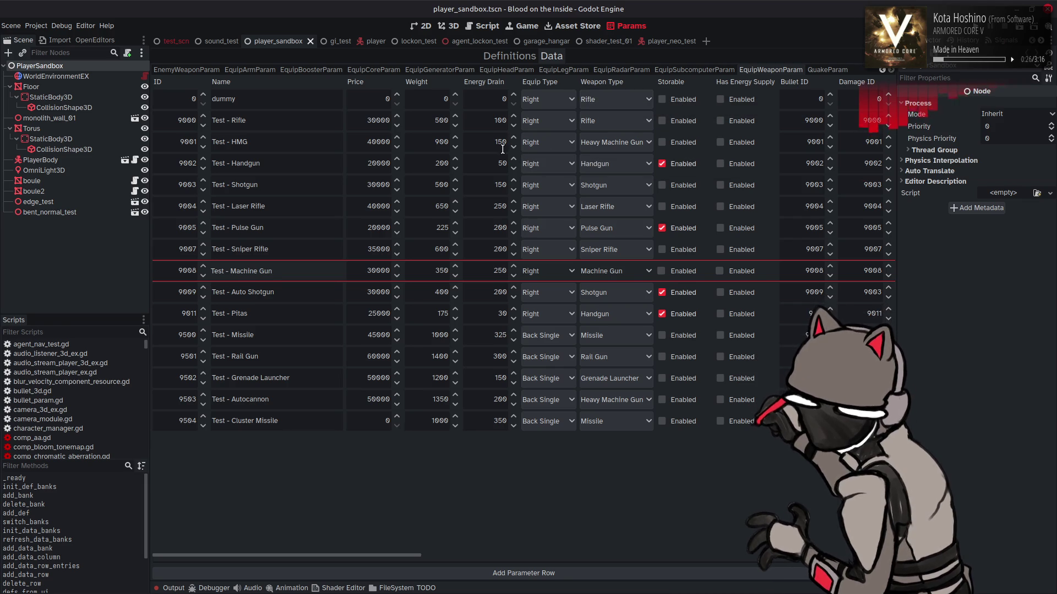
{"action": "left_click", "coordinate": [476, 41]}
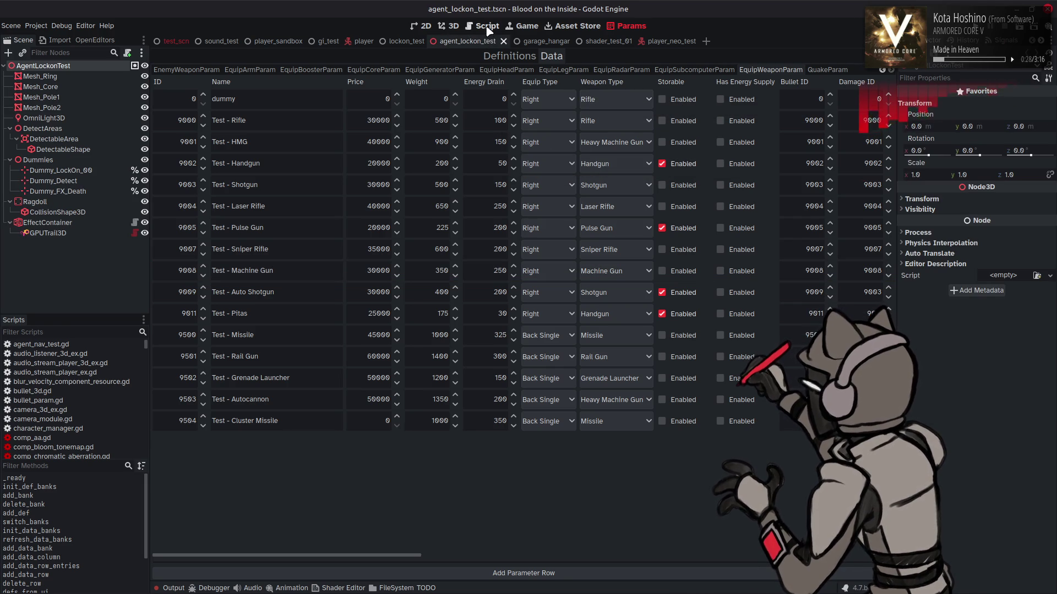
Focus line 40 of params.gd, switch to the lockon_test scene, and return to the Asset Library.
{"action": "left_click", "coordinate": [488, 32]}
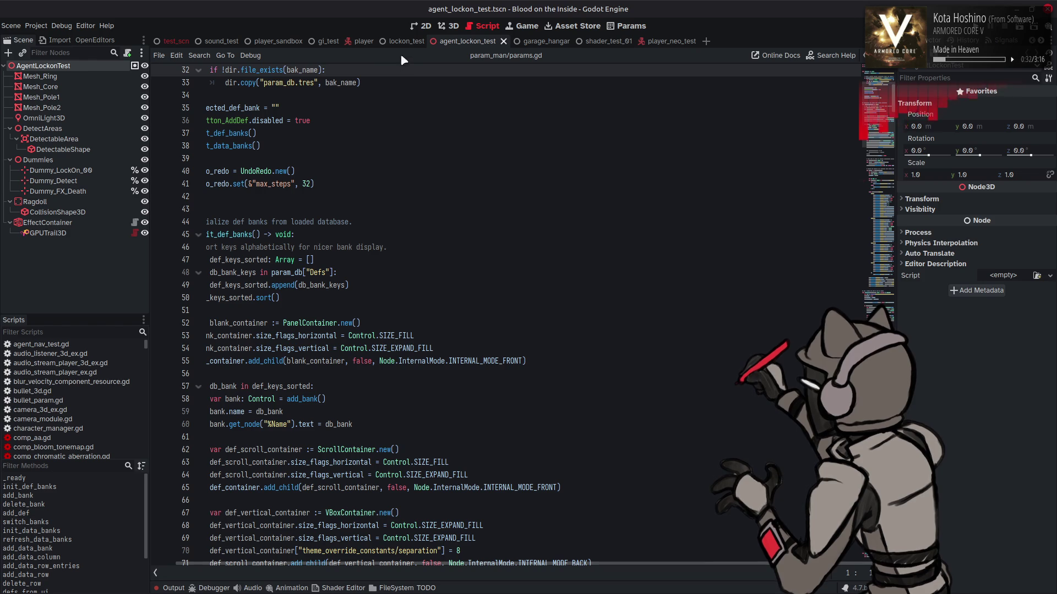
{"action": "left_click", "coordinate": [405, 40]}
{"action": "left_click", "coordinate": [446, 171]}
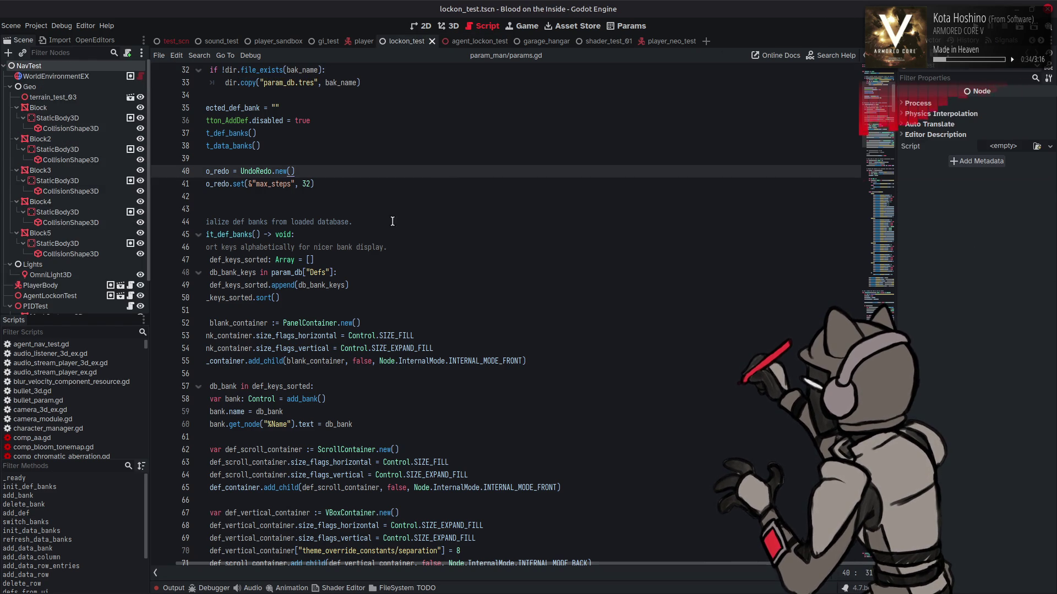
{"action": "left_click", "coordinate": [574, 24]}
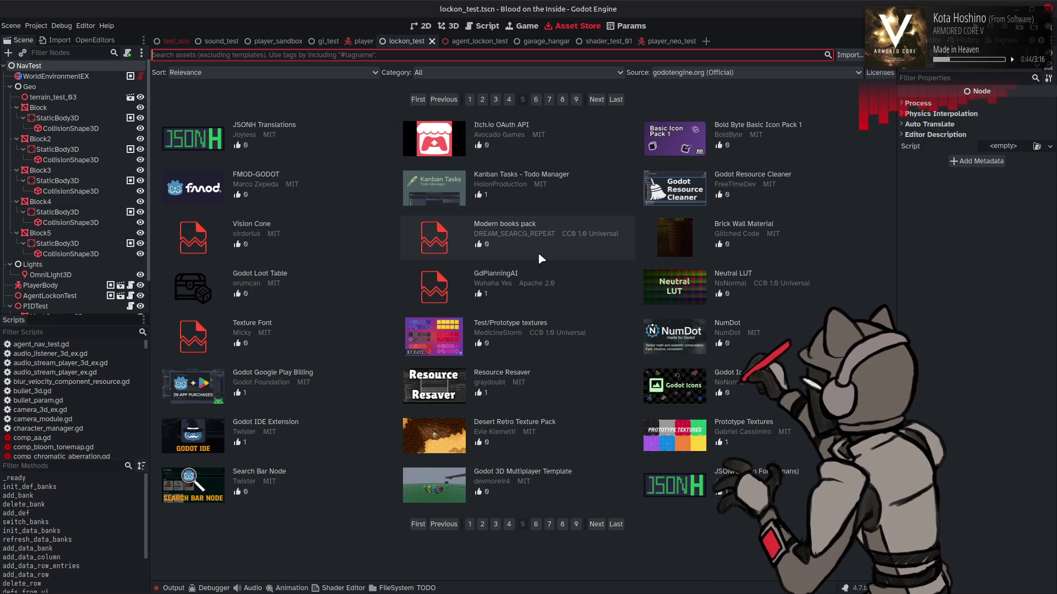
Preview the Resource Resaver and Godot Icons details, then go back to page 1 of assets.
{"action": "left_click", "coordinate": [574, 388]}
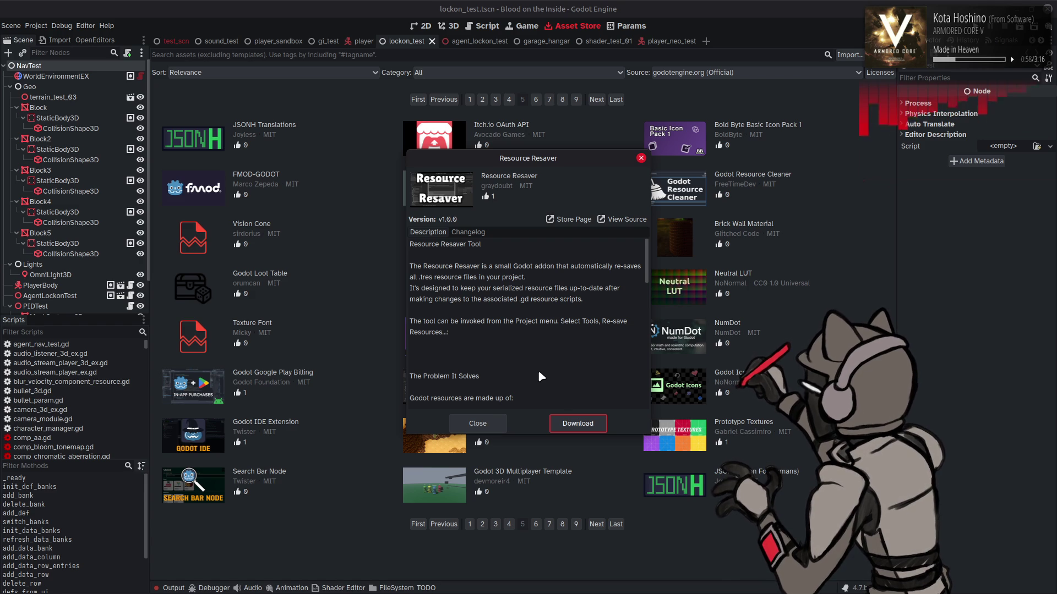
{"action": "left_click", "coordinate": [477, 423]}
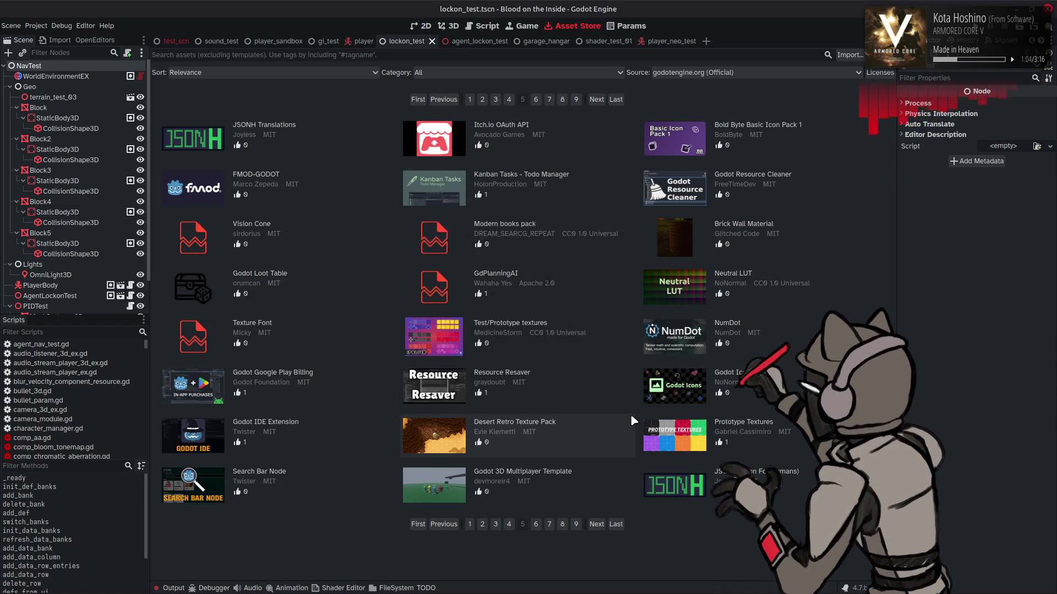
{"action": "left_click", "coordinate": [674, 387]}
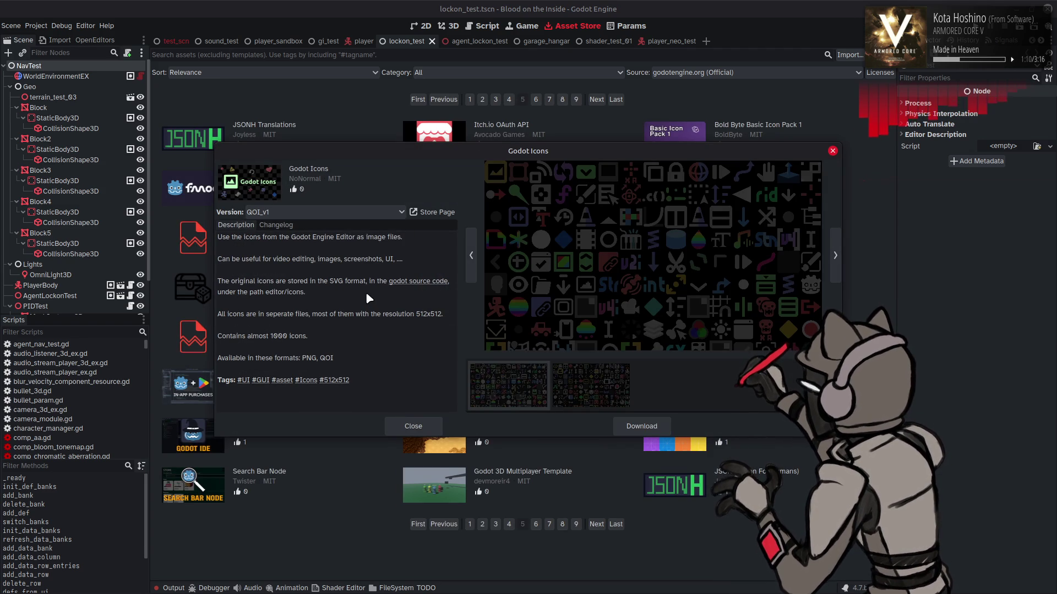
{"action": "left_click", "coordinate": [412, 425]}
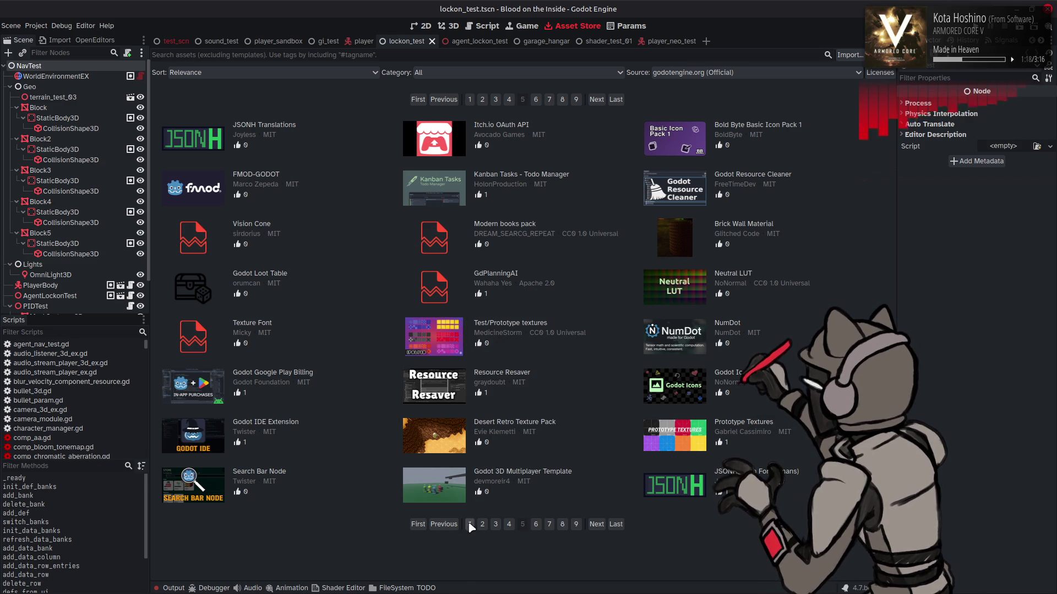
{"action": "left_click", "coordinate": [530, 524]}
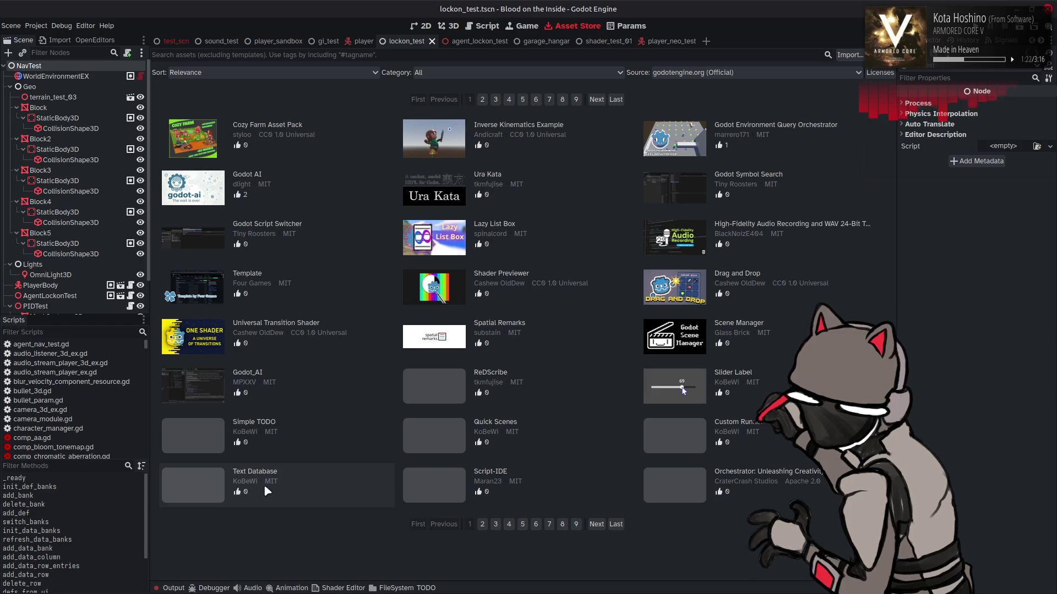
{"action": "left_click", "coordinate": [350, 465]}
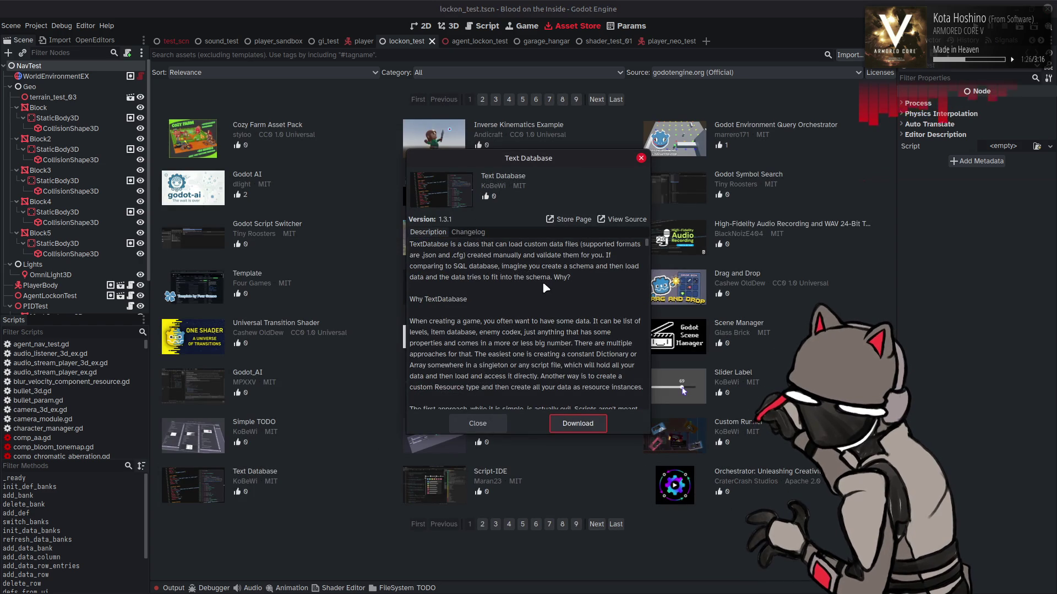
{"action": "scroll", "coordinate": [534, 286], "scroll_direction": "down", "scroll_amount": 10}
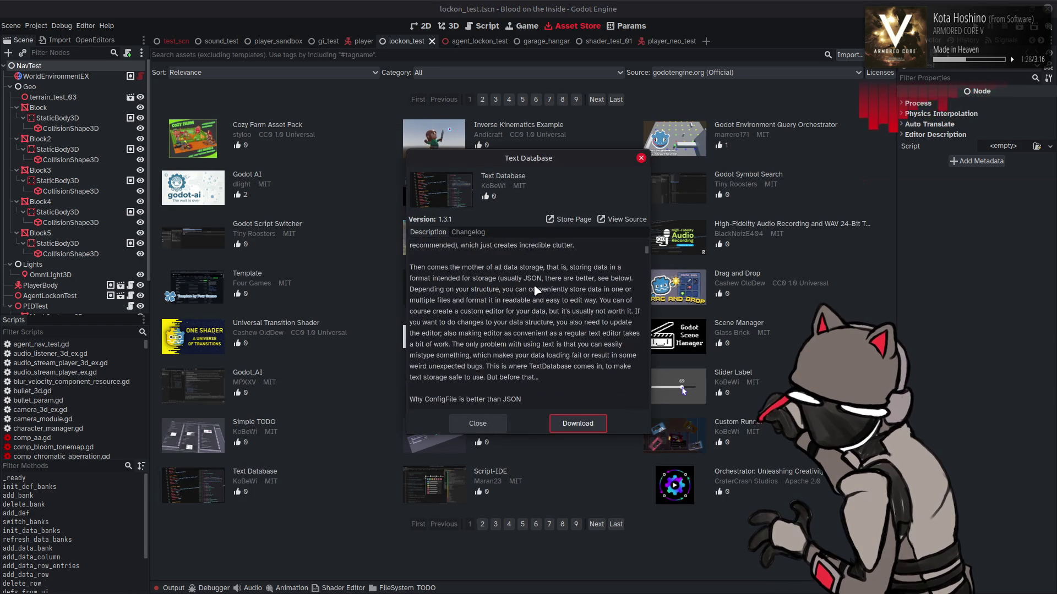
{"action": "scroll", "coordinate": [537, 290], "scroll_direction": "down", "scroll_amount": 2}
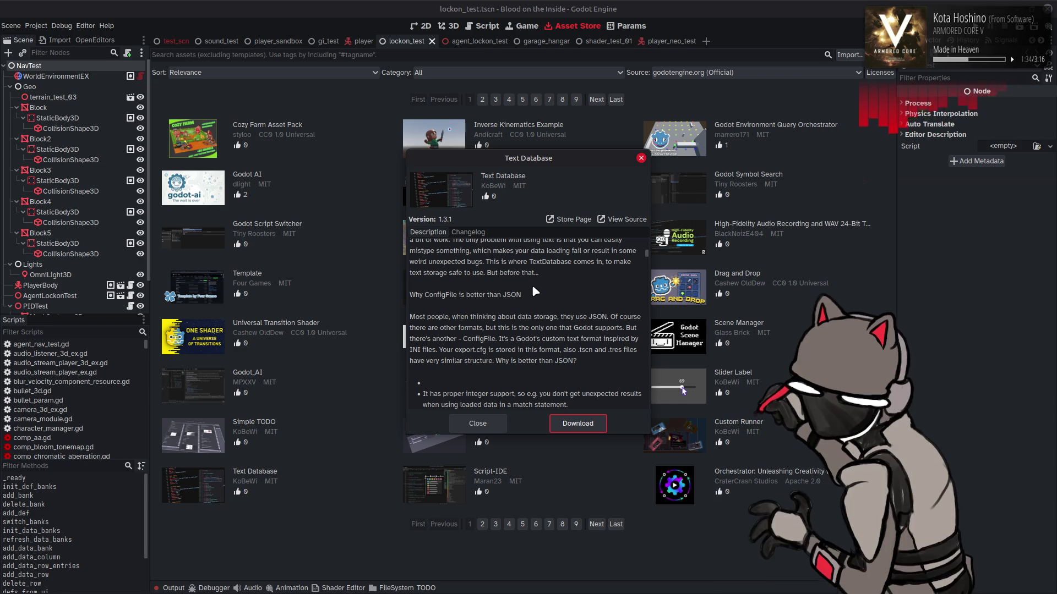
{"action": "left_click_drag", "start_coordinate": [461, 339], "coordinate": [498, 339]}
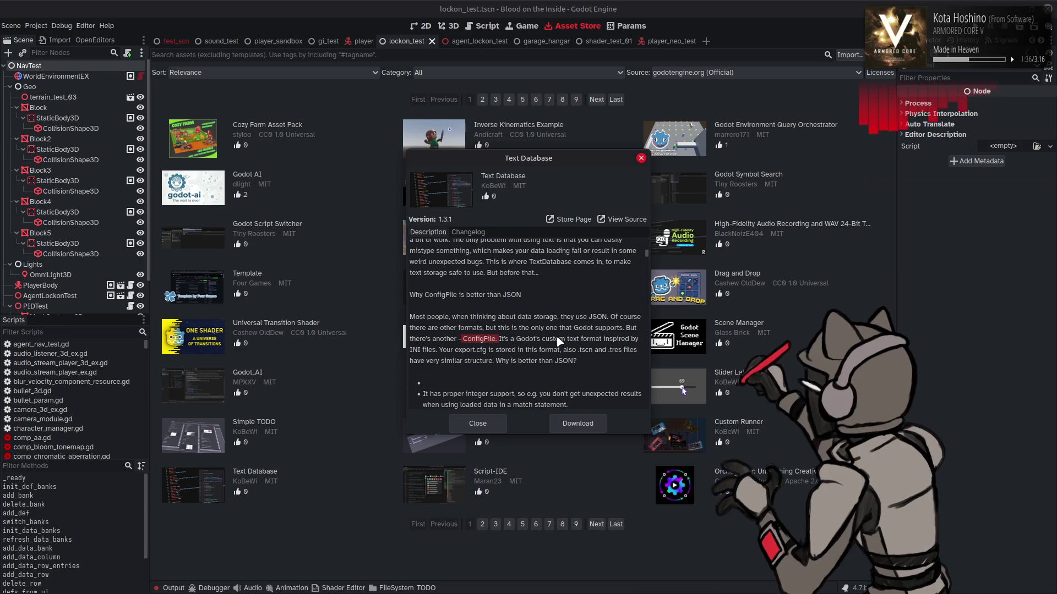
{"action": "scroll", "coordinate": [559, 341], "scroll_direction": "down", "scroll_amount": 2}
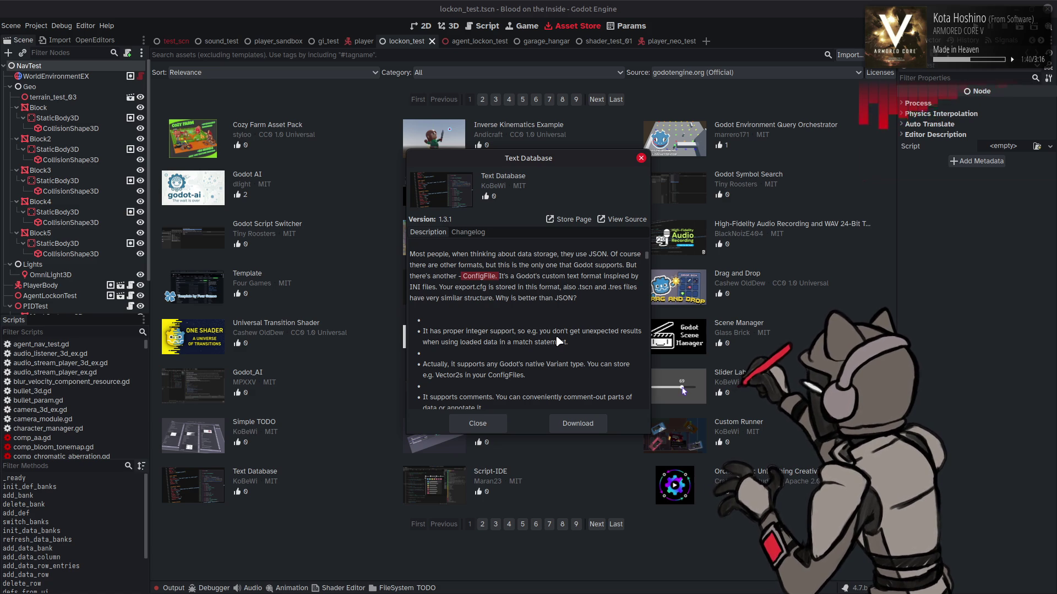
{"action": "scroll", "coordinate": [559, 341], "scroll_direction": "down", "scroll_amount": 5}
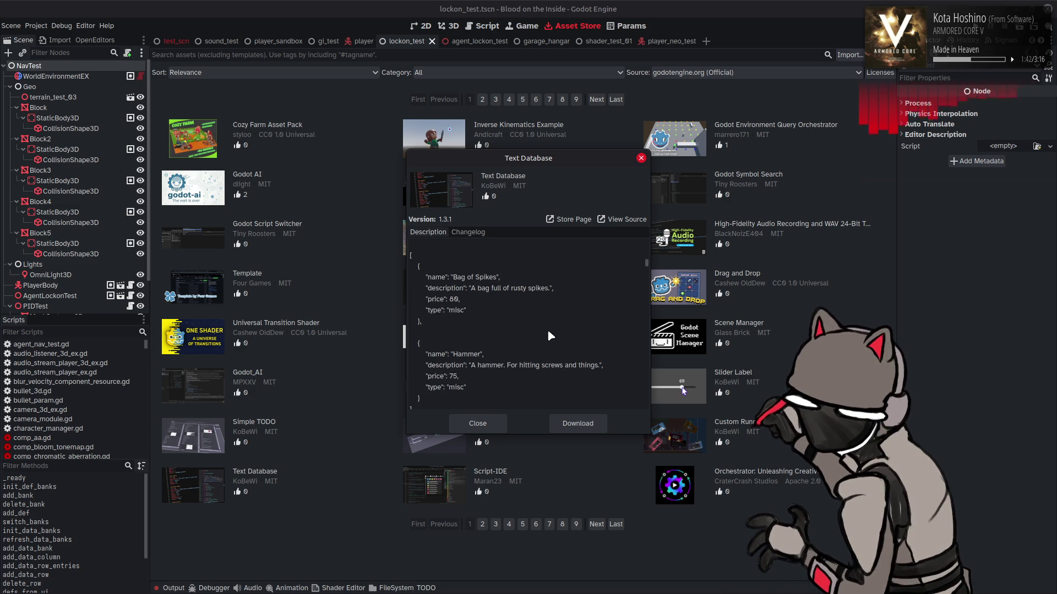
{"action": "scroll", "coordinate": [473, 358], "scroll_direction": "down", "scroll_amount": 5}
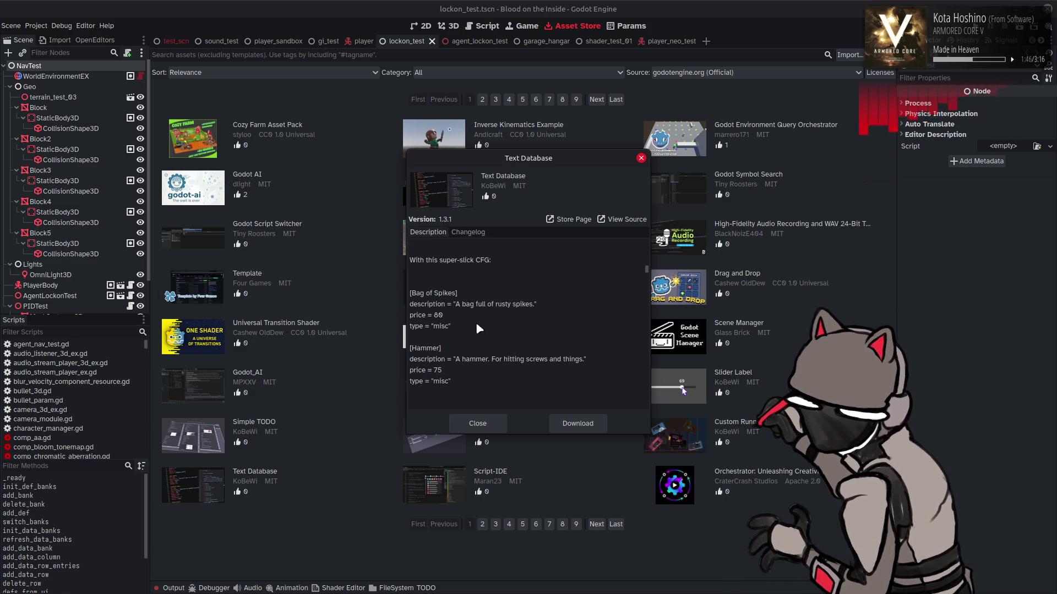
{"action": "key", "text": "ctrl+a"}
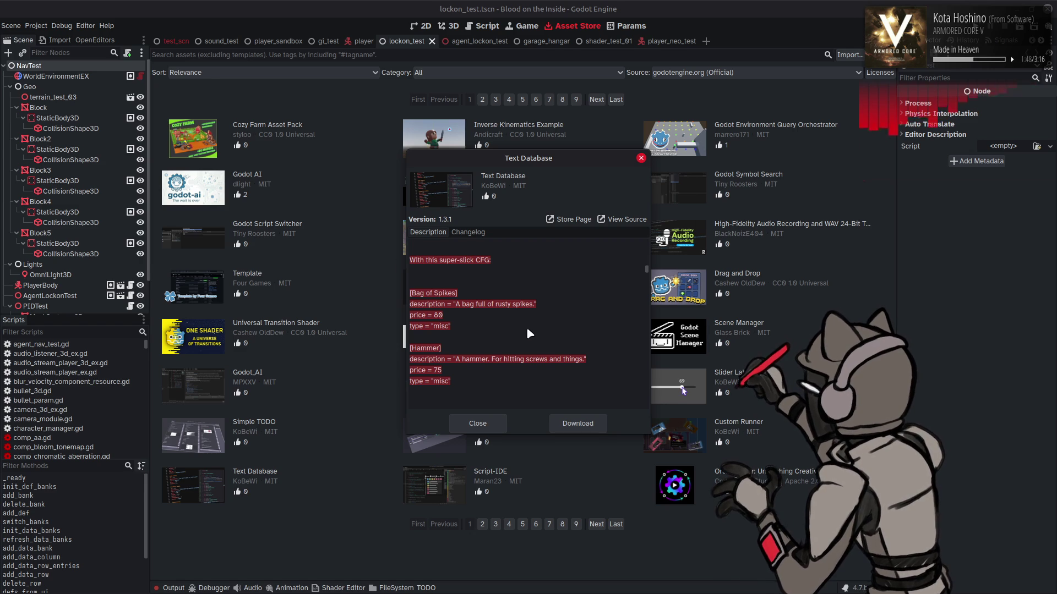
{"action": "scroll", "coordinate": [526, 327], "scroll_direction": "up", "scroll_amount": 4}
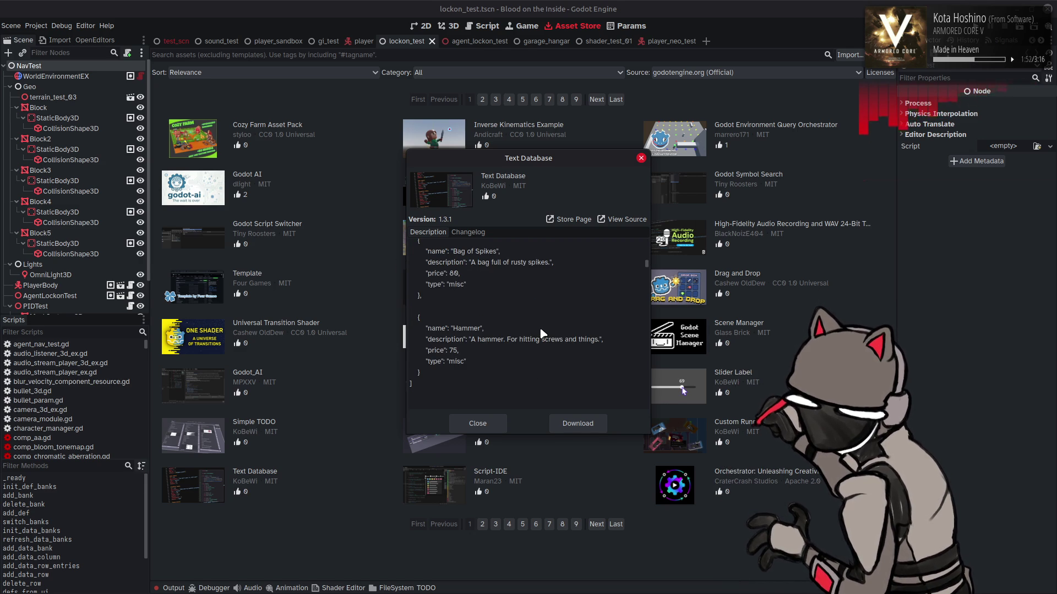
{"action": "scroll", "coordinate": [542, 333], "scroll_direction": "up", "scroll_amount": 1}
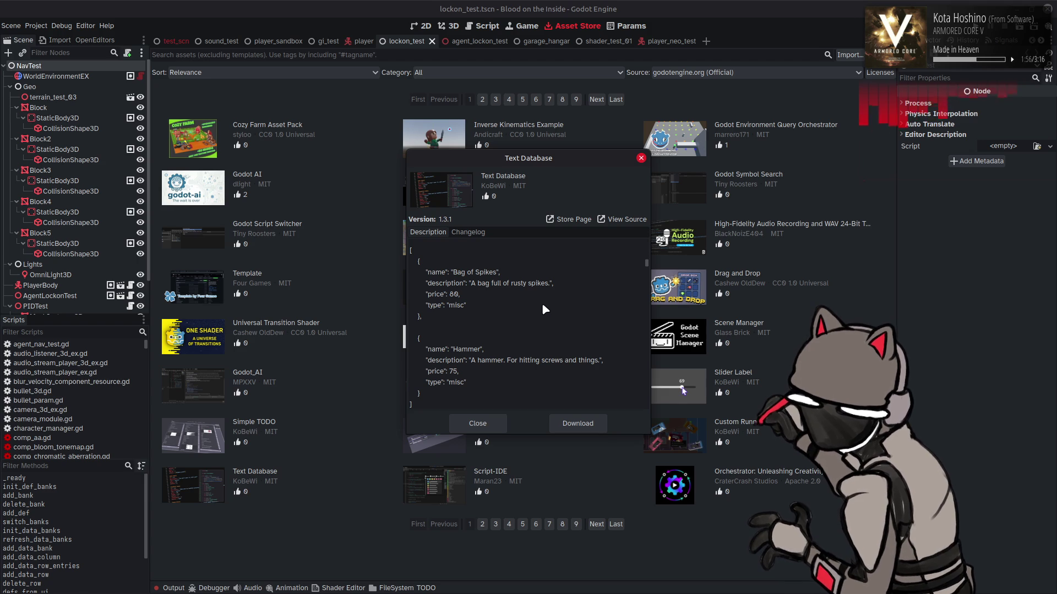
{"action": "scroll", "coordinate": [543, 309], "scroll_direction": "up", "scroll_amount": 3}
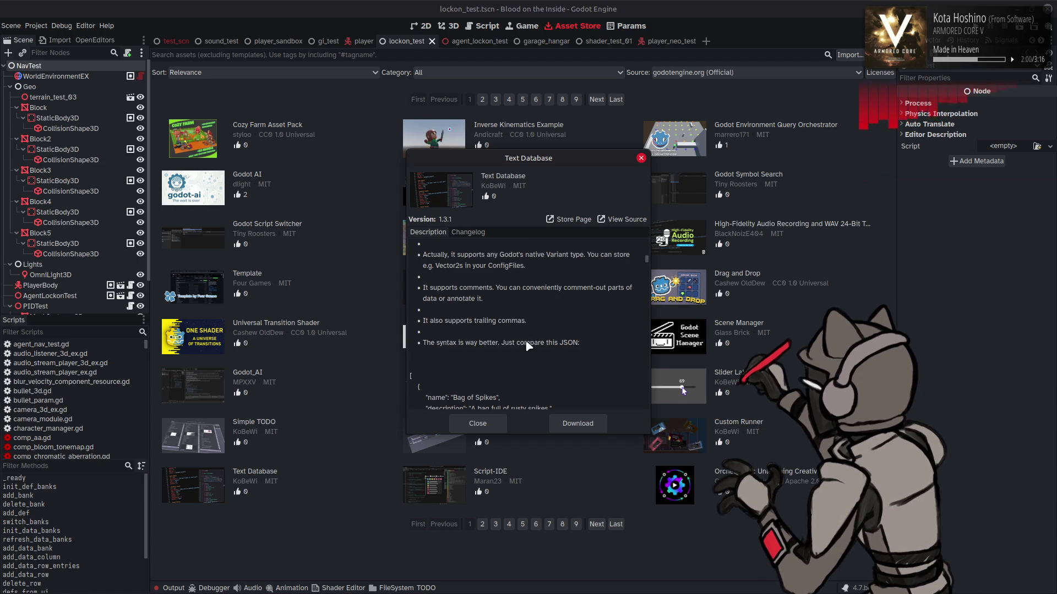
{"action": "scroll", "coordinate": [518, 340], "scroll_direction": "down", "scroll_amount": 5}
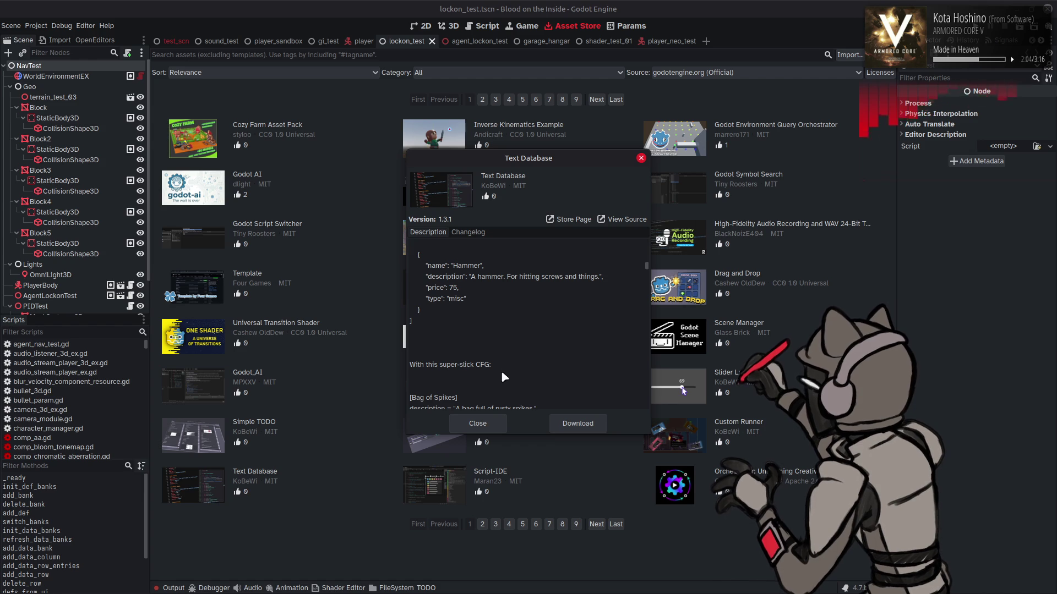
{"action": "left_click", "coordinate": [489, 426]}
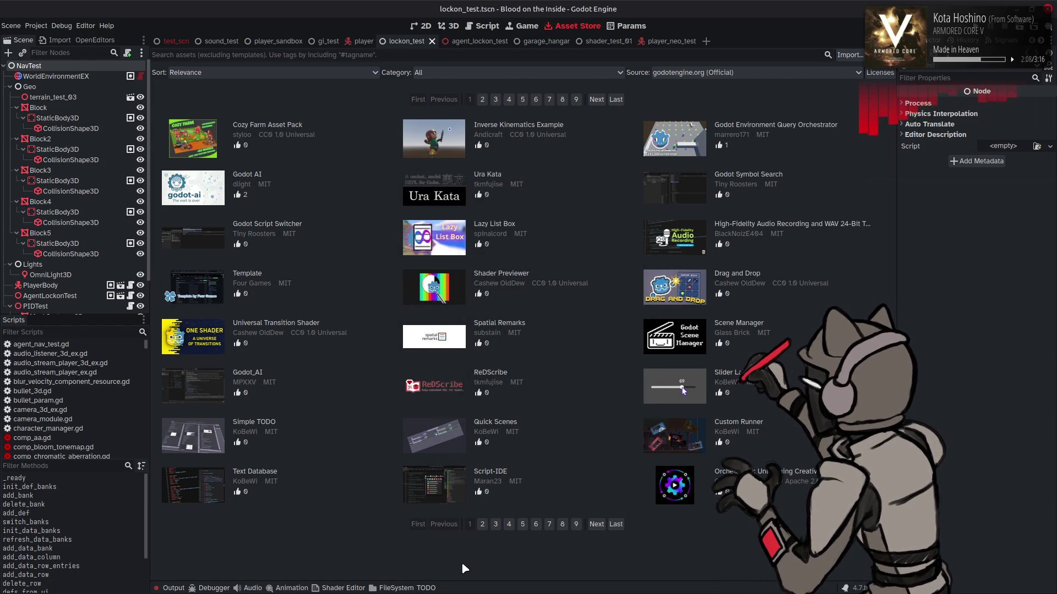
Preview the Universal Transition Shader details, then page through to page 6 via page 5.
{"action": "left_click", "coordinate": [342, 329]}
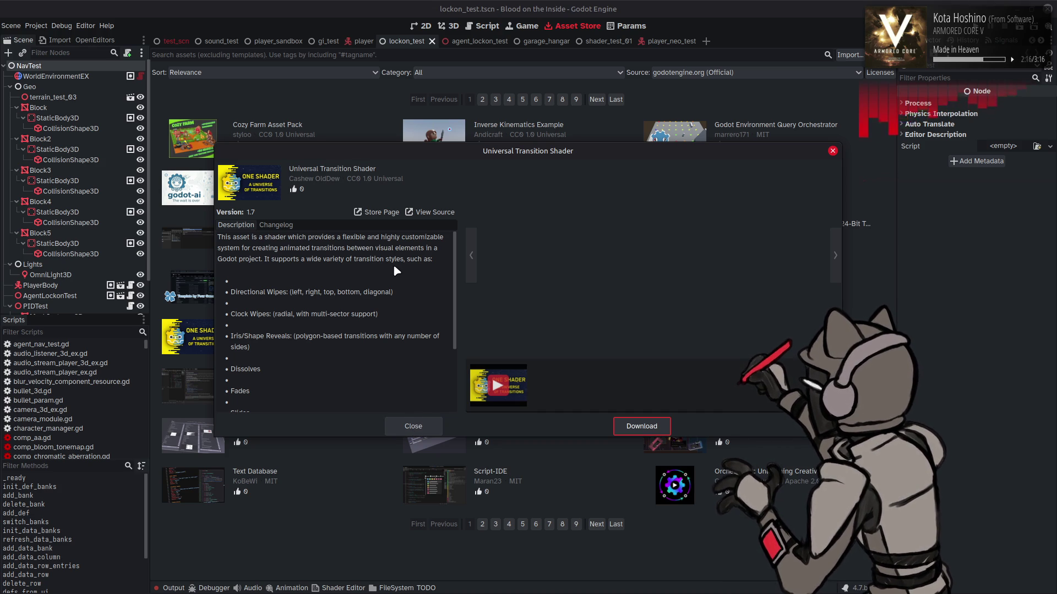
{"action": "scroll", "coordinate": [403, 315], "scroll_direction": "down", "scroll_amount": 3}
{"action": "left_click", "coordinate": [412, 427]}
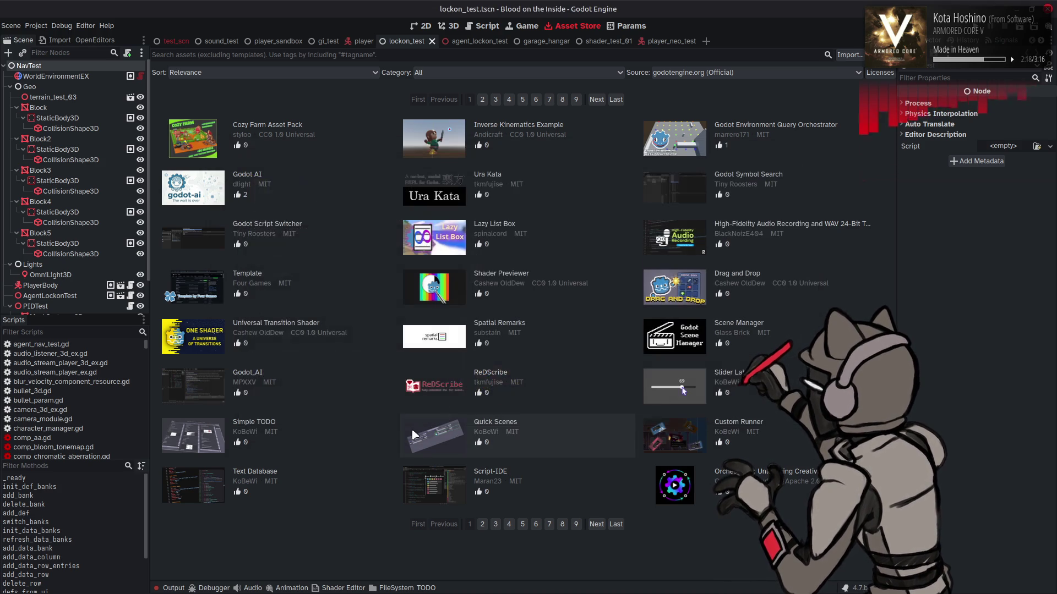
{"action": "left_click", "coordinate": [522, 524]}
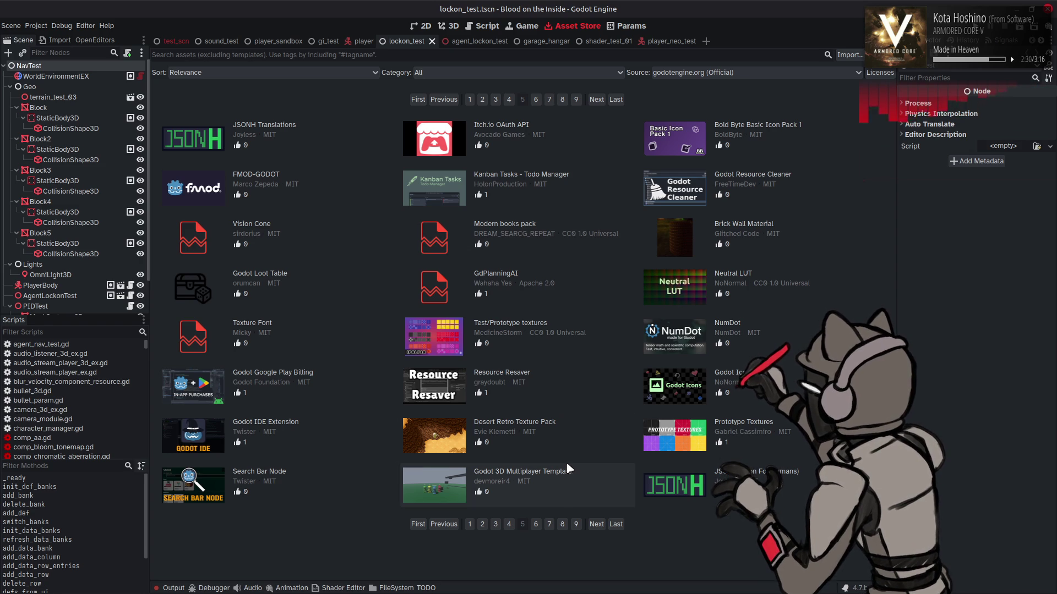
{"action": "left_click", "coordinate": [596, 525]}
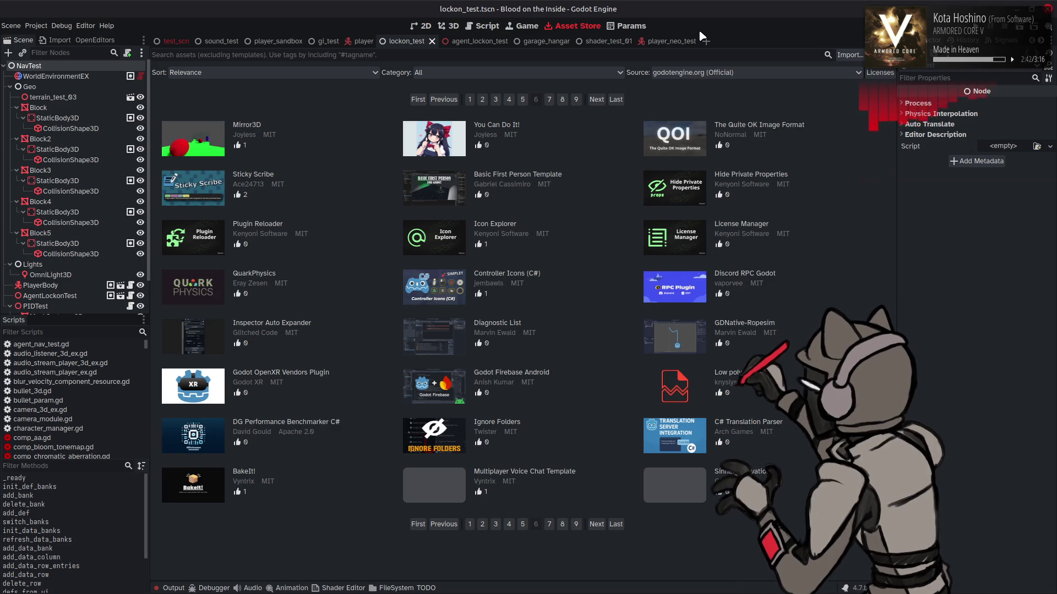
{"action": "left_click", "coordinate": [308, 132]}
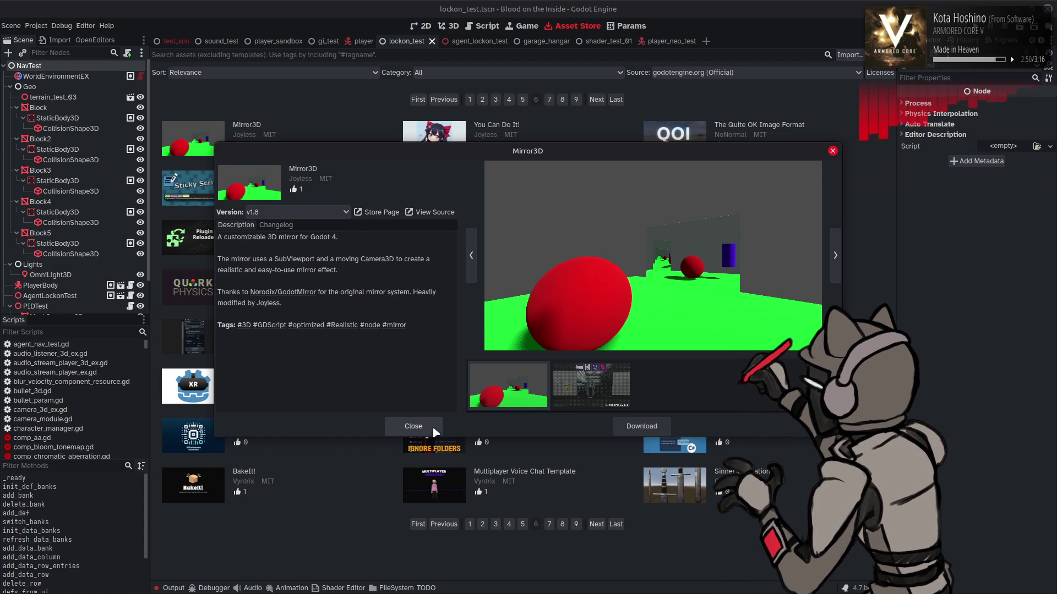
{"action": "left_click", "coordinate": [585, 406]}
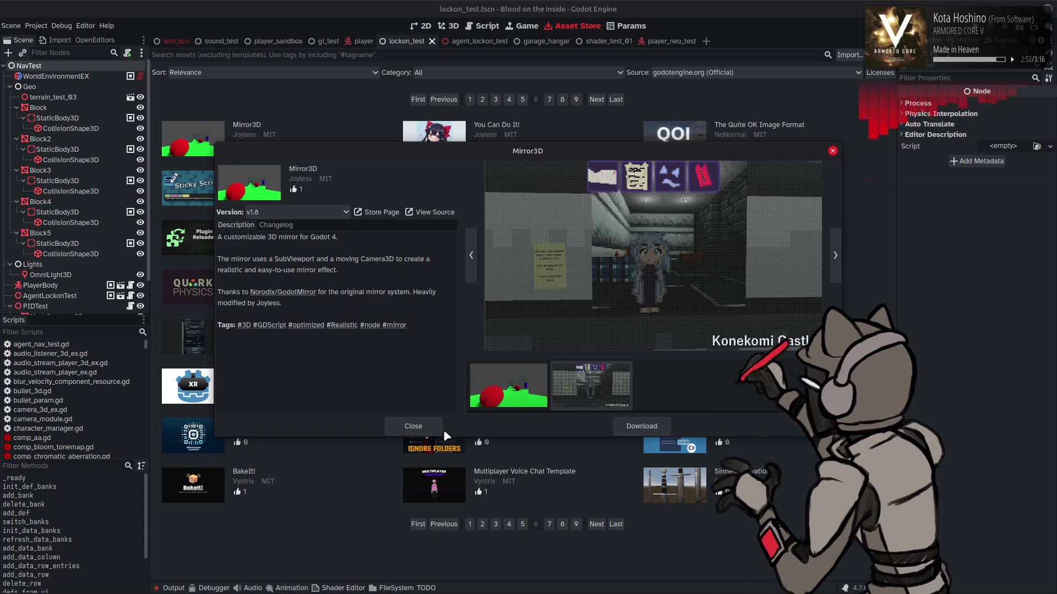
{"action": "left_click", "coordinate": [421, 427]}
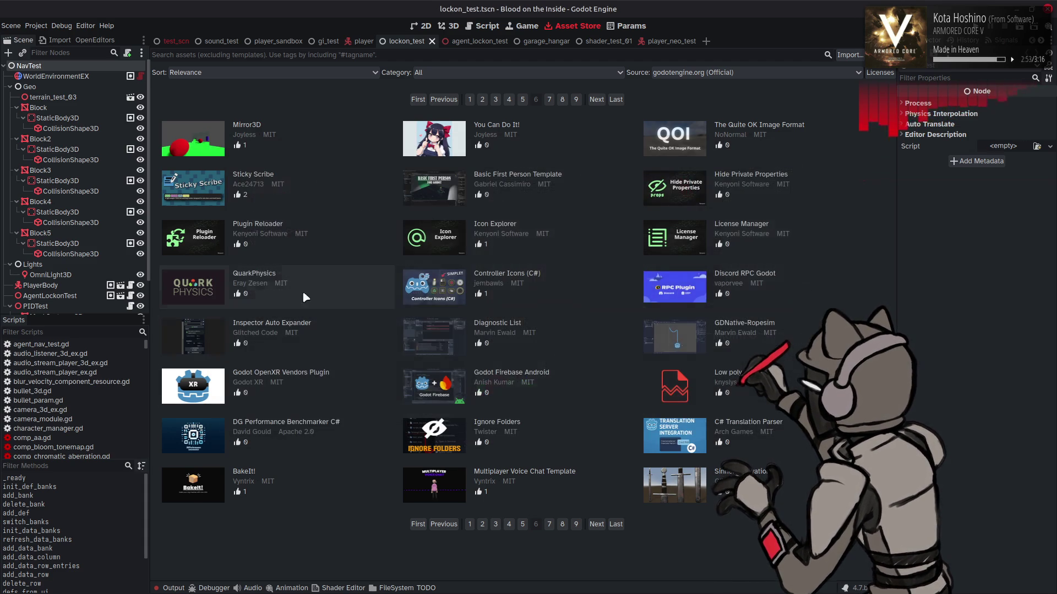
{"action": "left_click", "coordinate": [331, 191]}
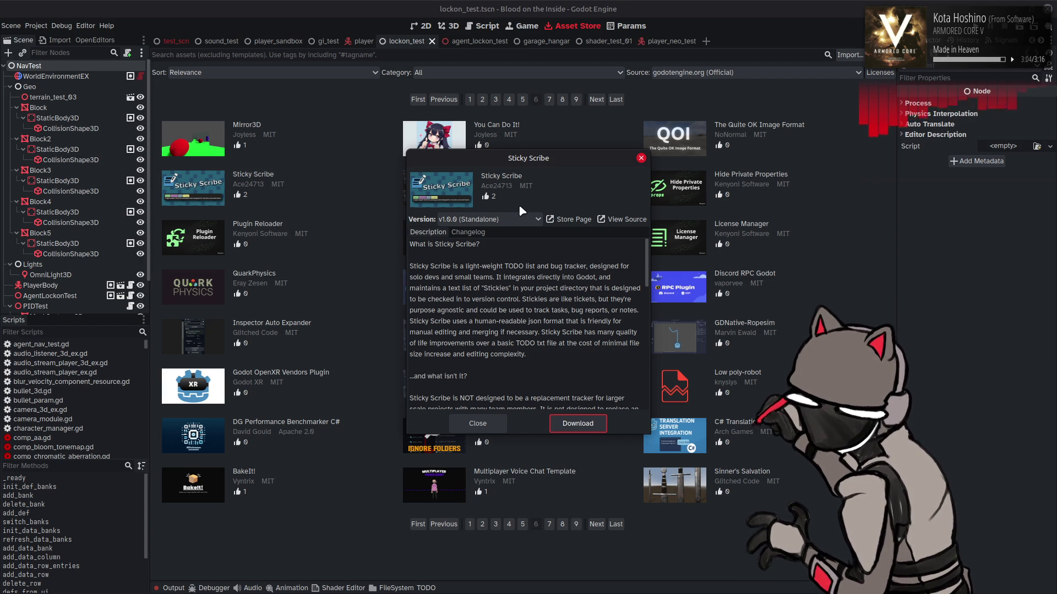
{"action": "left_click", "coordinate": [471, 424]}
{"action": "left_click", "coordinate": [779, 131]}
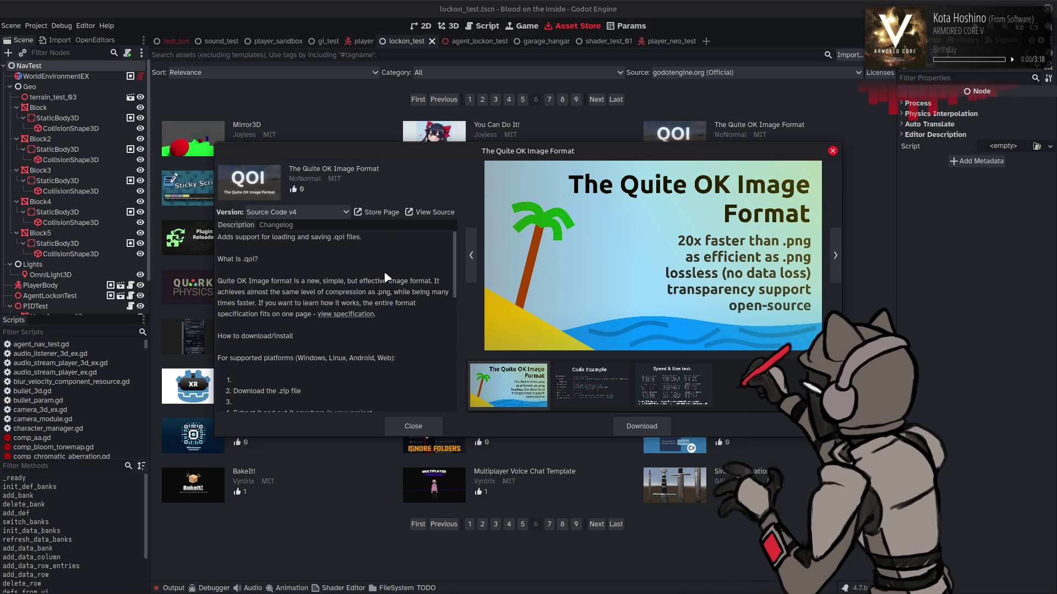
{"action": "left_click", "coordinate": [415, 421]}
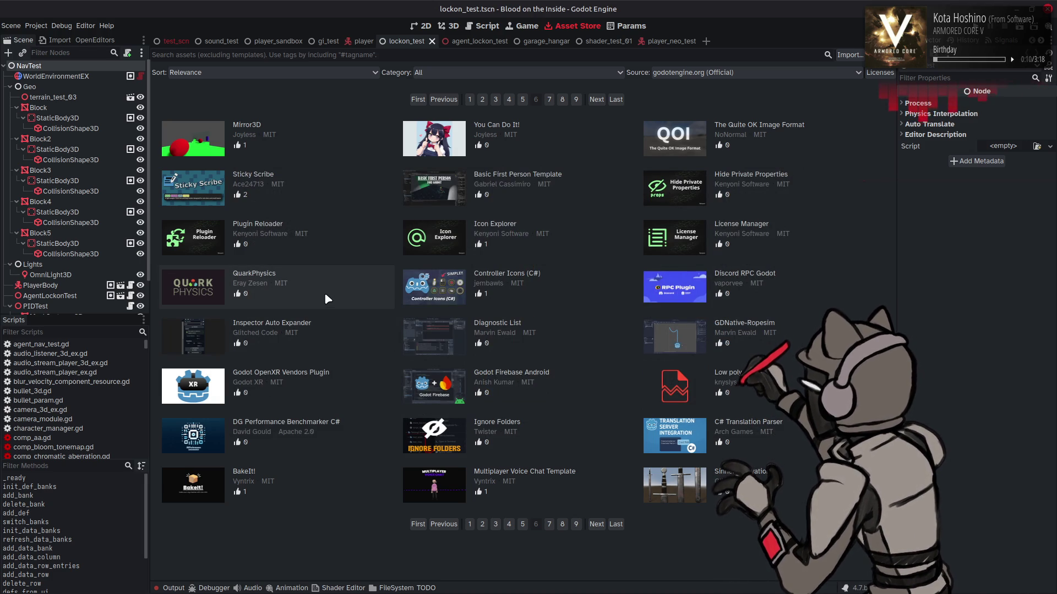
{"action": "left_click", "coordinate": [335, 322]}
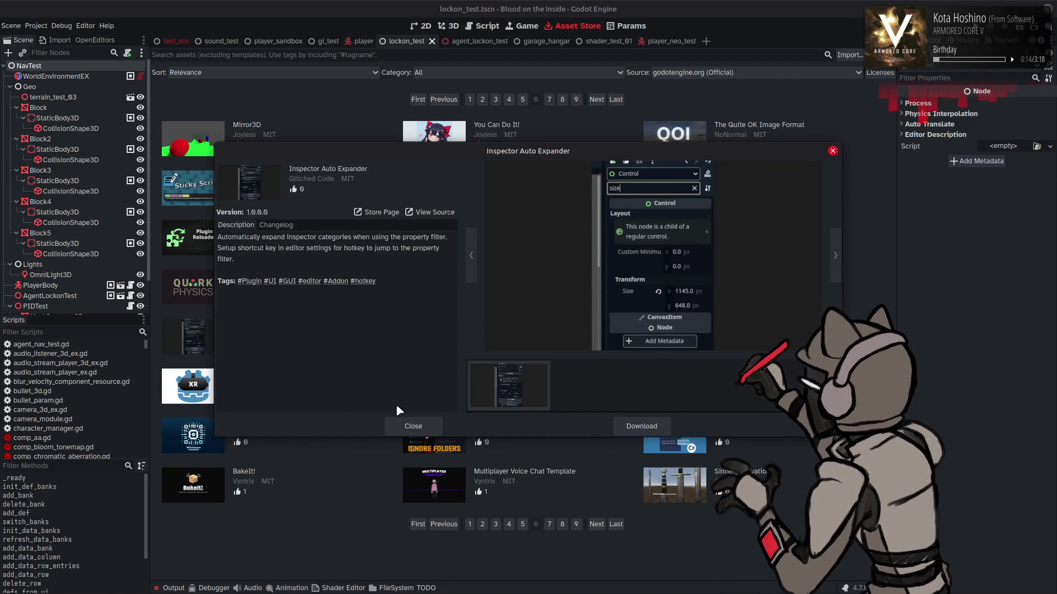
Close Inspector Auto Expander, then preview the QuarkPhysics and Plugin Reloader add-on details.
{"action": "left_click", "coordinate": [410, 425]}
{"action": "left_click", "coordinate": [340, 281]}
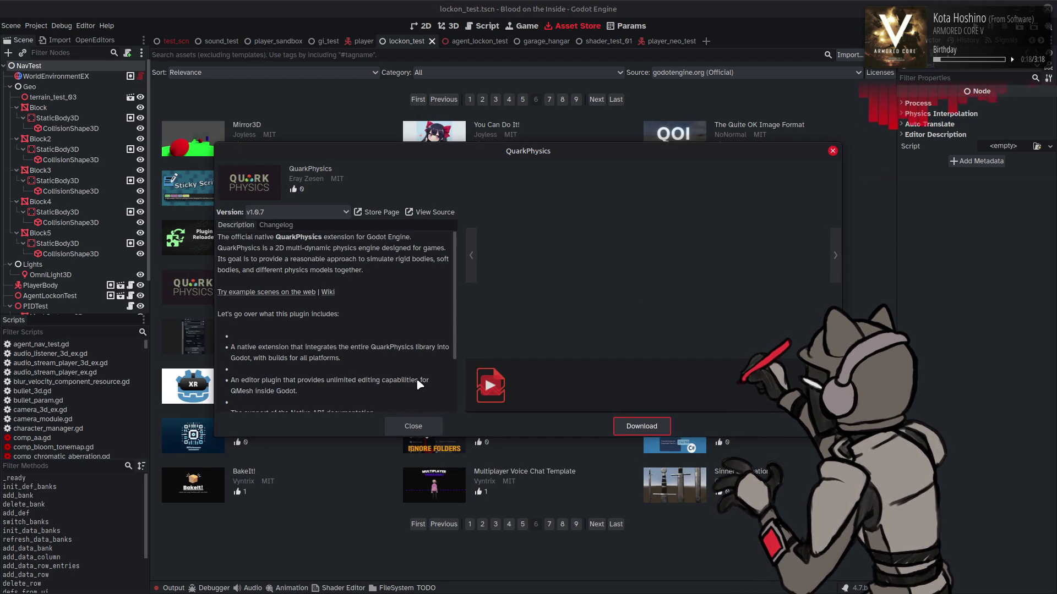
{"action": "left_click", "coordinate": [413, 427]}
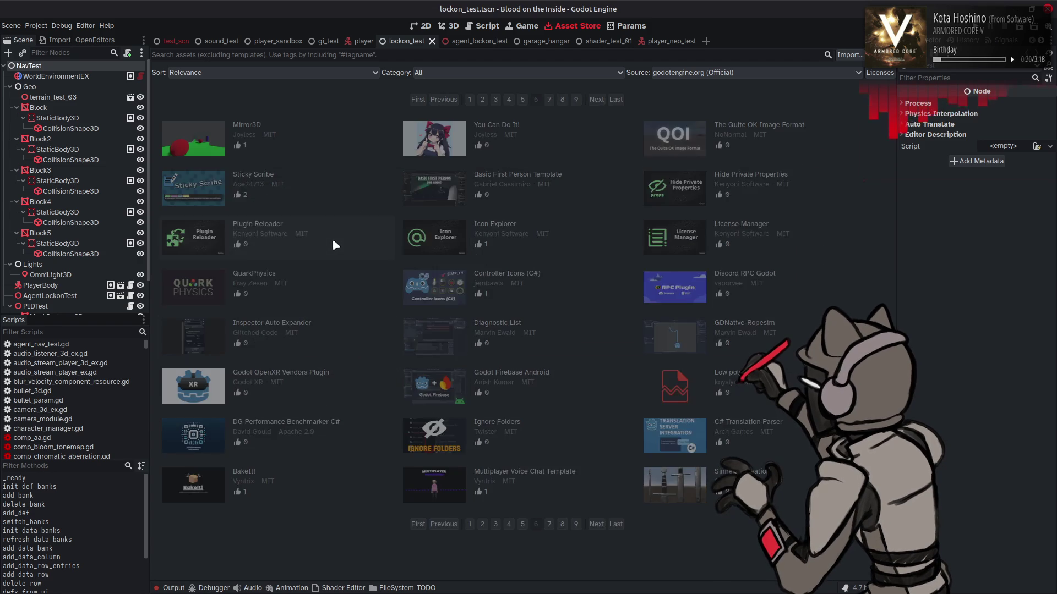
{"action": "left_click", "coordinate": [335, 244]}
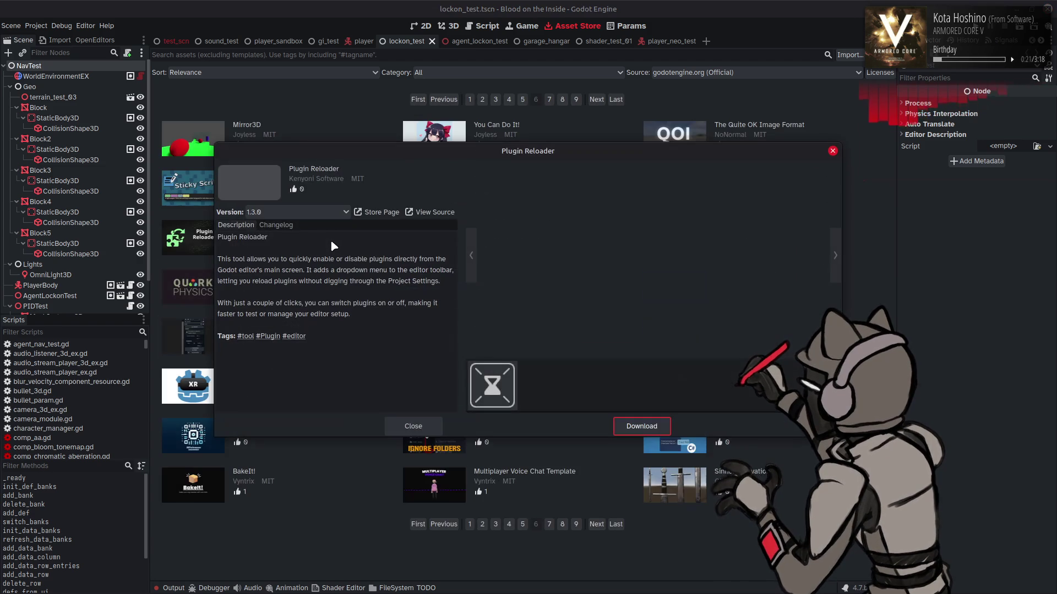
{"action": "left_click", "coordinate": [413, 426]}
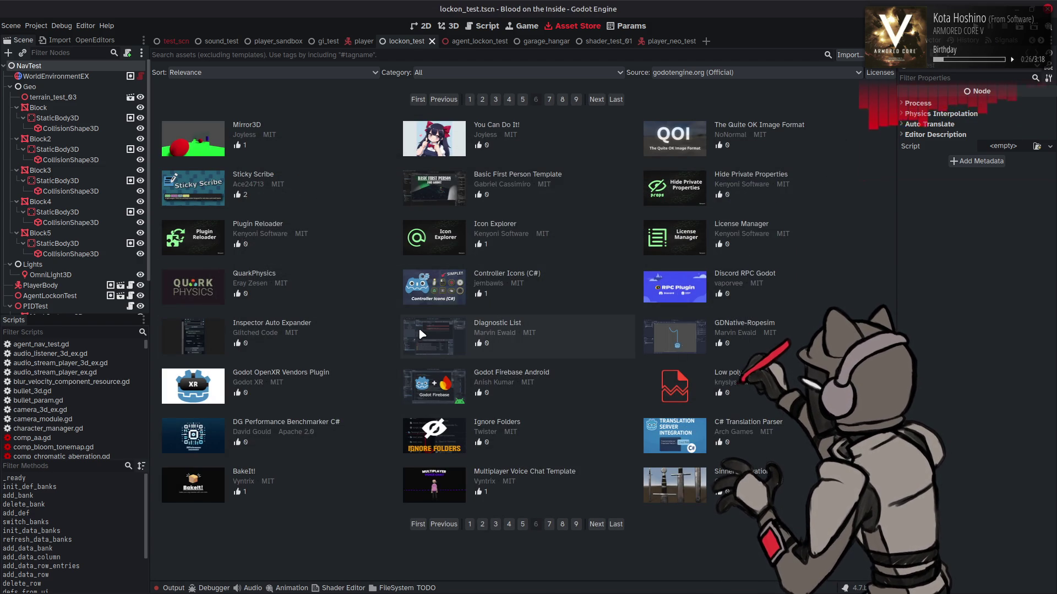
Preview the Hide Private Properties and BakeIt! add-on details.
{"action": "left_click", "coordinate": [791, 173]}
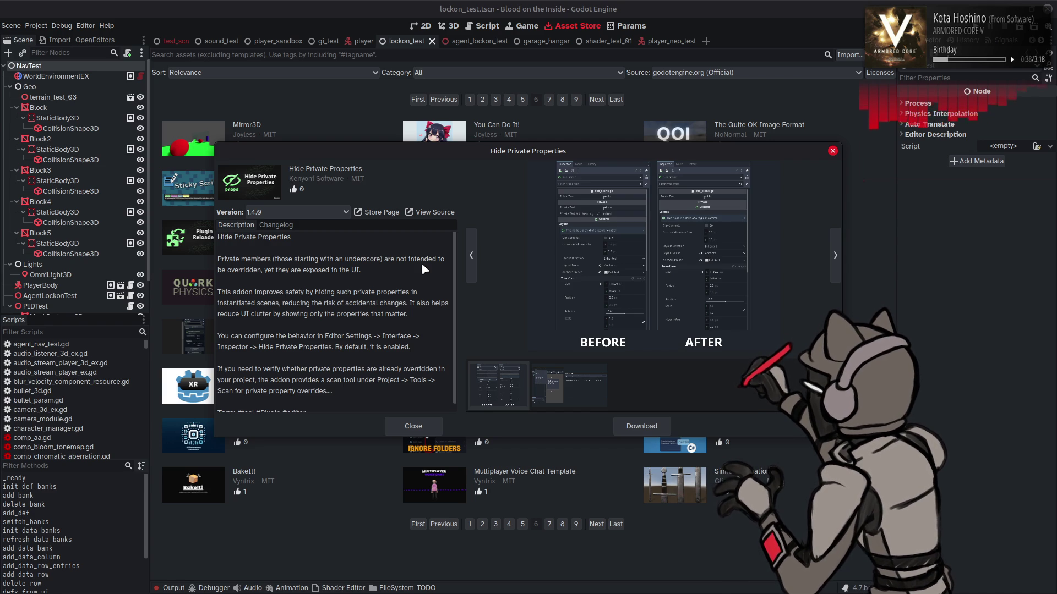
{"action": "scroll", "coordinate": [421, 263], "scroll_direction": "down", "scroll_amount": 1}
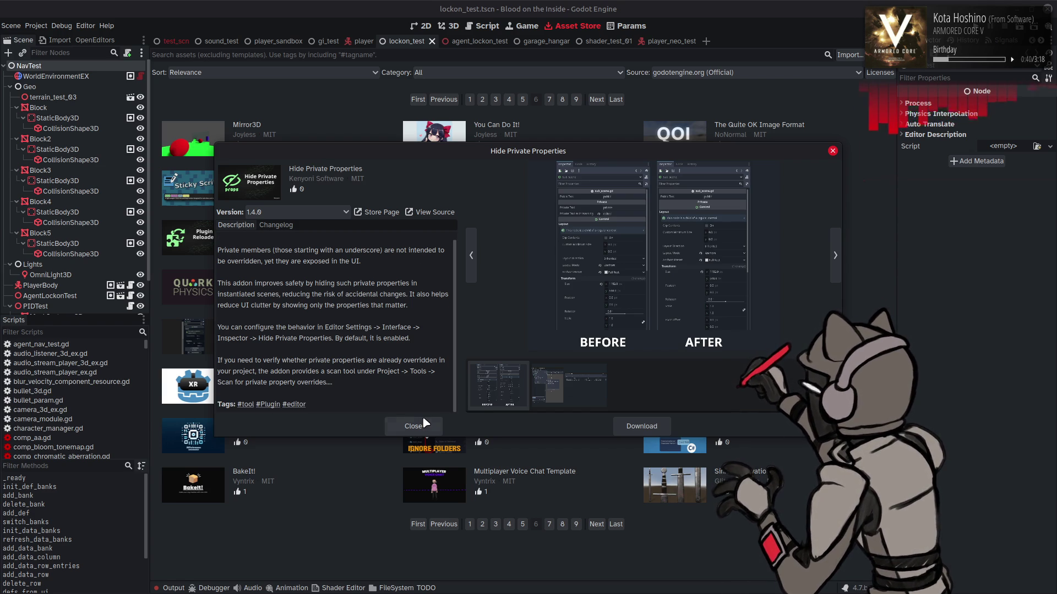
{"action": "left_click", "coordinate": [425, 424]}
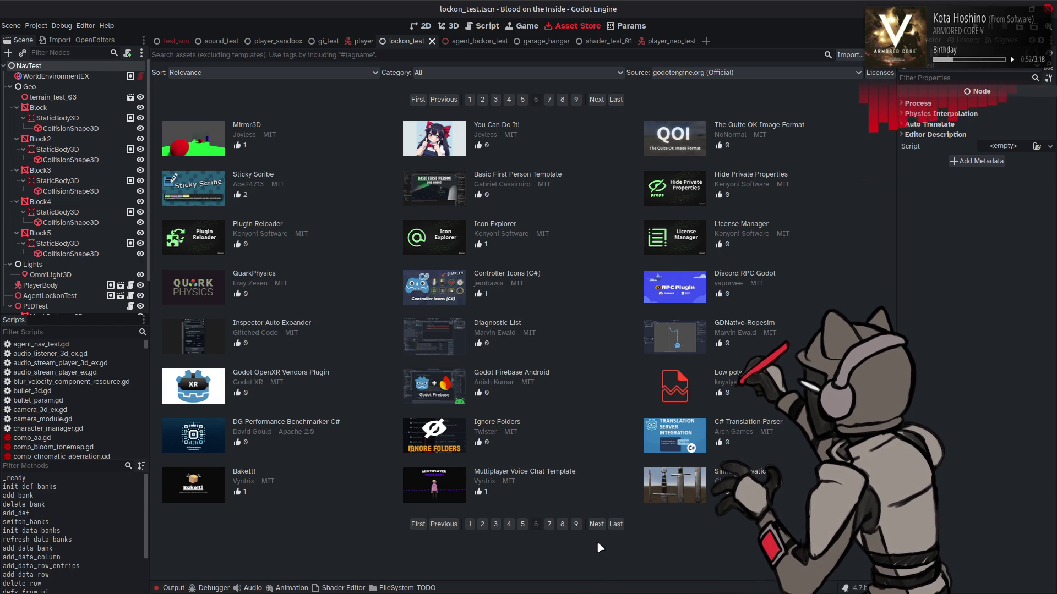
{"action": "left_click", "coordinate": [265, 471]}
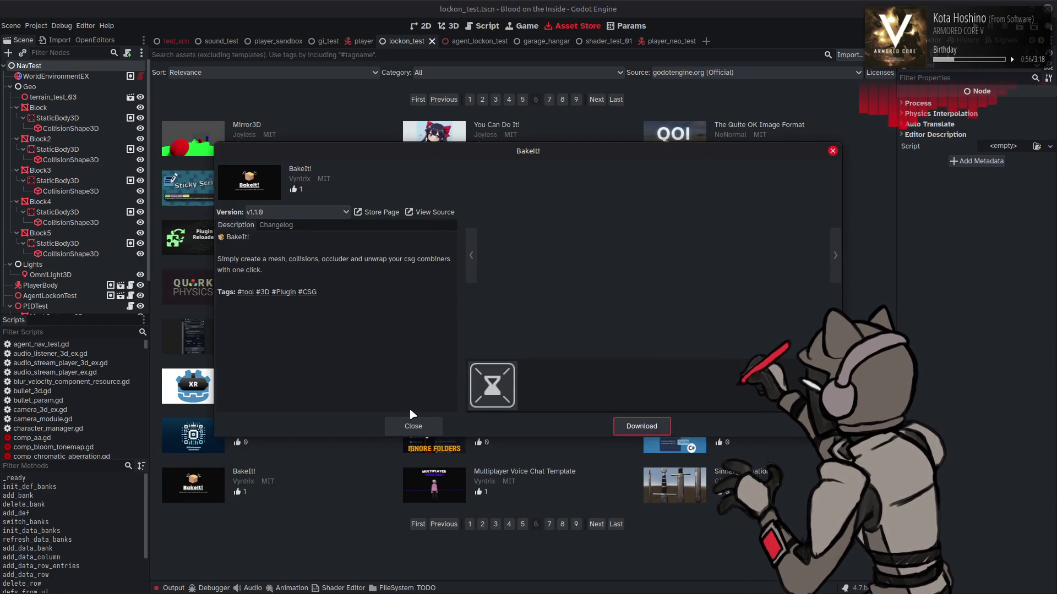
{"action": "left_click", "coordinate": [413, 425]}
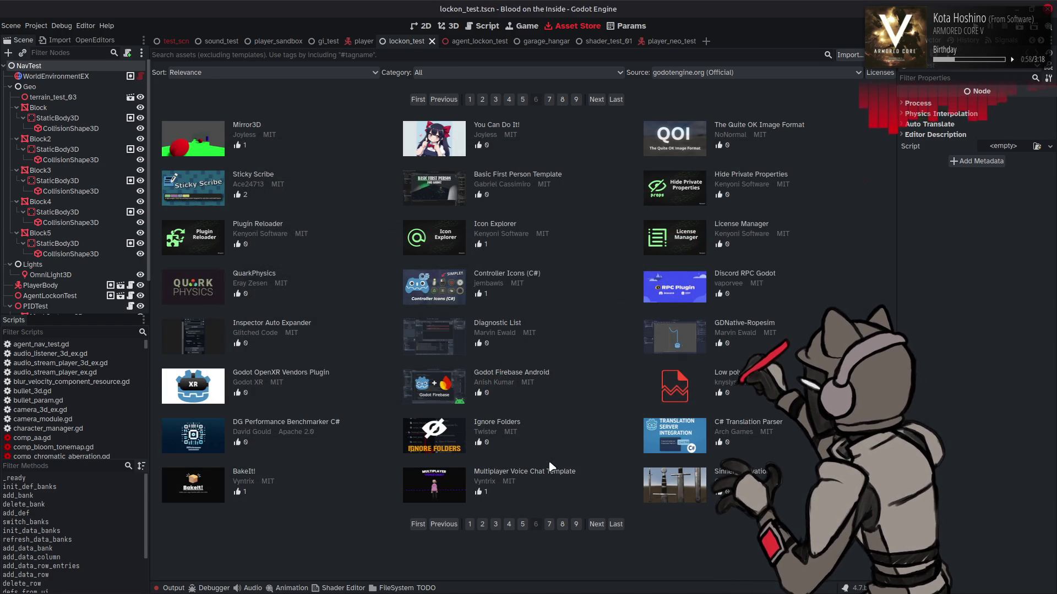
Go to page 7 of add-ons, checking the Category list but keeping All.
{"action": "left_click", "coordinate": [596, 524]}
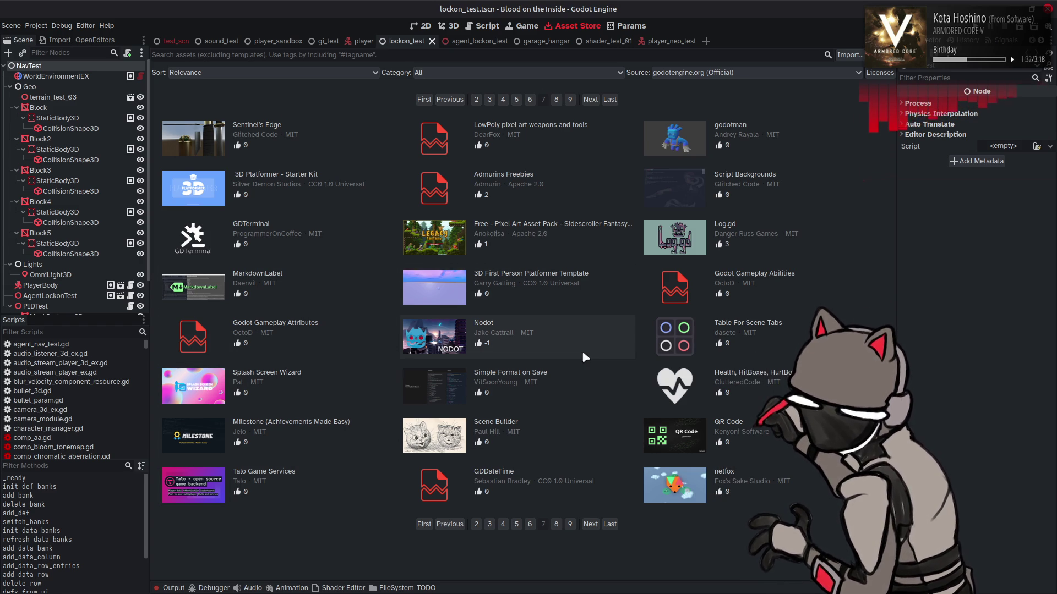
{"action": "left_click", "coordinate": [462, 72]}
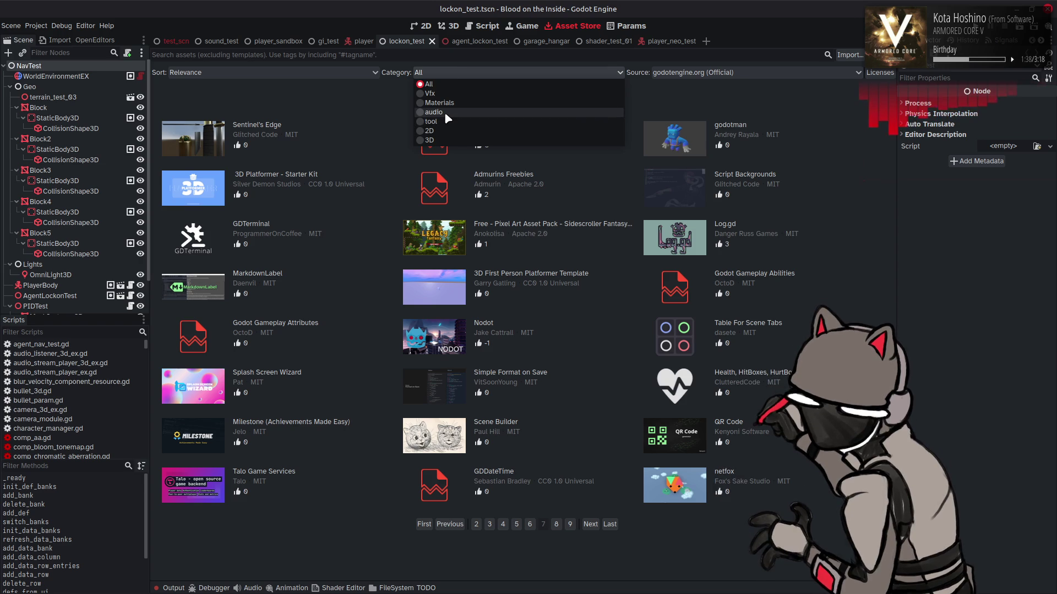
{"action": "left_click", "coordinate": [462, 80]}
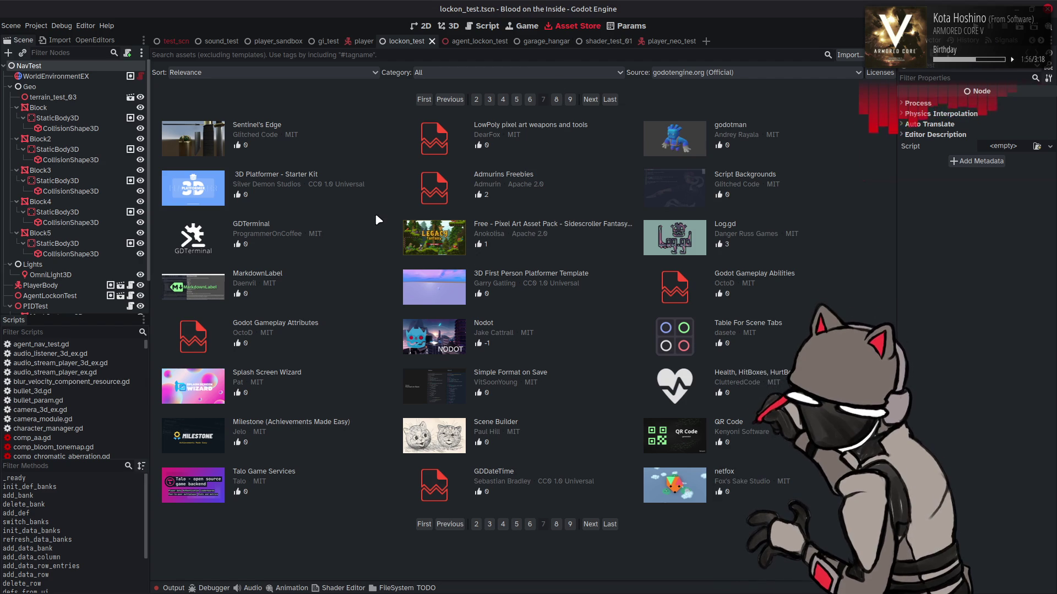
Preview the Nodot add-on's details.
{"action": "left_click", "coordinate": [529, 322]}
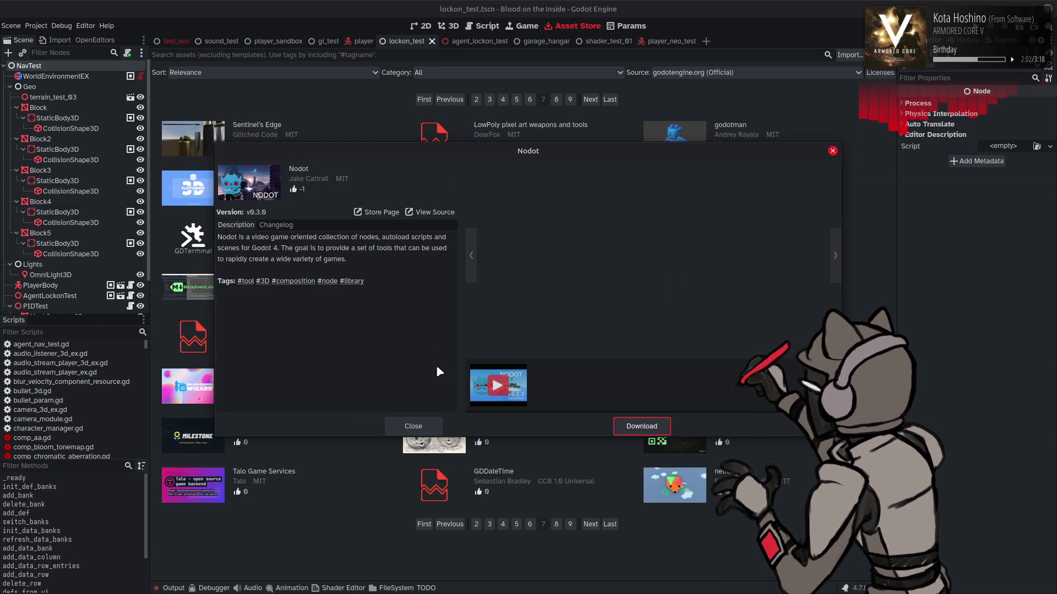
{"action": "left_click", "coordinate": [413, 426]}
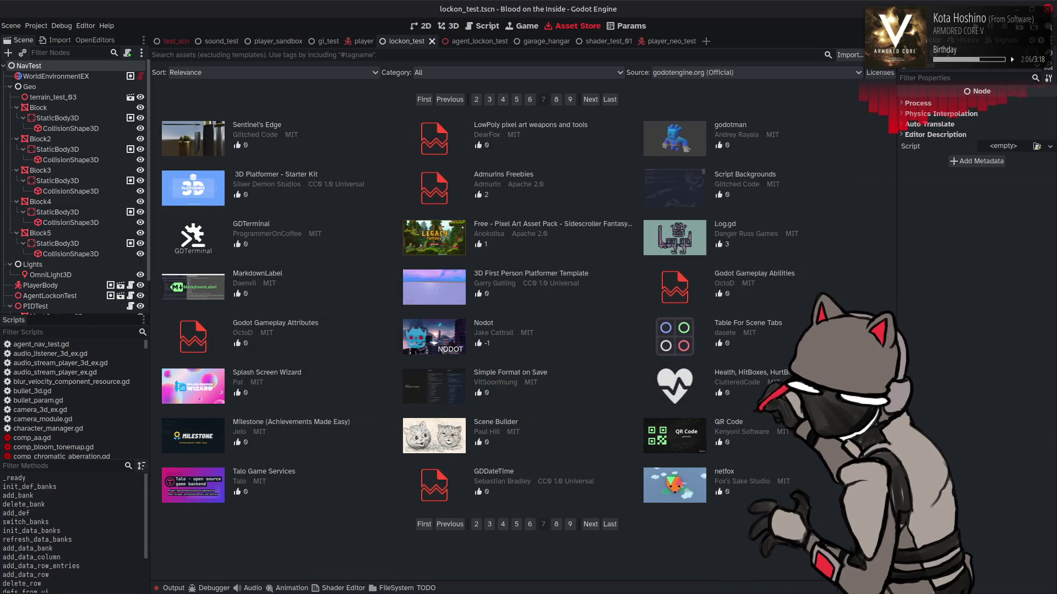
{"action": "mouse_move", "coordinate": [108, 591]}
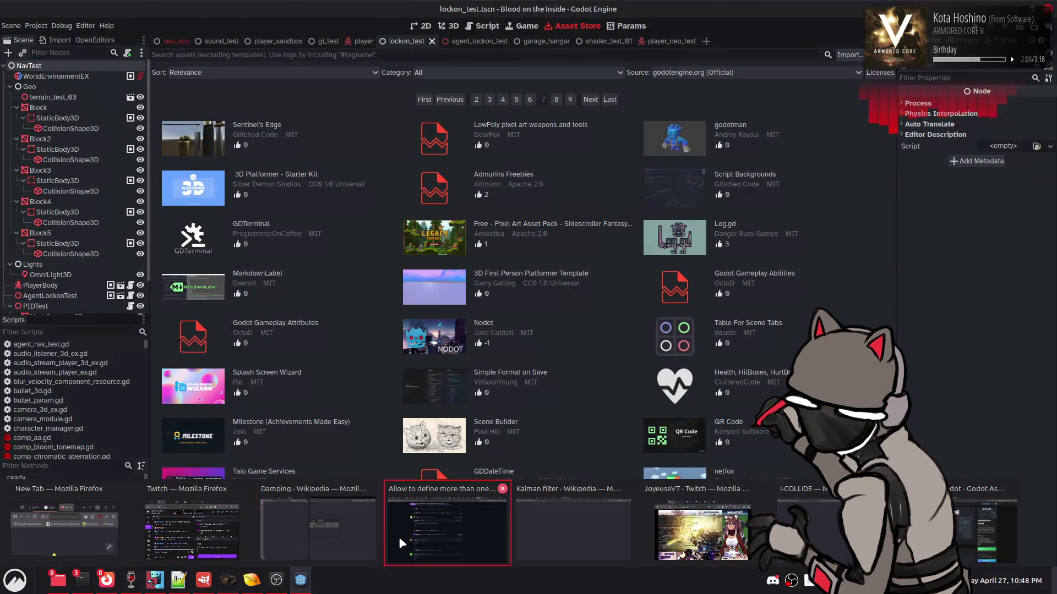
{"action": "left_click", "coordinate": [447, 531]}
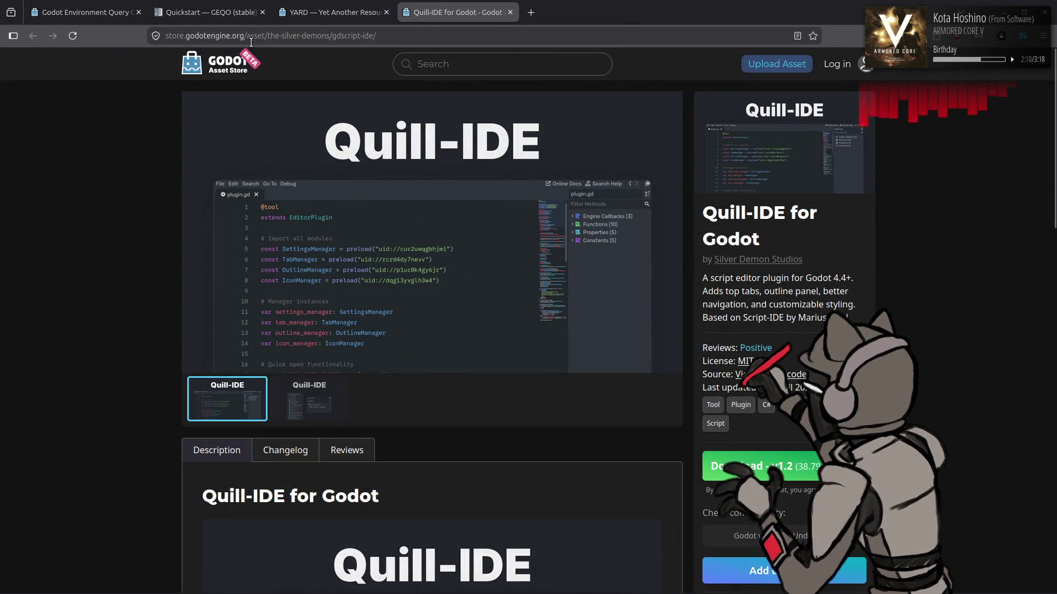
{"action": "middle_click", "coordinate": [214, 69]}
{"action": "left_click", "coordinate": [581, 7]}
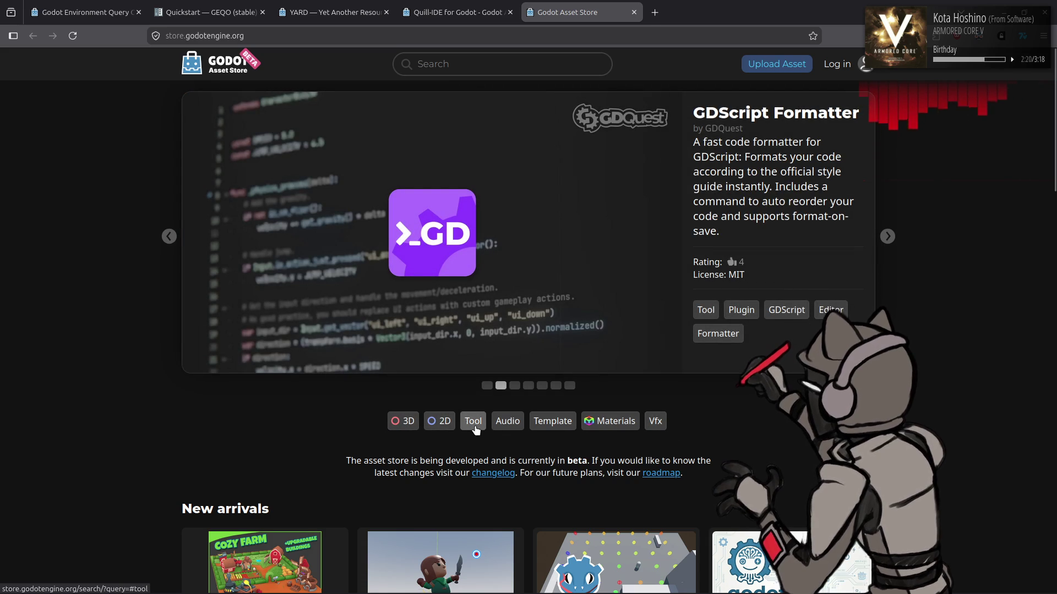
{"action": "key", "text": "ctrl+w"}
{"action": "key", "text": "alt+Tab"}
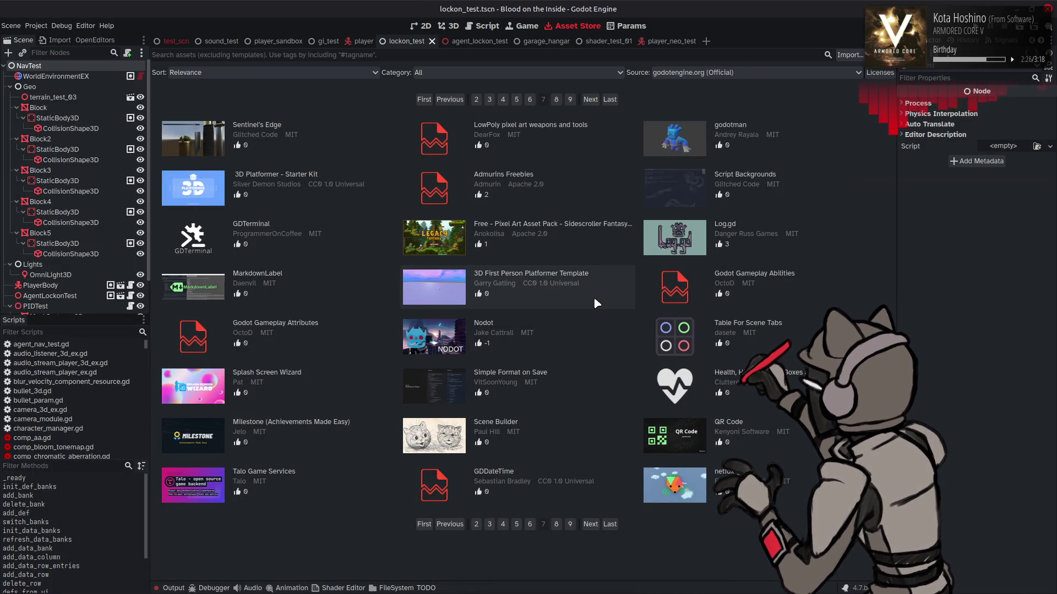
Preview Table For Scene Tabs, then Script Backgrounds, viewing its second to fourth preview images.
{"action": "left_click", "coordinate": [732, 330]}
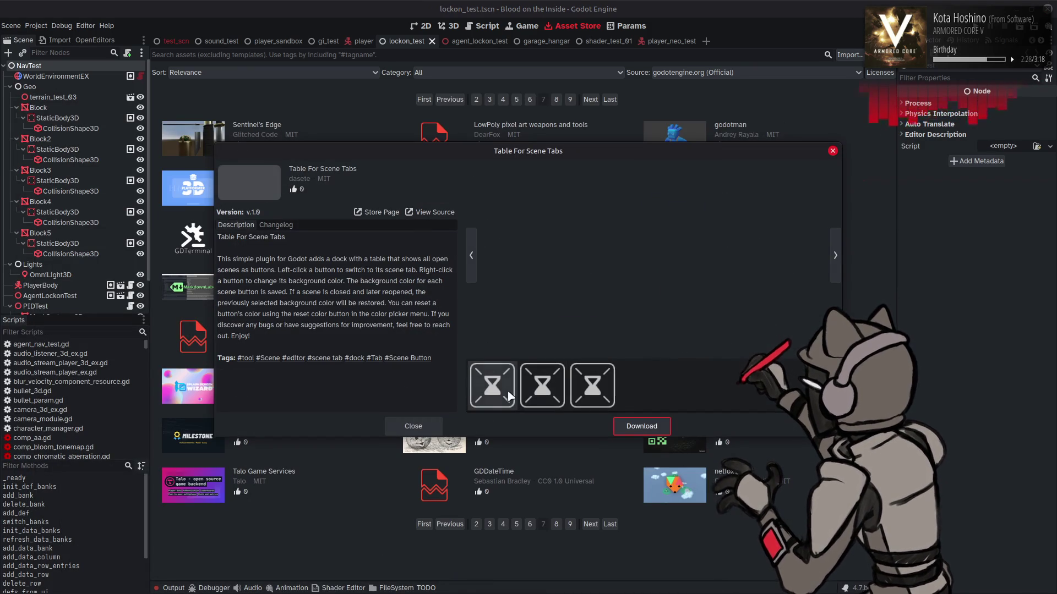
{"action": "left_click", "coordinate": [414, 426]}
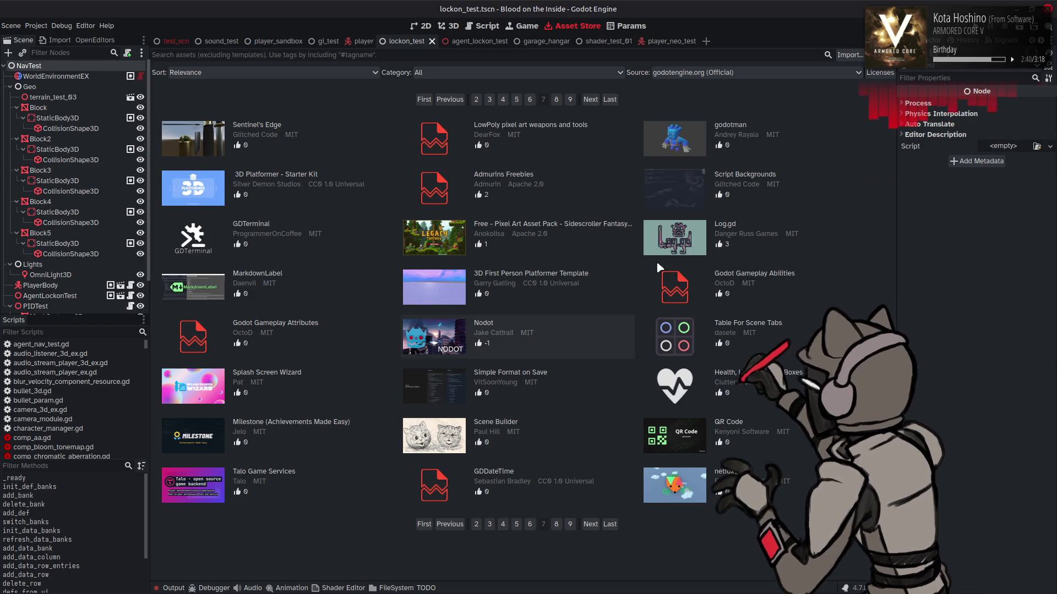
{"action": "left_click", "coordinate": [783, 177]}
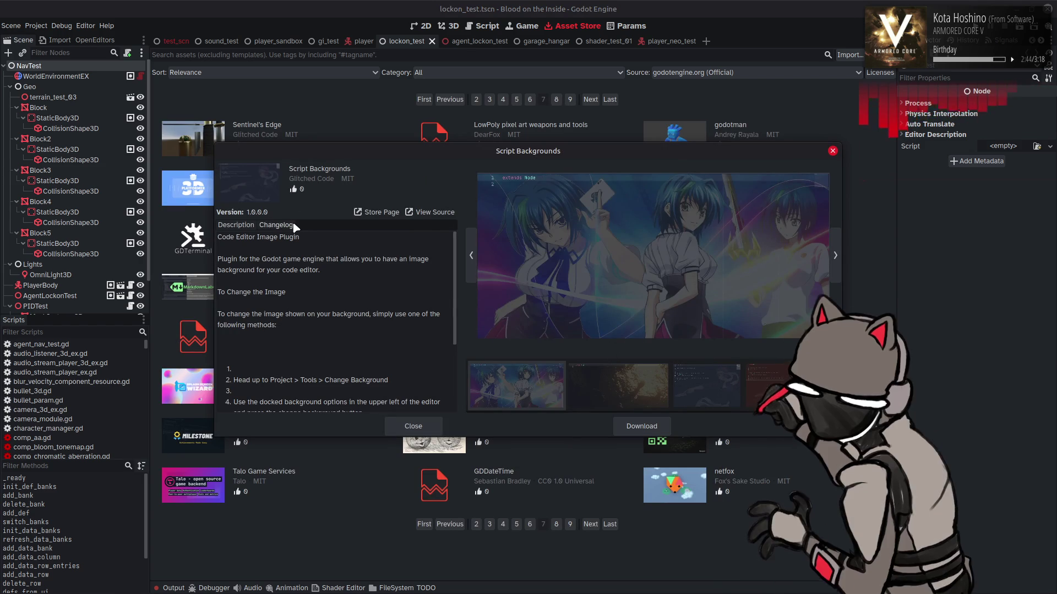
{"action": "left_click", "coordinate": [619, 385]}
{"action": "left_click", "coordinate": [701, 377]}
{"action": "left_click", "coordinate": [760, 379]}
{"action": "scroll", "coordinate": [435, 380], "scroll_direction": "down", "scroll_amount": 5}
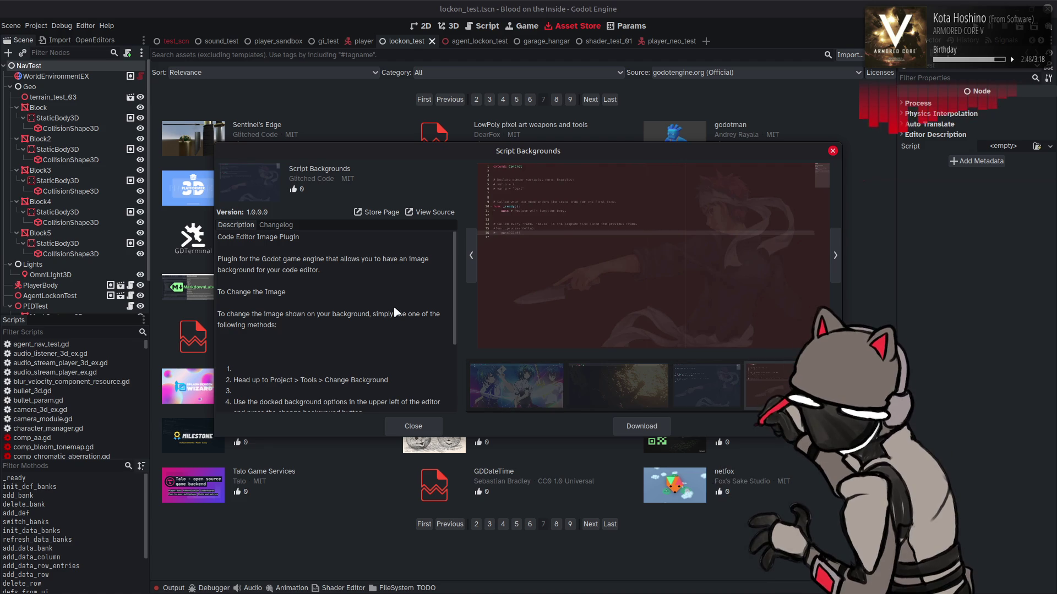
{"action": "left_click", "coordinate": [418, 429]}
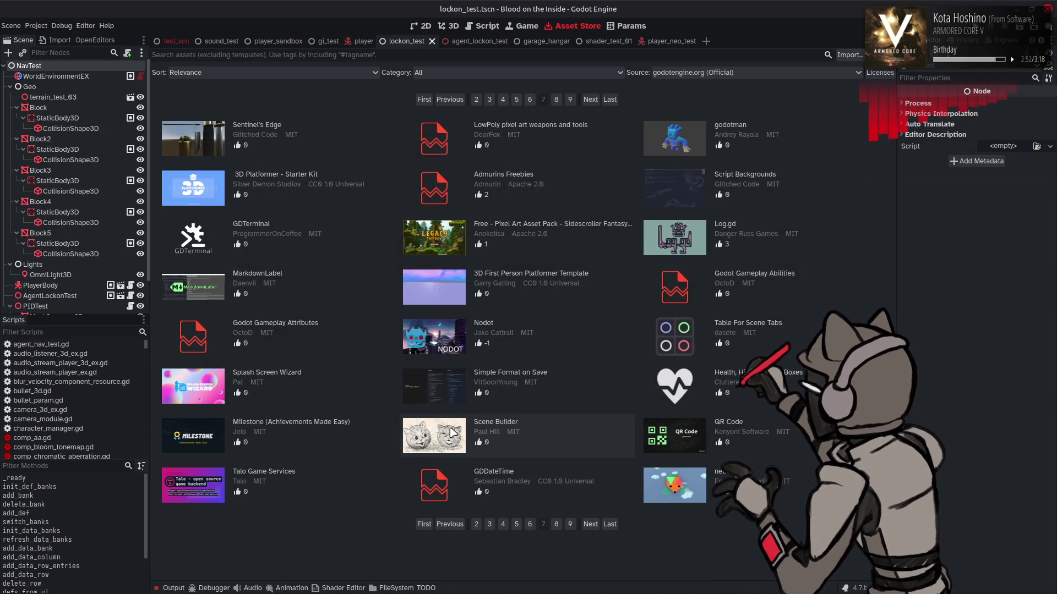
Preview the Nodot details again, then go to page 8 of add-ons.
{"action": "left_click", "coordinate": [545, 326]}
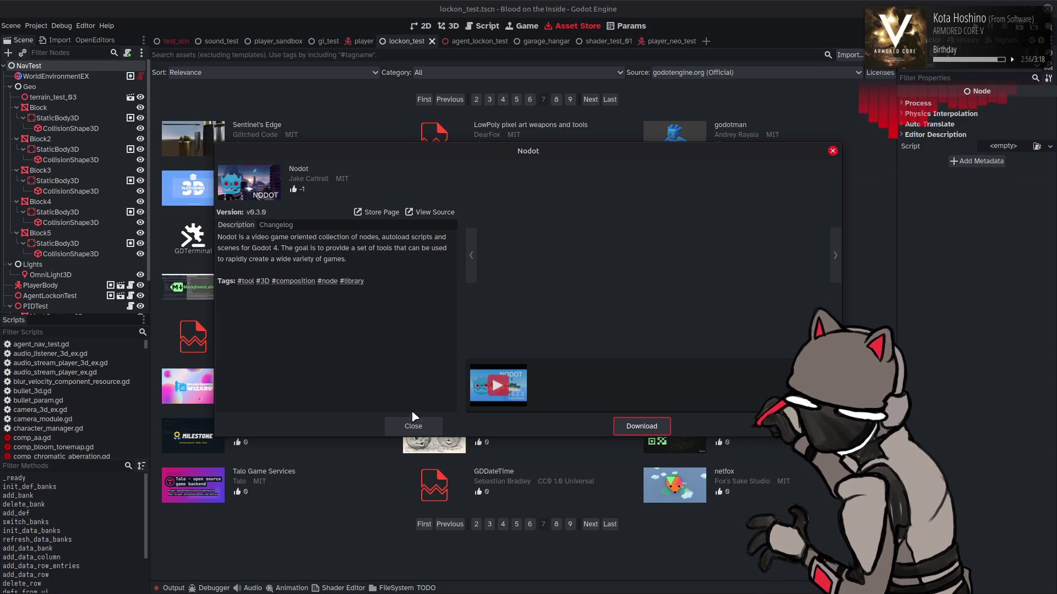
{"action": "left_click", "coordinate": [413, 425]}
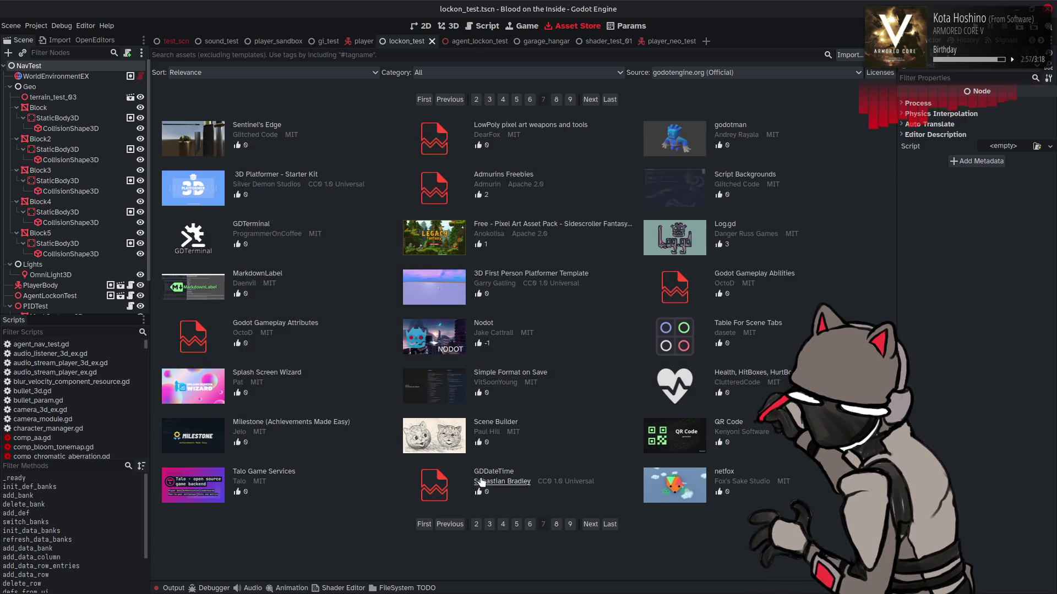
{"action": "left_click", "coordinate": [588, 527]}
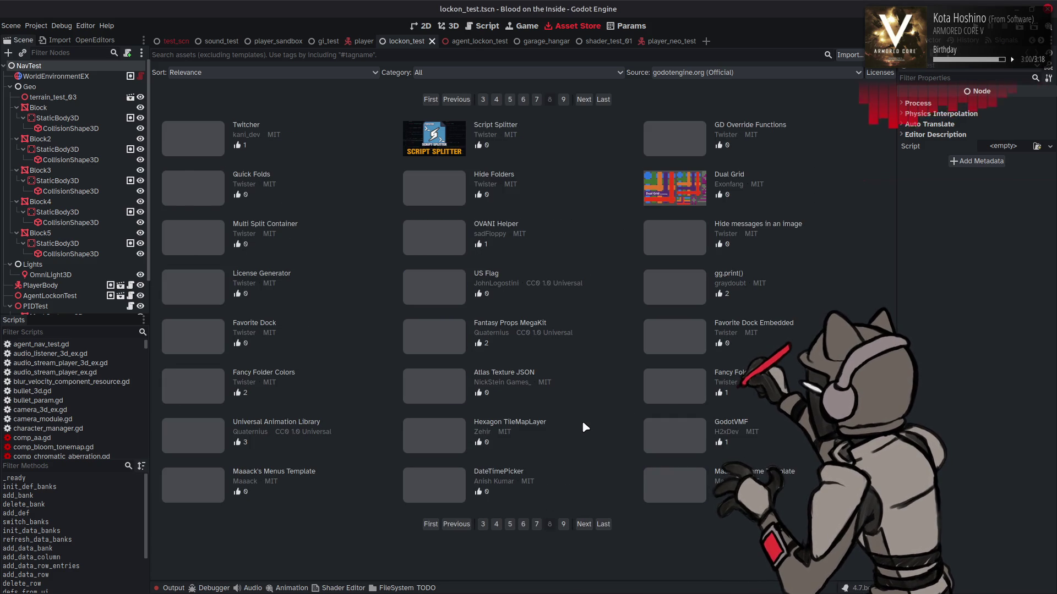